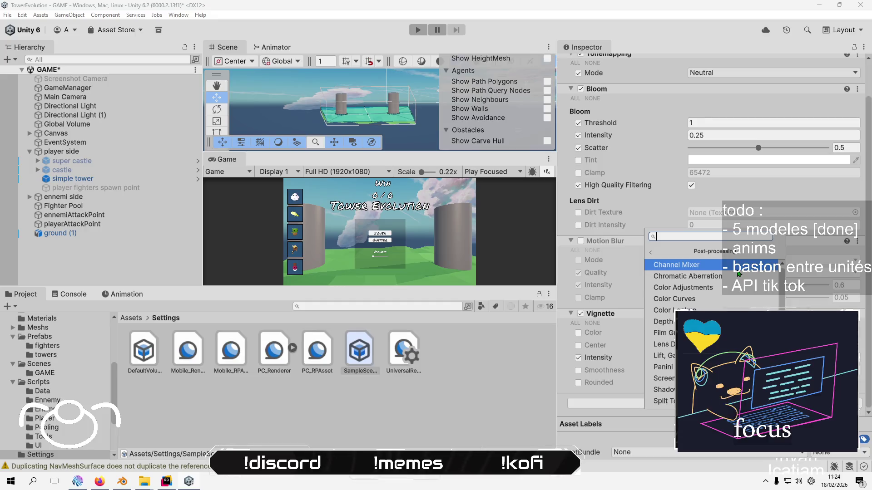
# Step: Close the override list without adding anything, enlarge the Scene and Game views, and switch to the browser
pyautogui.scroll(-1, 739, 274)
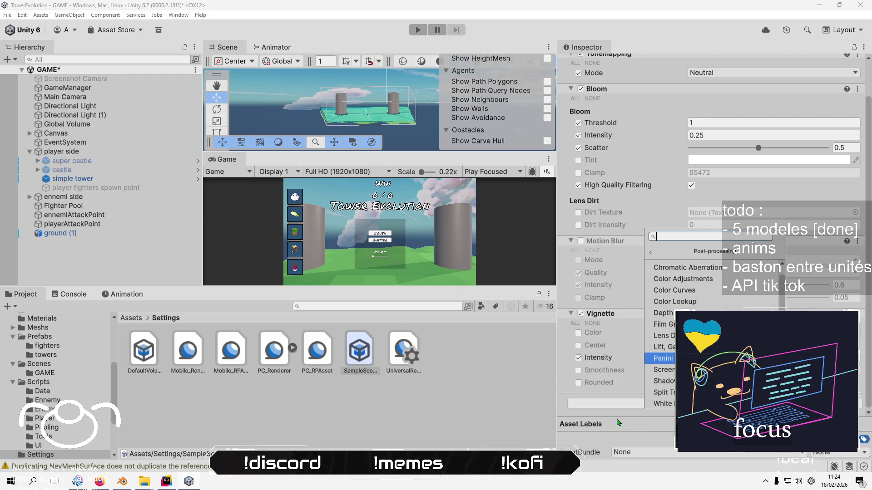
pyautogui.click(571, 391)
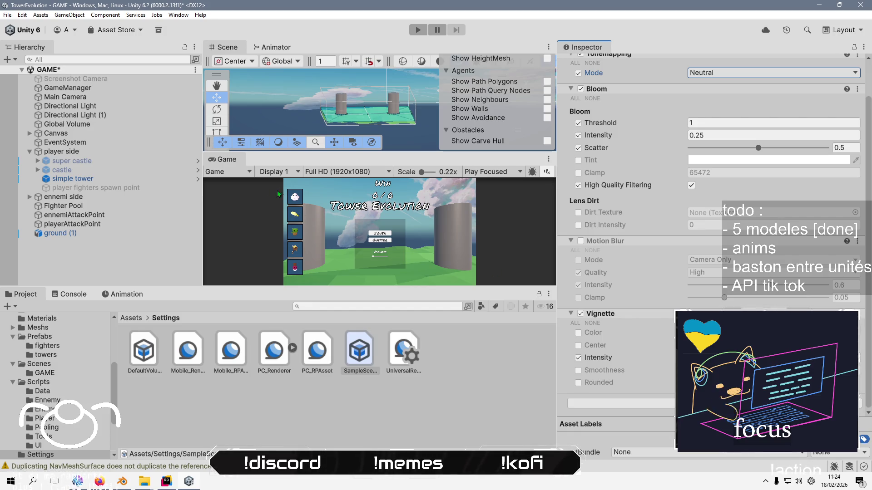
pyautogui.moveTo(425, 287); pyautogui.dragTo(425, 397)
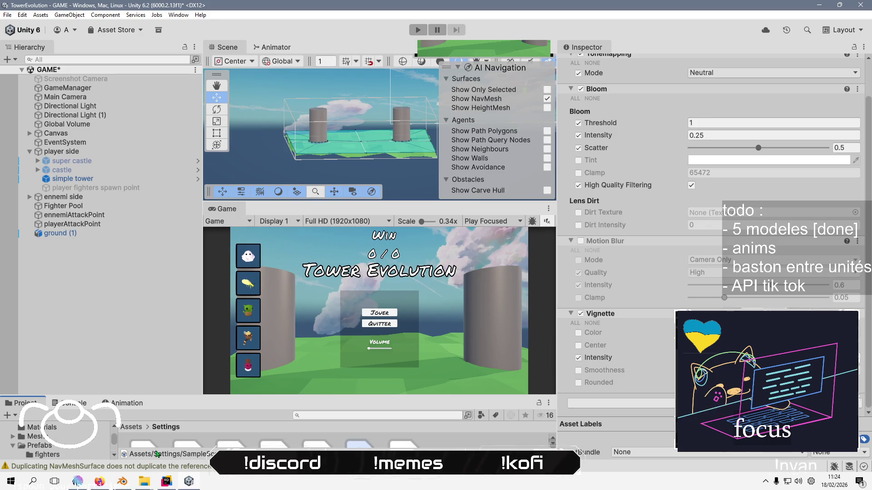
pyautogui.click(99, 482)
# Step: Search the web in a new tab for 'unity scene how to remove the blue fog'
pyautogui.hotkey('ctrl', 't')
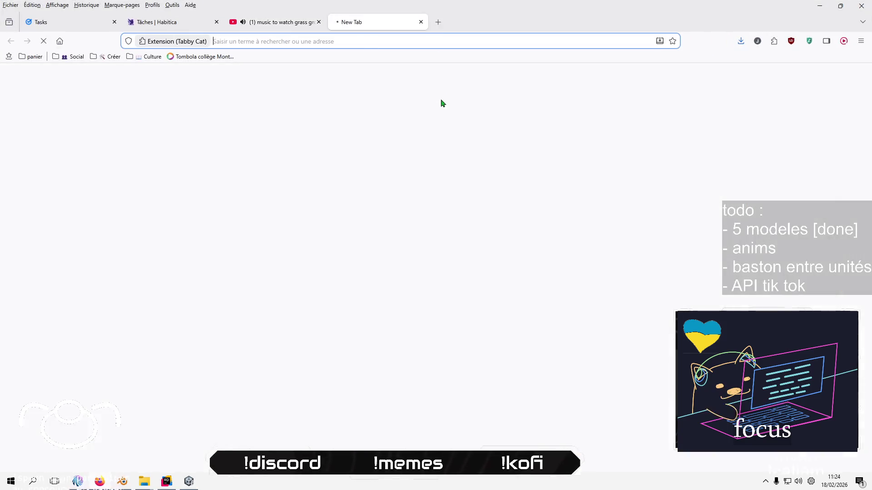
pyautogui.write('unity scene ')
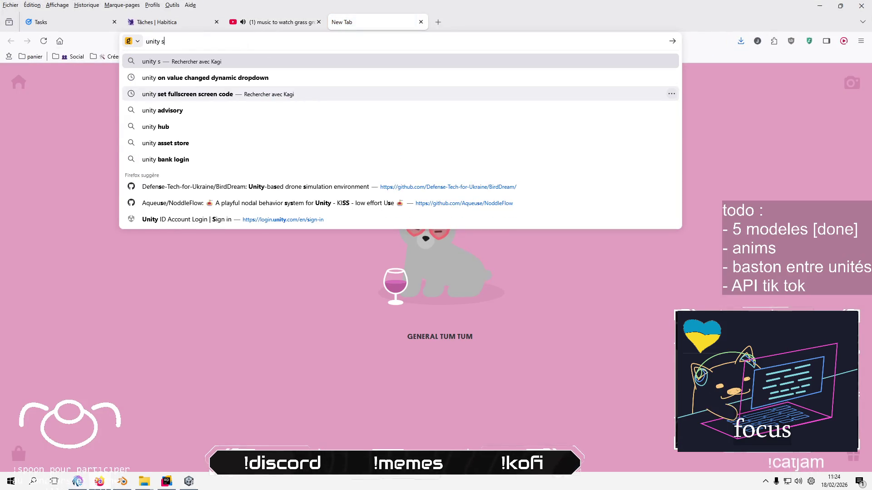
pyautogui.write('how to remov')
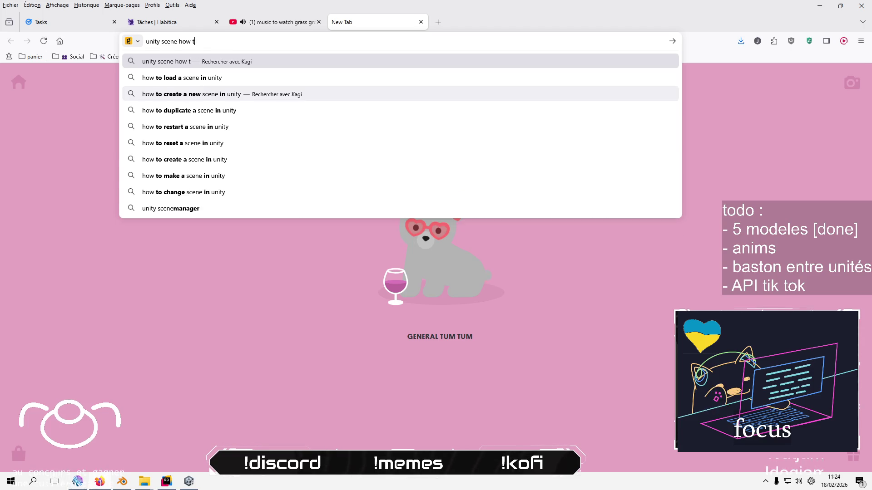
pyautogui.write('e the')
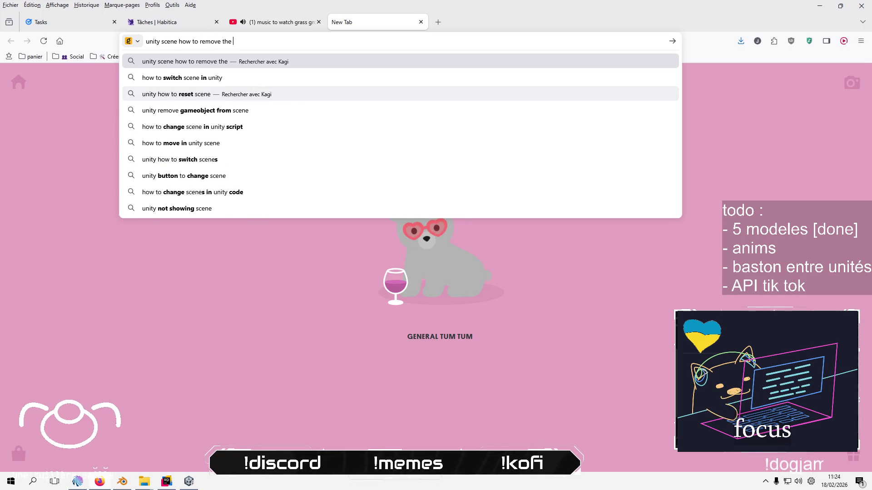
pyautogui.write(' blue fog')
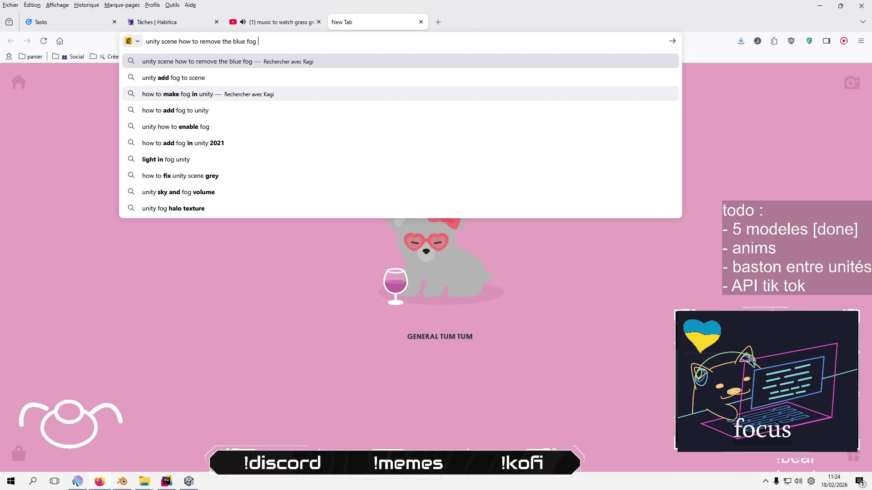
pyautogui.press('Return')
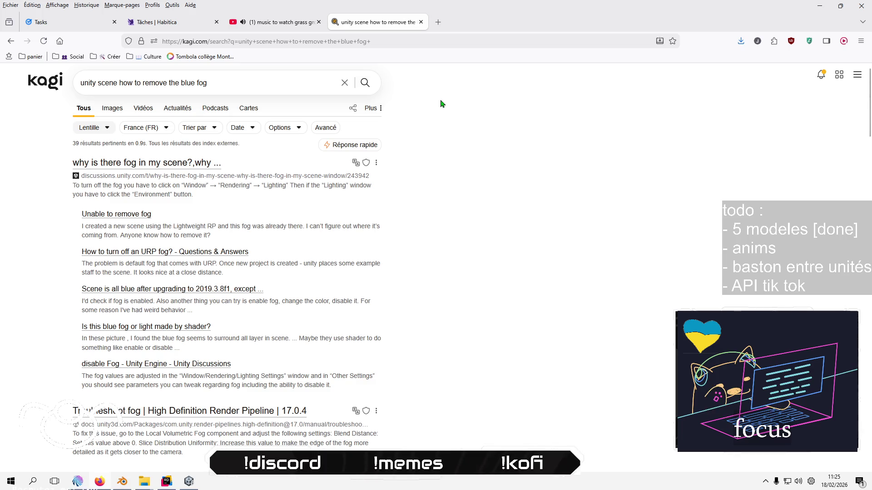
# Step: Switch to image results and search images for 'unity scene how to remove the blue blur'
pyautogui.click(111, 108)
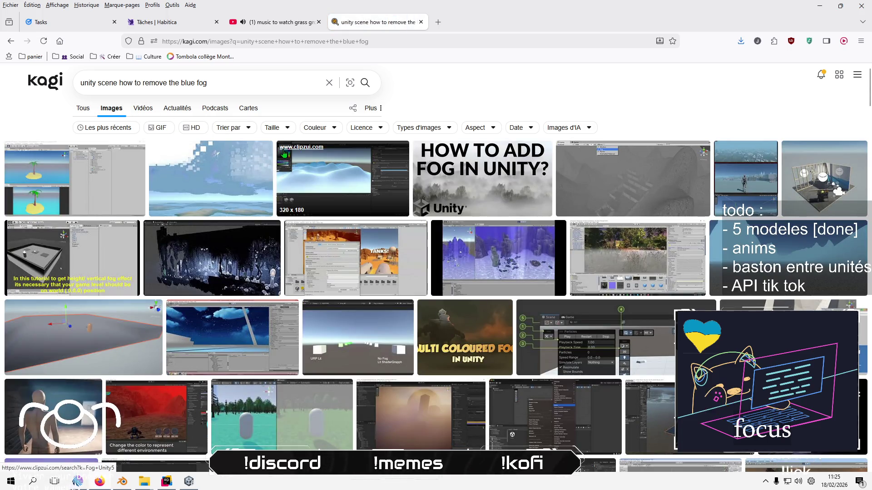
pyautogui.moveTo(198, 83); pyautogui.dragTo(237, 78)
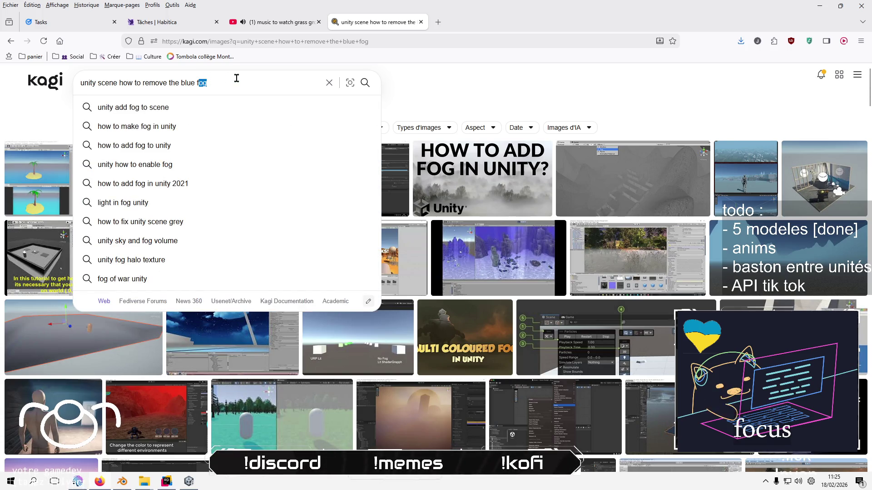
pyautogui.press('BackSpace')
pyautogui.write('blur')
pyautogui.press('Return')
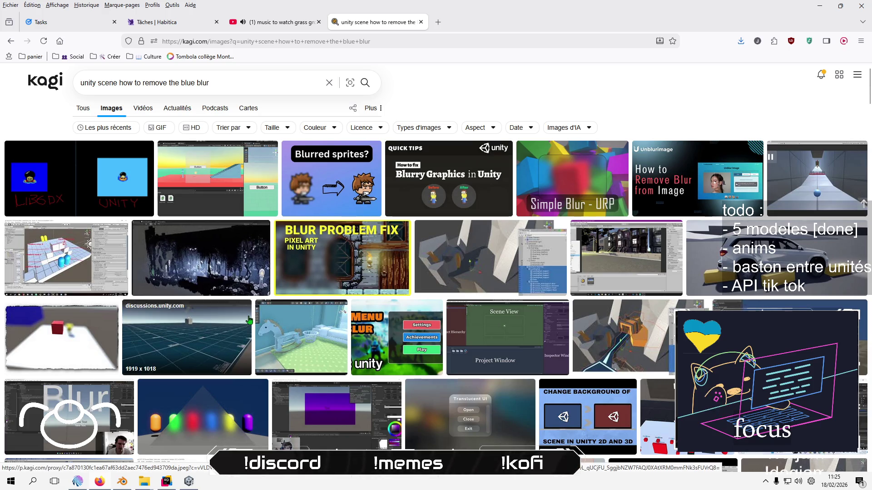
# Step: Browse the results, search images for 'unity scene how to remove the blue', and return to Unity
pyautogui.scroll(-3, 194, 320)
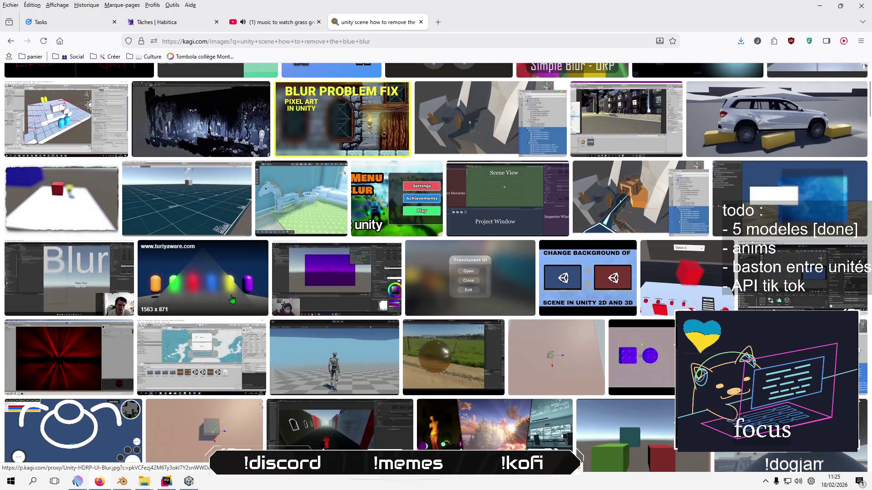
pyautogui.scroll(-4, 232, 298)
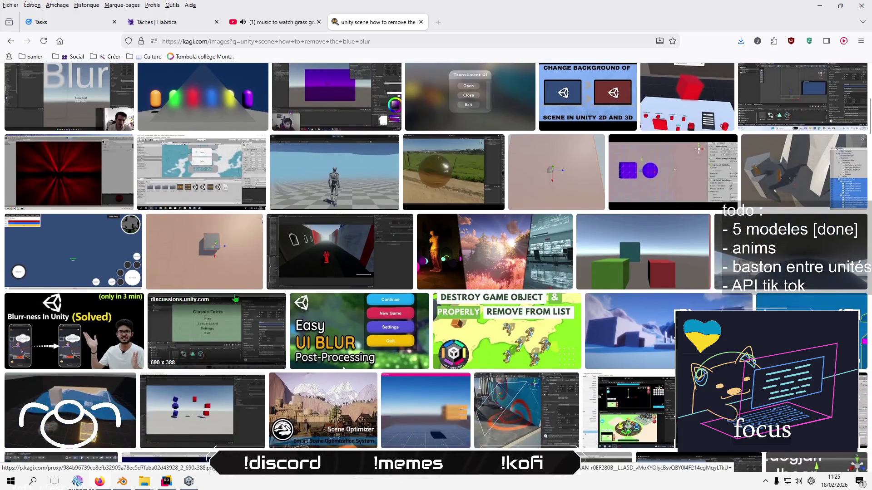
pyautogui.scroll(-4, 236, 298)
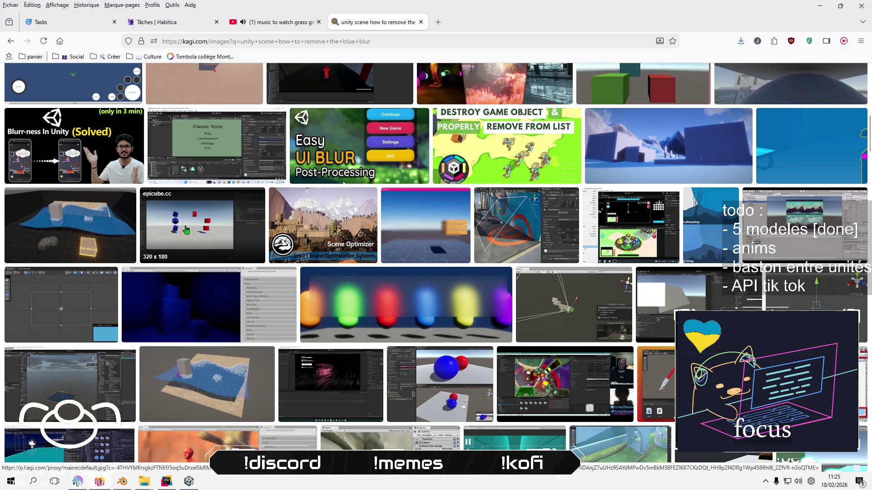
pyautogui.scroll(10, 186, 229)
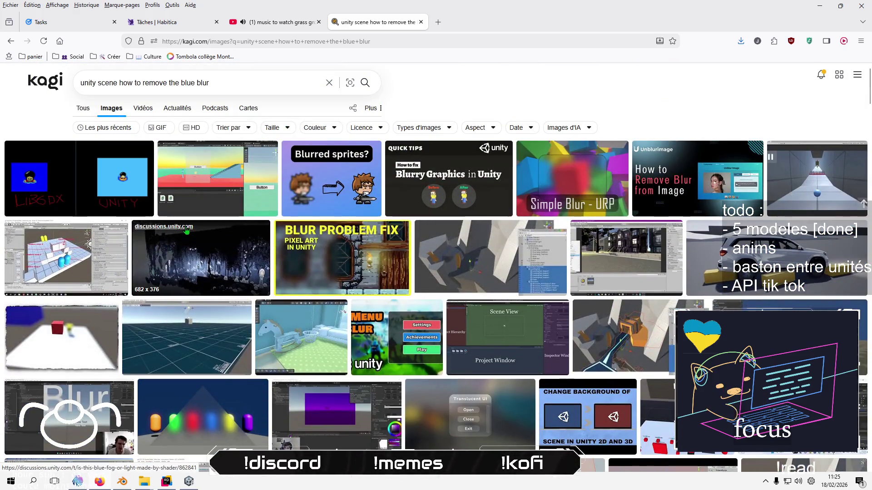
pyautogui.doubleClick(199, 81)
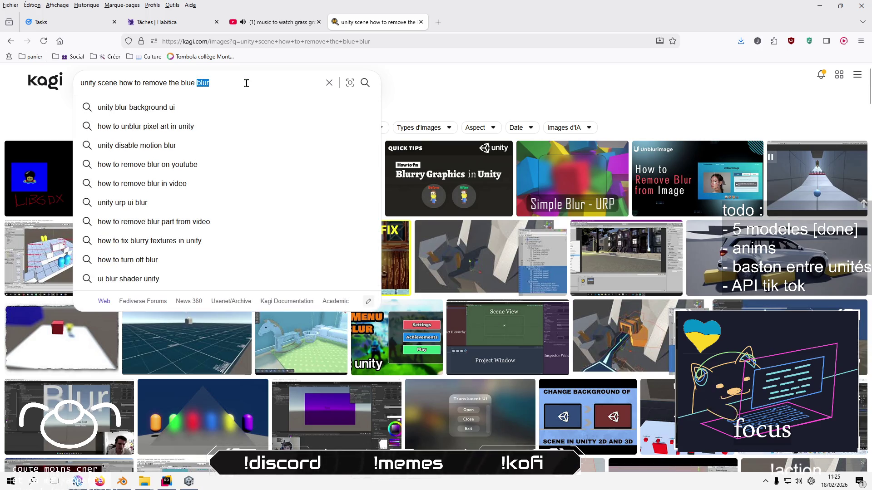
pyautogui.press('BackSpace')
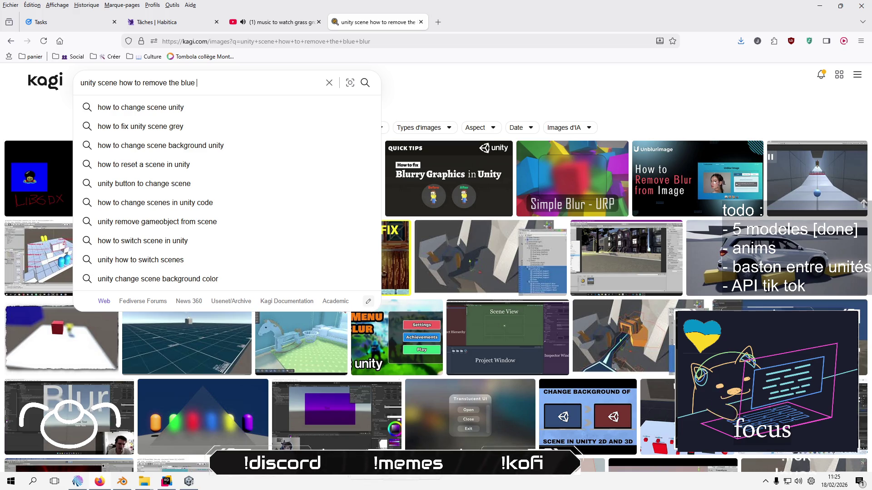
pyautogui.press('Return')
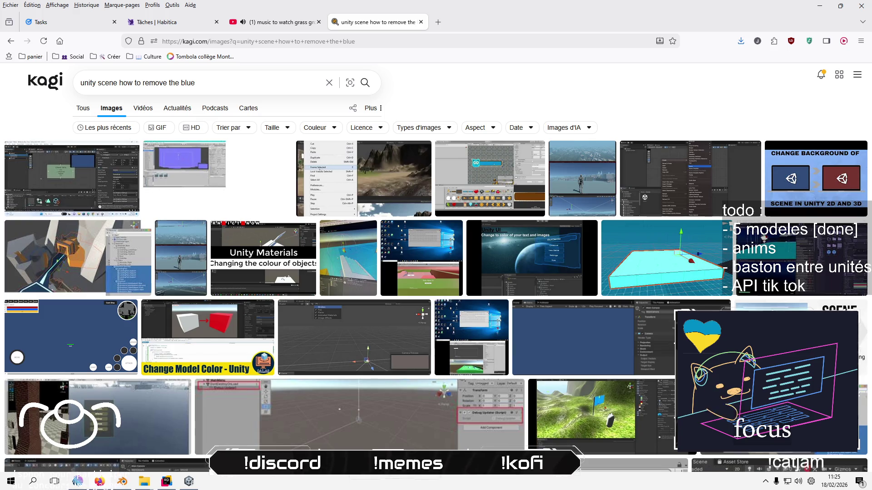
pyautogui.hotkey('alt', 'Tab')
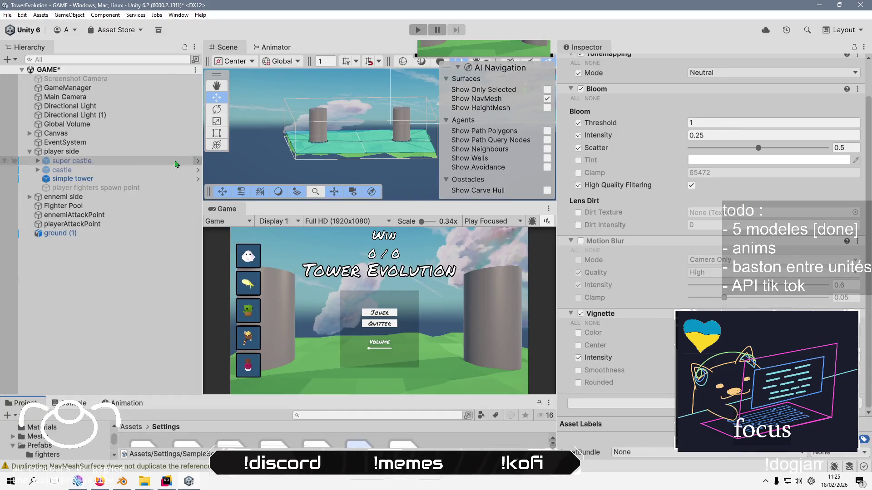
# Step: Set the Main Camera's renderer to Default Renderer (PC_Renderer)
pyautogui.click(107, 98)
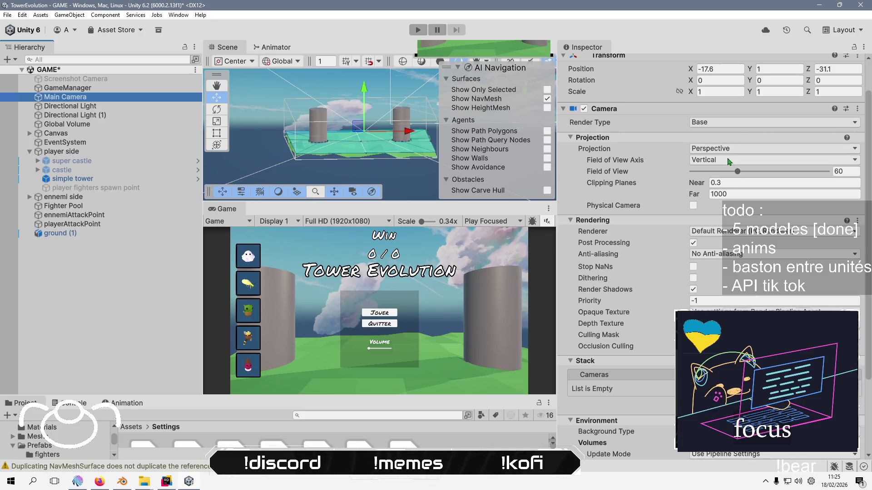
pyautogui.click(740, 234)
pyautogui.click(709, 239)
# Step: Test the camera's Post Processing, FXAA, Stop NaNs and shadow options, reverting them but leaving Dithering on
pyautogui.click(692, 243)
pyautogui.click(693, 243)
pyautogui.click(745, 254)
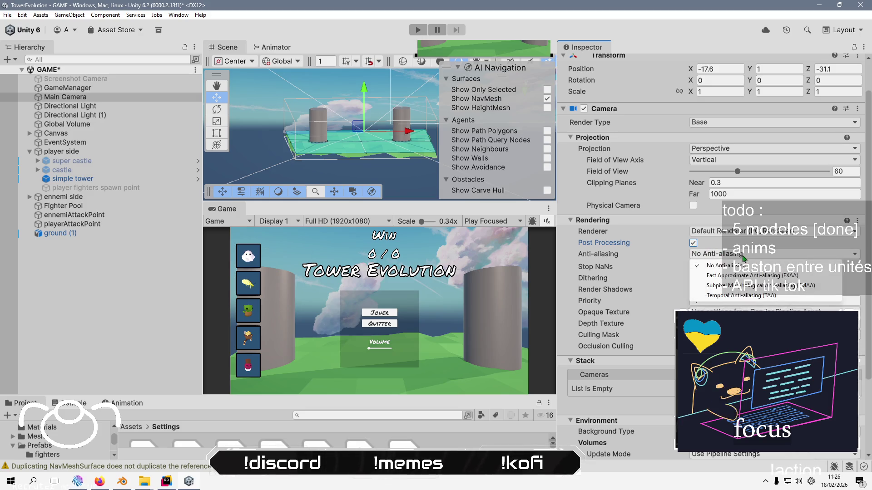
pyautogui.click(740, 271)
pyautogui.click(740, 256)
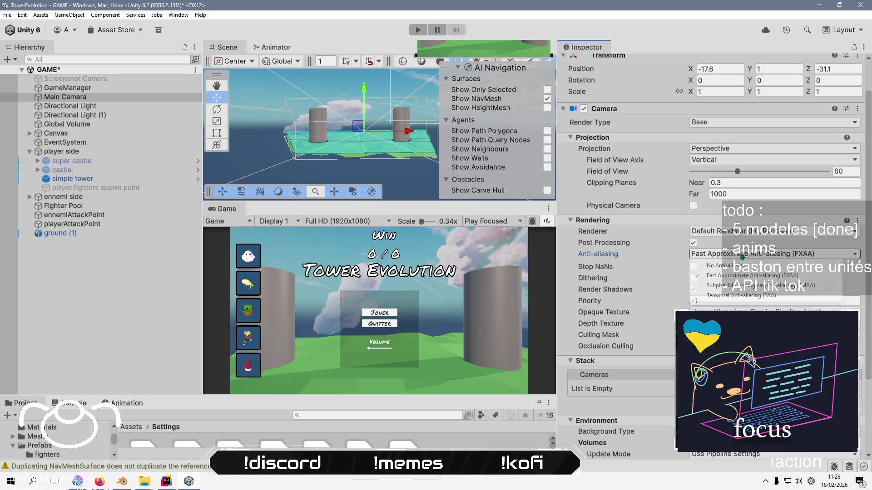
pyautogui.click(740, 263)
pyautogui.click(693, 278)
pyautogui.click(693, 267)
pyautogui.click(693, 267)
pyautogui.click(694, 291)
pyautogui.click(694, 291)
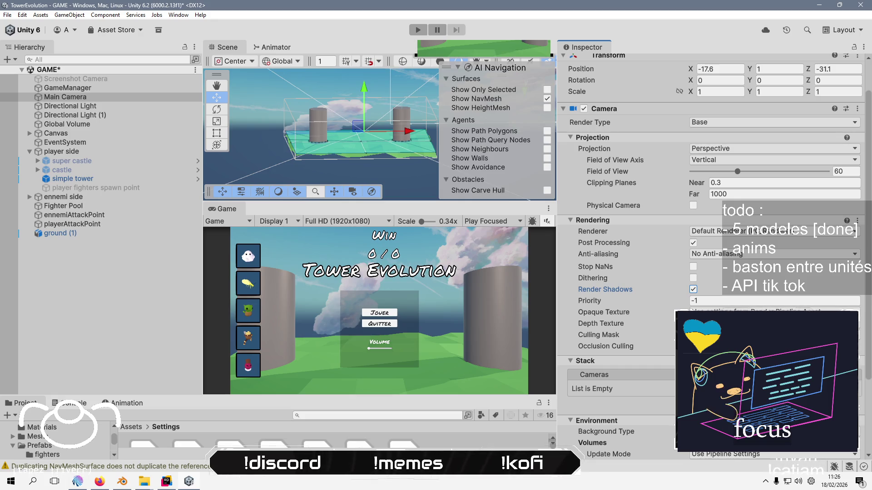
# Step: Enlarge the Project panel and inspect the DefaultVolume profile asset
pyautogui.scroll(-4, 708, 254)
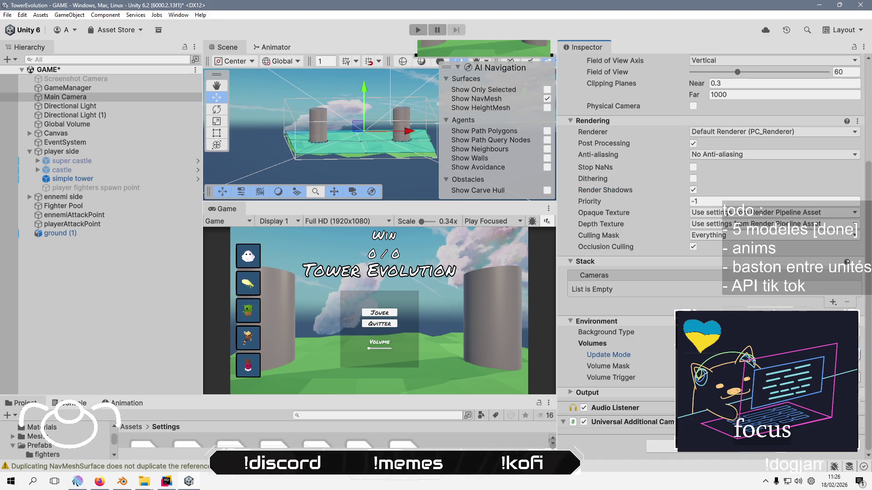
pyautogui.moveTo(425, 398); pyautogui.dragTo(417, 275)
pyautogui.click(144, 336)
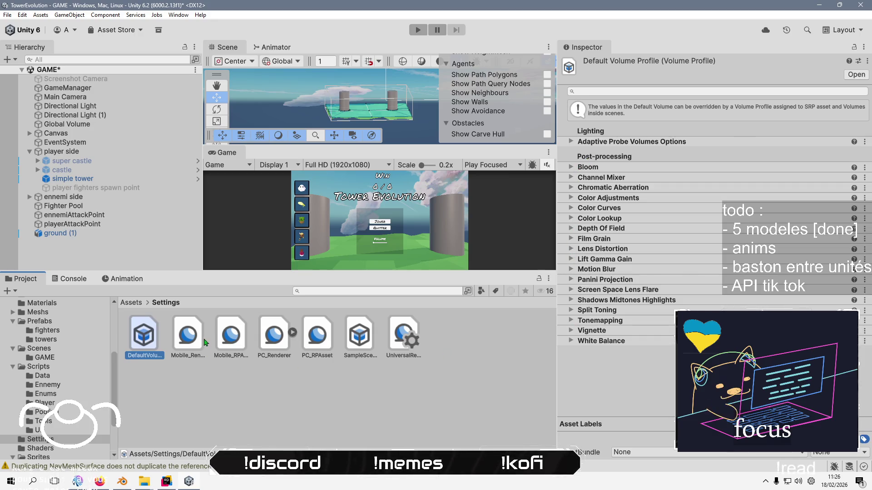
# Step: Inspect the URP Global Settings, glance at Graphics project settings, and enlarge the Scene and Game views
pyautogui.click(407, 344)
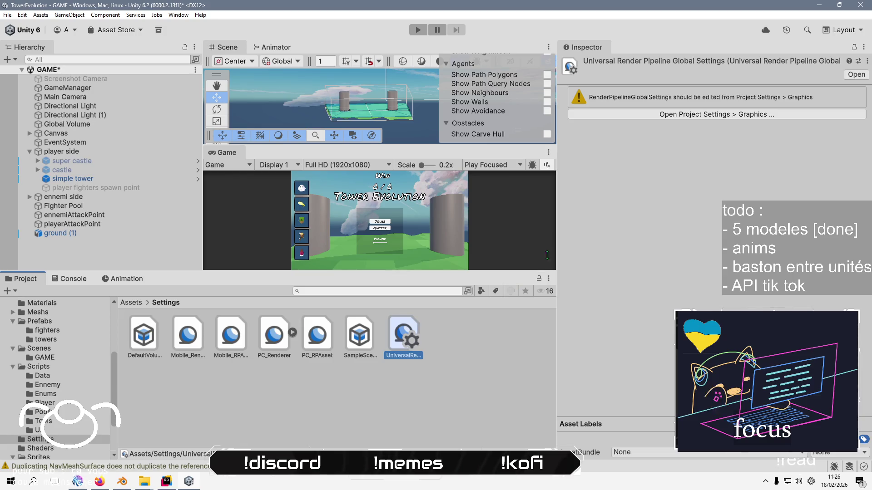
pyautogui.click(677, 114)
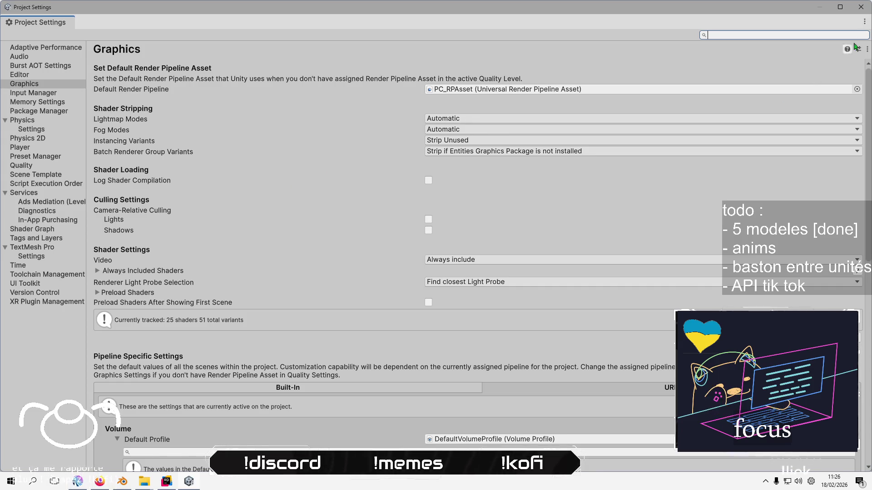
pyautogui.click(861, 7)
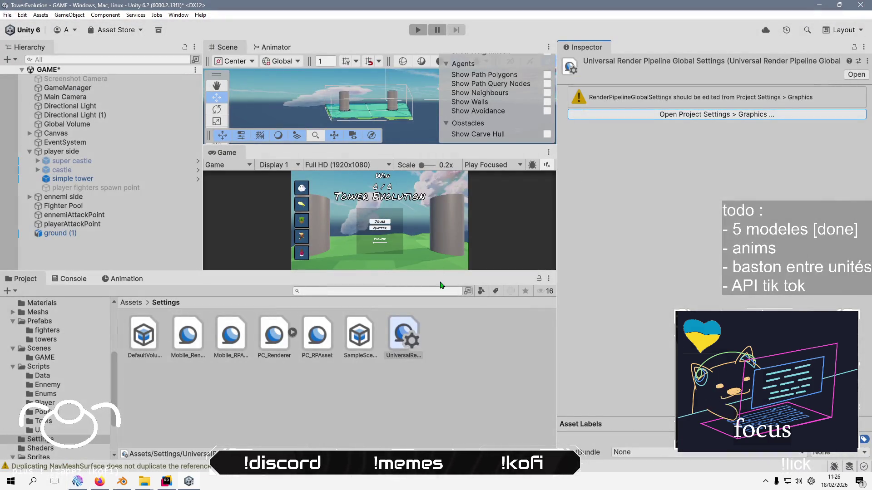
pyautogui.moveTo(440, 283); pyautogui.dragTo(436, 392)
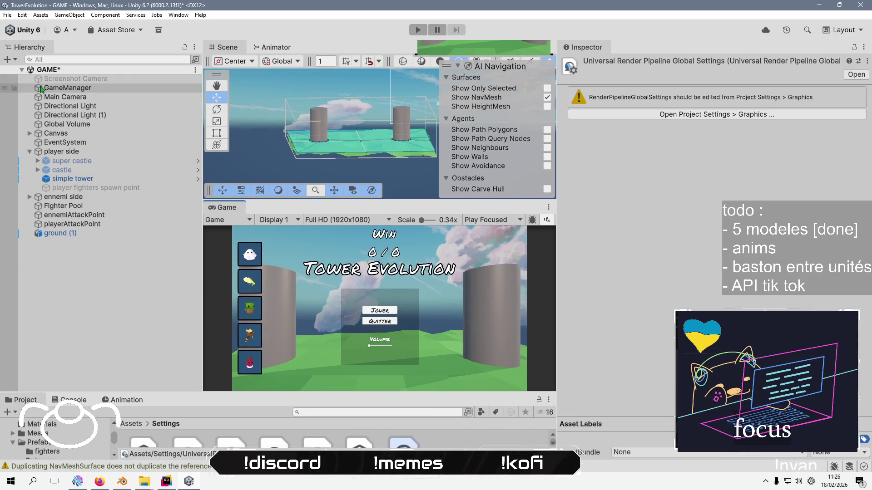
# Step: On the Directional Light, try Mixed mode and Spot and Point types, returning to Realtime Directional
pyautogui.click(81, 106)
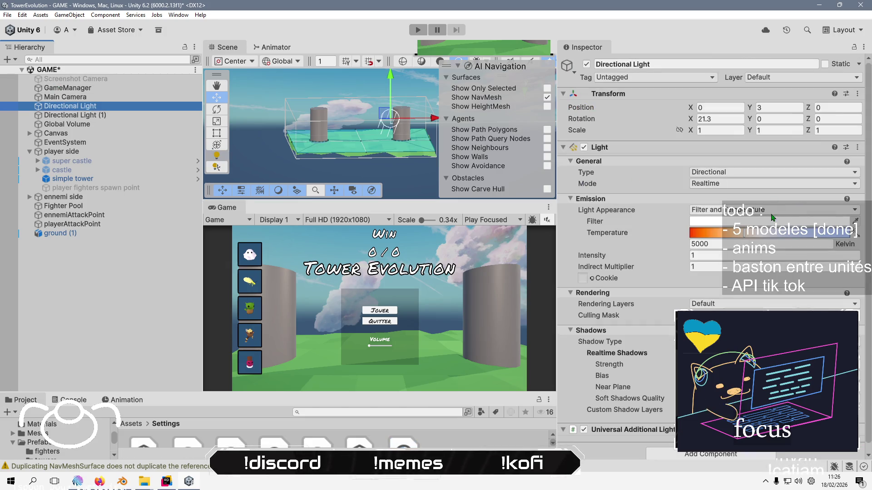
pyautogui.click(728, 187)
pyautogui.click(715, 206)
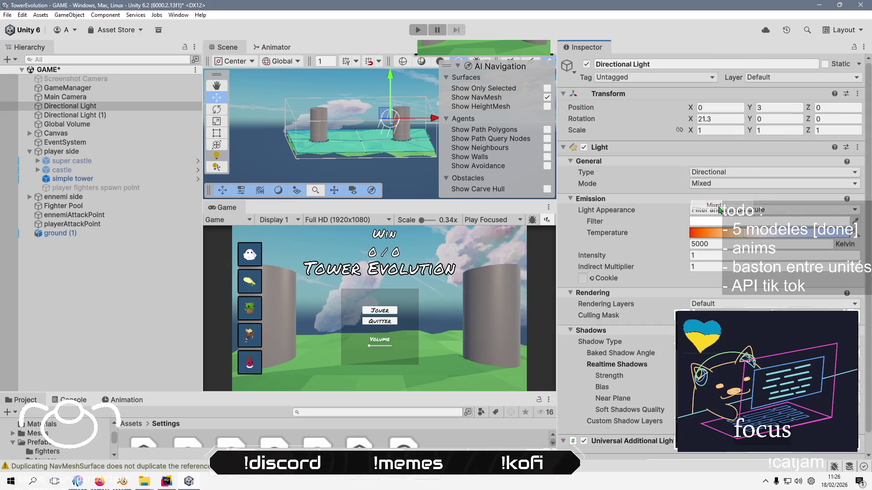
pyautogui.click(736, 185)
pyautogui.click(717, 195)
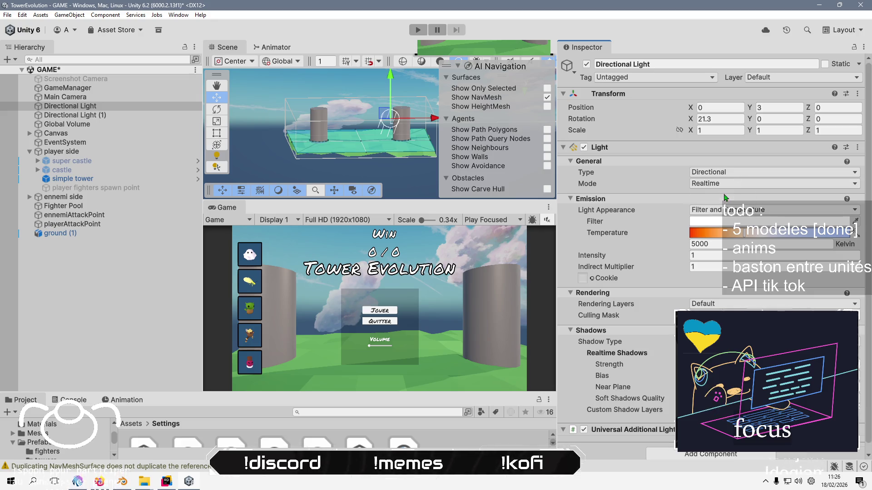
pyautogui.click(739, 173)
pyautogui.click(727, 185)
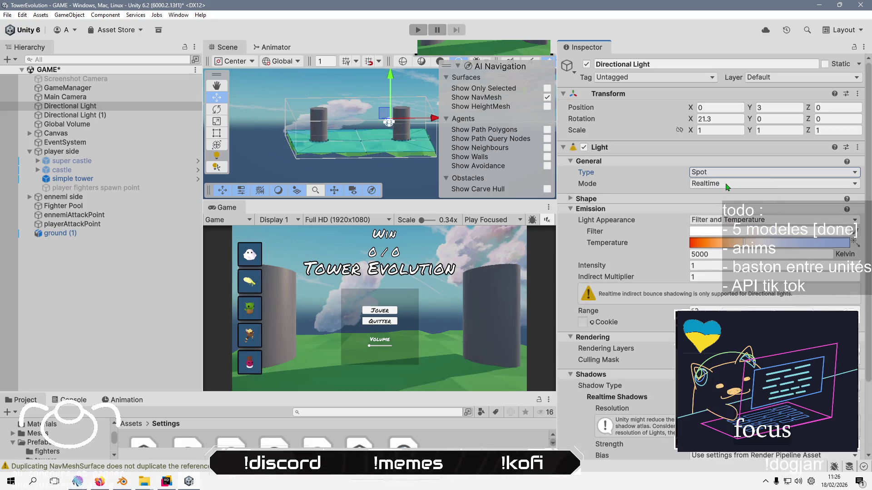
pyautogui.click(731, 176)
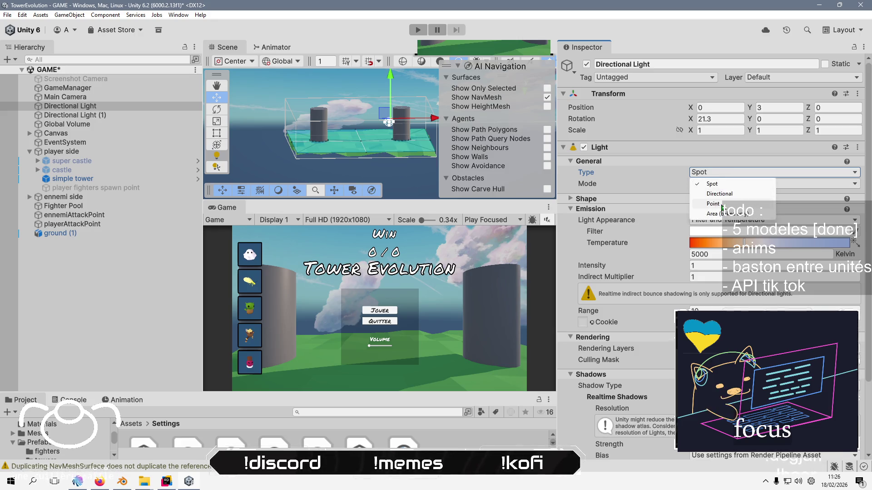
pyautogui.click(714, 203)
pyautogui.click(722, 175)
pyautogui.click(719, 194)
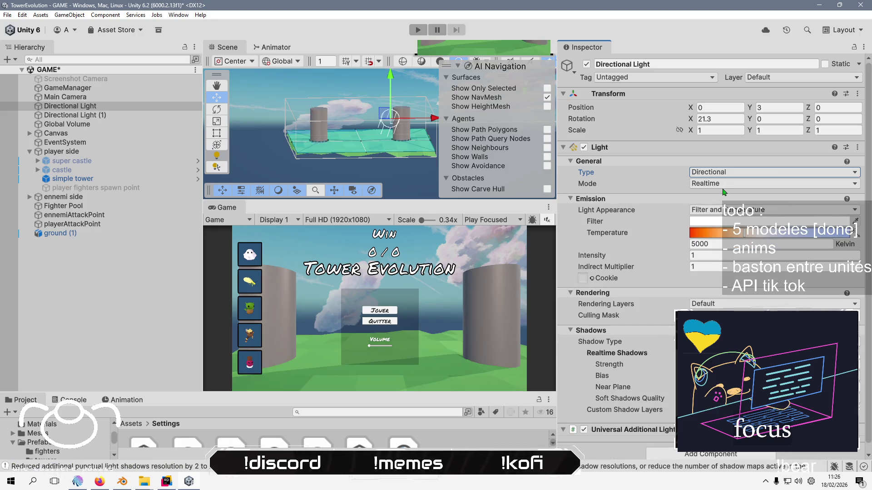
# Step: Try a plain Color light appearance, then revert to Filter and Temperature
pyautogui.click(713, 184)
pyautogui.click(647, 200)
pyautogui.click(591, 198)
pyautogui.click(751, 210)
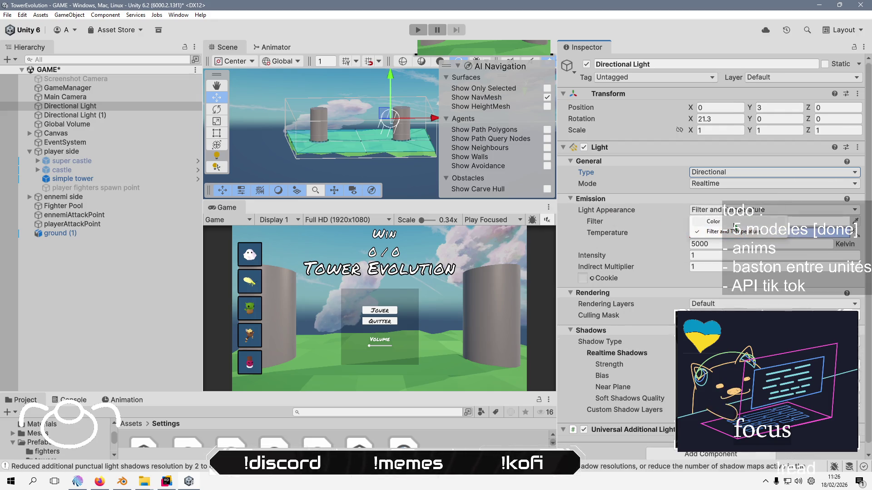
pyautogui.click(738, 221)
pyautogui.click(739, 212)
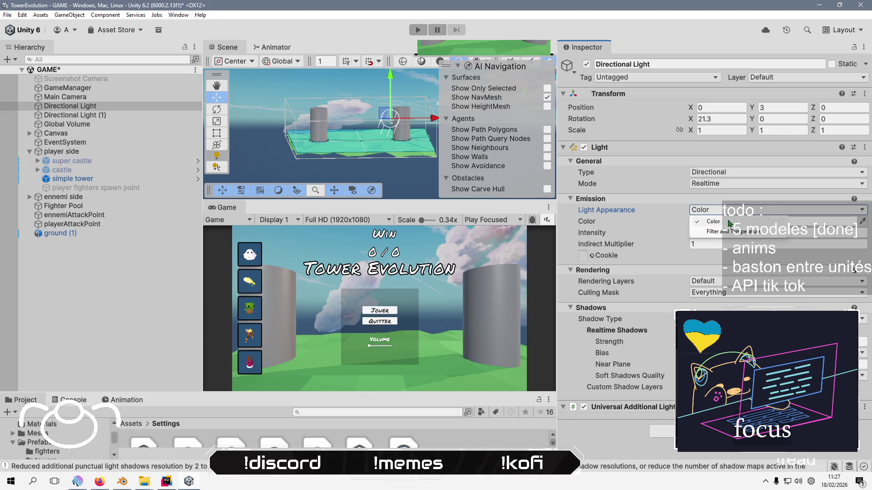
pyautogui.click(735, 221)
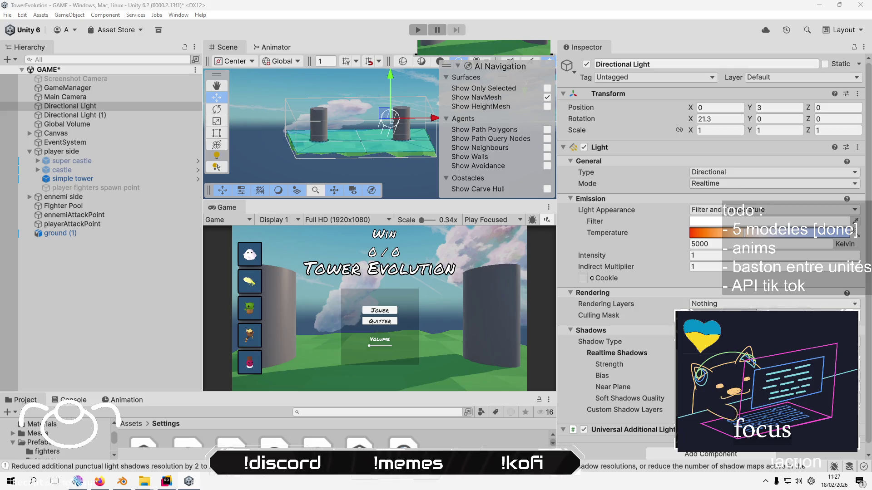
# Step: Set the light's Rendering Layers to Everything, keeping its realtime shadows, then reselect the Main Camera
pyautogui.click(724, 317)
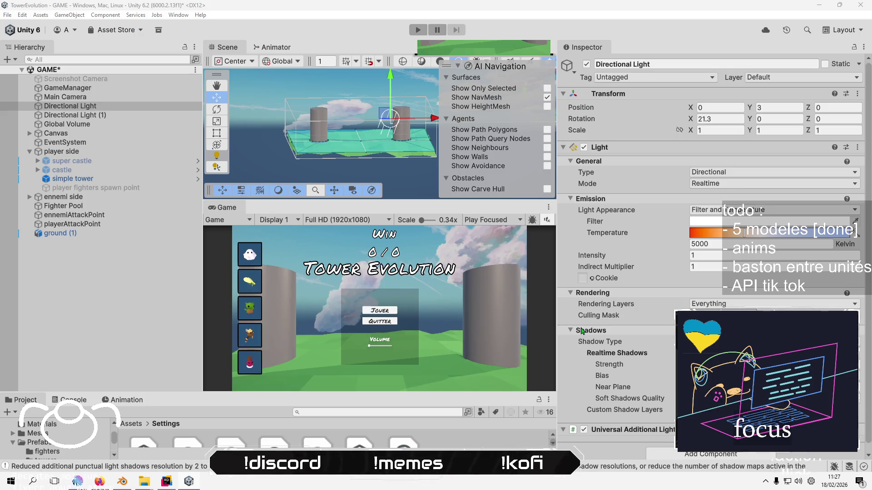
pyautogui.click(566, 348)
pyautogui.click(726, 352)
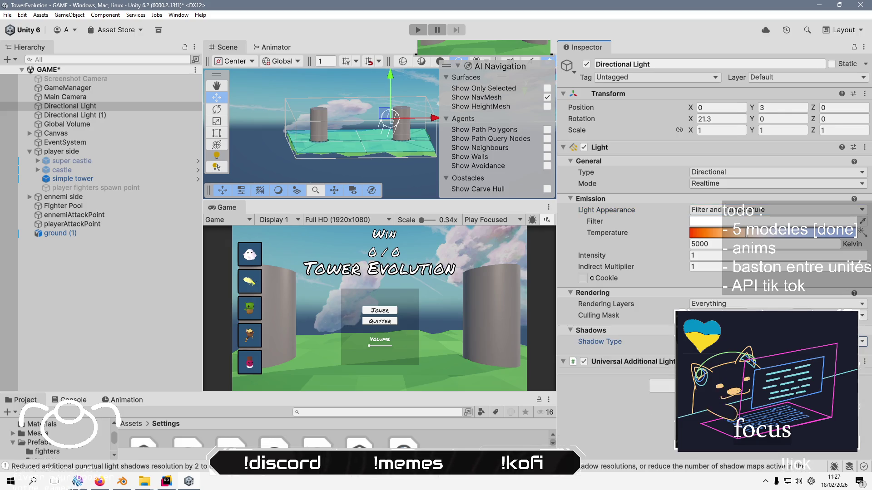
pyautogui.hotkey('ctrl', 'z')
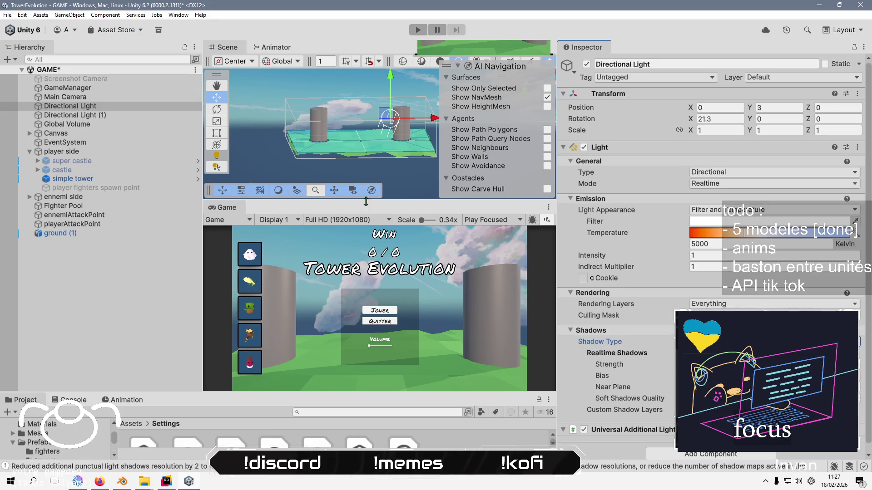
pyautogui.click(147, 97)
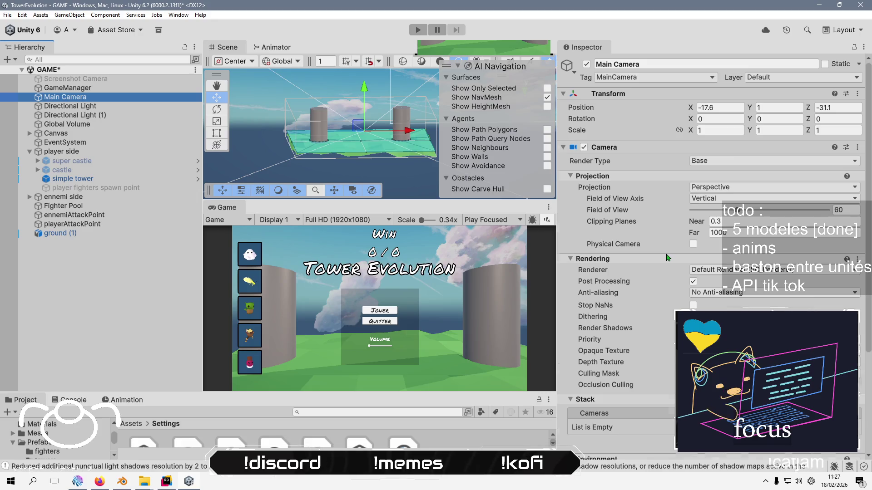
# Step: Search components for 'post' and 'pro' on the camera, cancel without adding, and select Global Volume
pyautogui.scroll(-3, 667, 258)
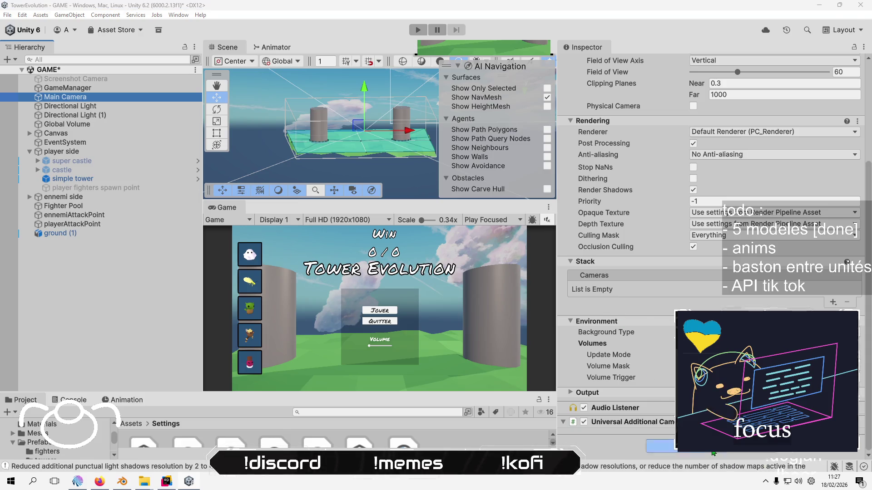
pyautogui.click(663, 446)
pyautogui.write('post')
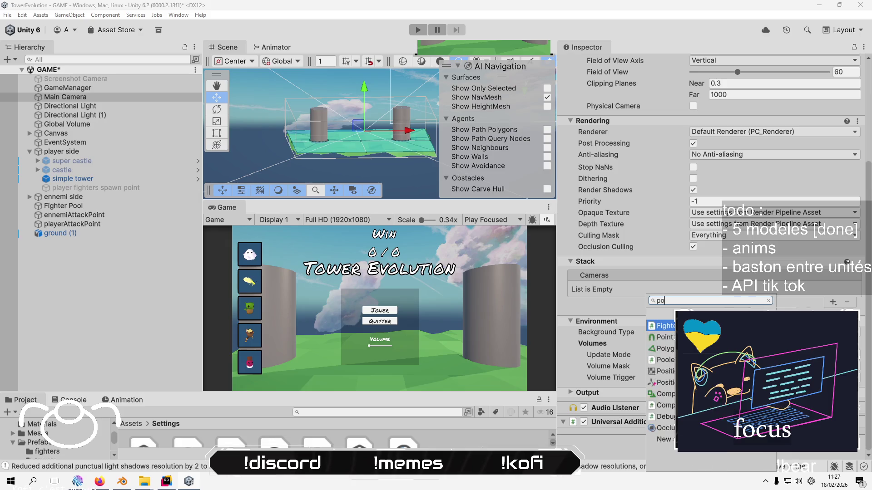
pyautogui.press('BackSpace')
pyautogui.press('BackSpace')
pyautogui.press('BackSpace')
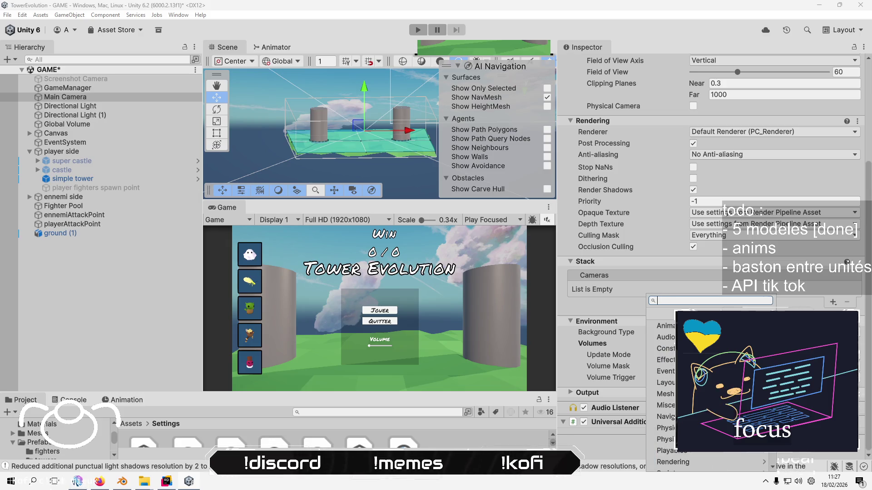
pyautogui.write('pro')
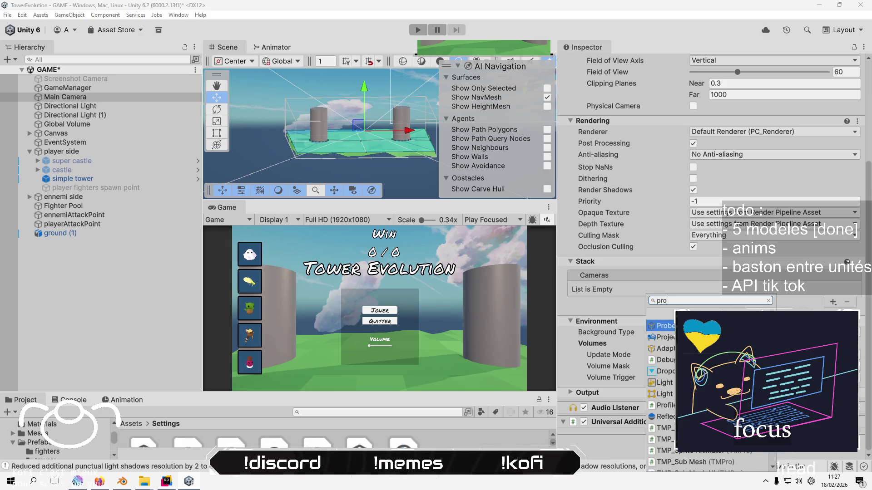
pyautogui.press('BackSpace')
pyautogui.press('BackSpace')
pyautogui.press('BackSpace')
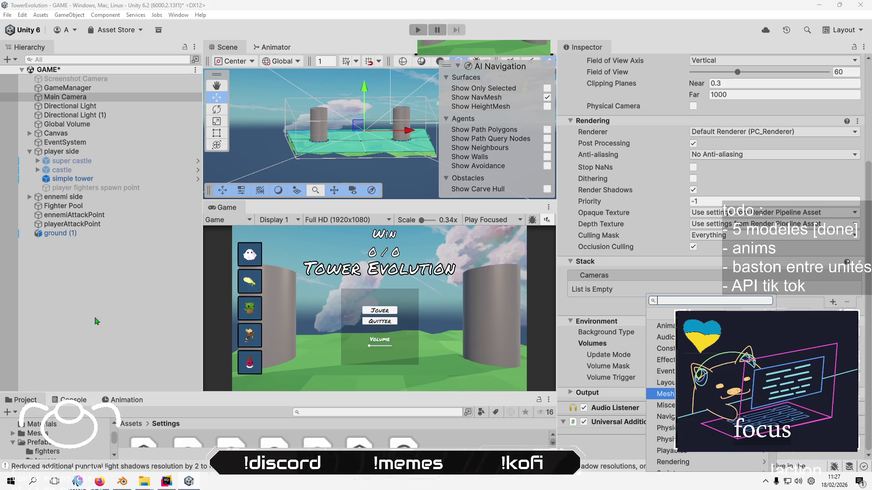
pyautogui.click(95, 321)
pyautogui.click(147, 127)
pyautogui.click(141, 124)
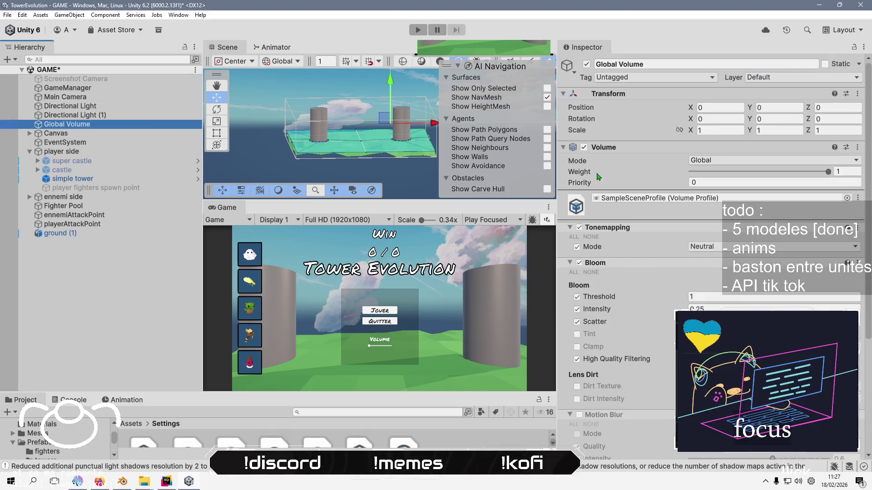
# Step: Test the Volume toggle and weight, then compare Tonemapping and leave it switched off
pyautogui.click(583, 147)
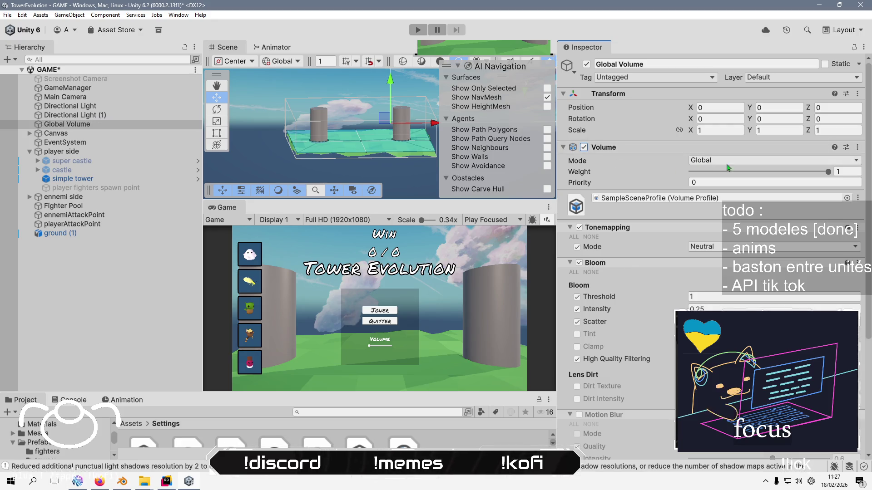
pyautogui.moveTo(828, 172)
pyautogui.mouseDown()
pyautogui.moveTo(688, 182)
pyautogui.moveTo(853, 176)
pyautogui.mouseUp()
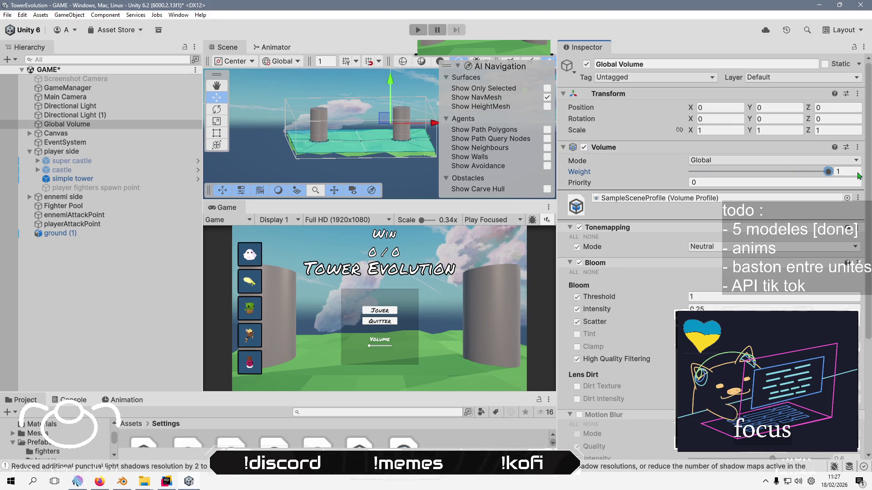
pyautogui.click(580, 227)
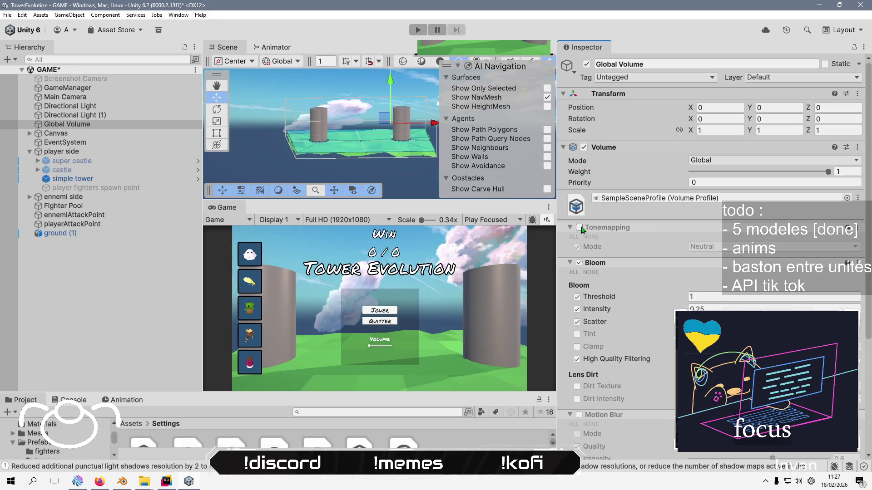
pyautogui.click(580, 228)
pyautogui.click(580, 228)
pyautogui.click(580, 228)
pyautogui.click(580, 228)
pyautogui.click(580, 228)
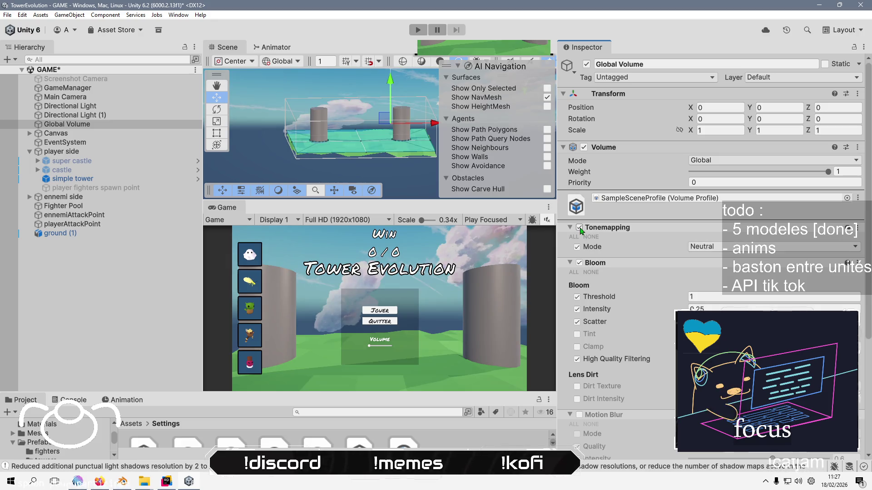
pyautogui.click(580, 228)
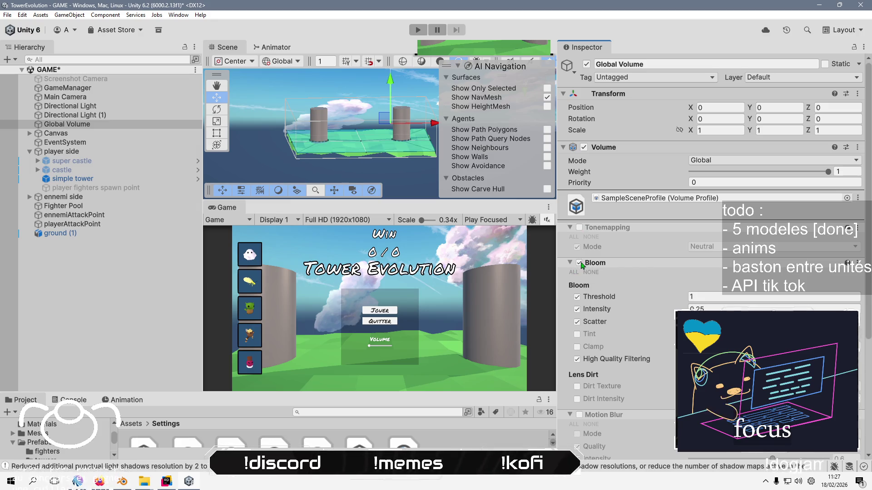
# Step: Toggle Vignette off and back on, then select the ground (1) object
pyautogui.scroll(-5, 666, 309)
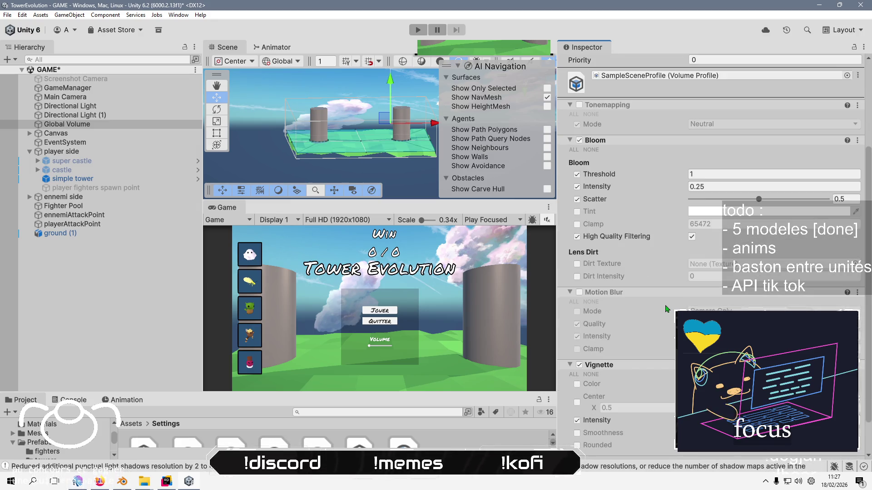
pyautogui.scroll(-2, 667, 308)
pyautogui.click(579, 324)
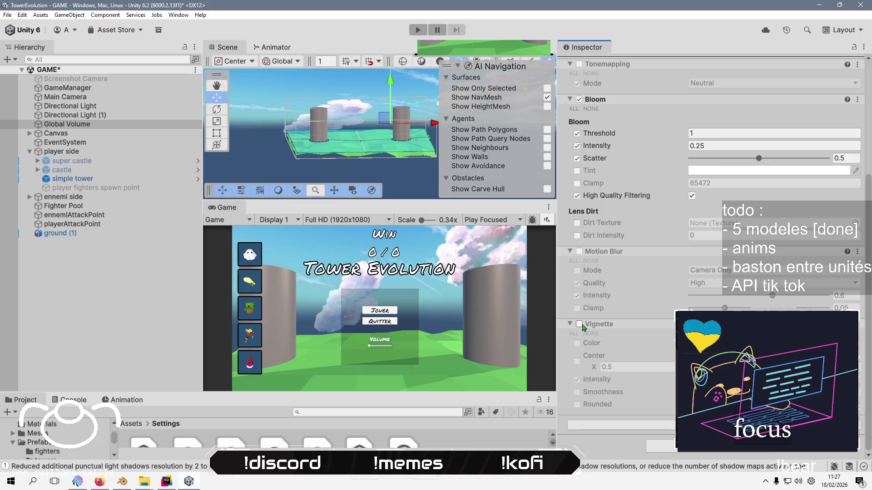
pyautogui.click(580, 324)
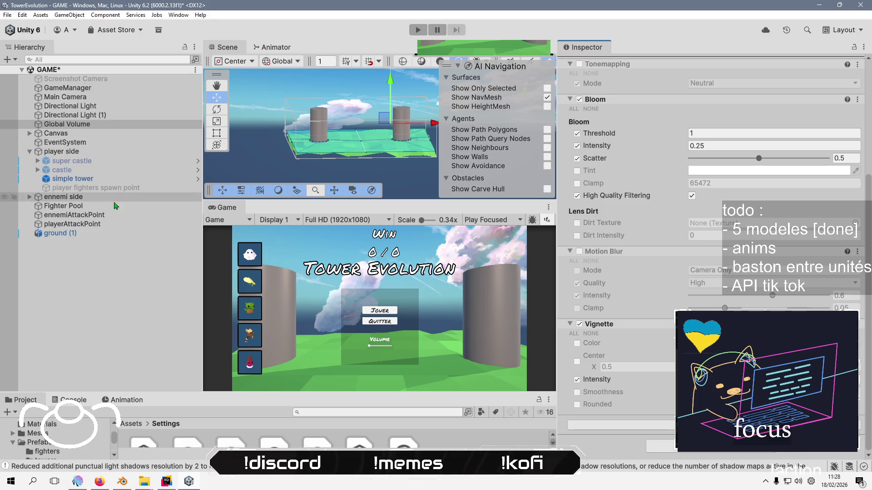
pyautogui.click(100, 235)
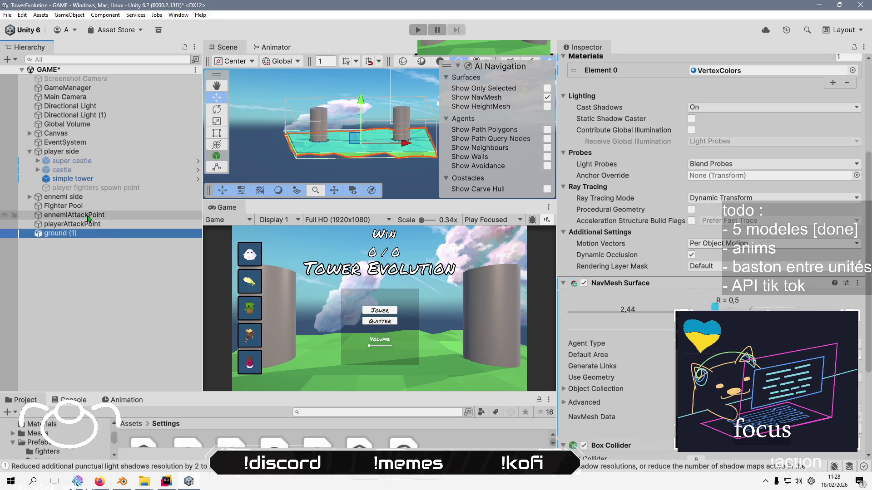
# Step: Bring up Window > Rendering > Lighting, dock it beside the Inspector, and show its Environment settings
pyautogui.click(178, 15)
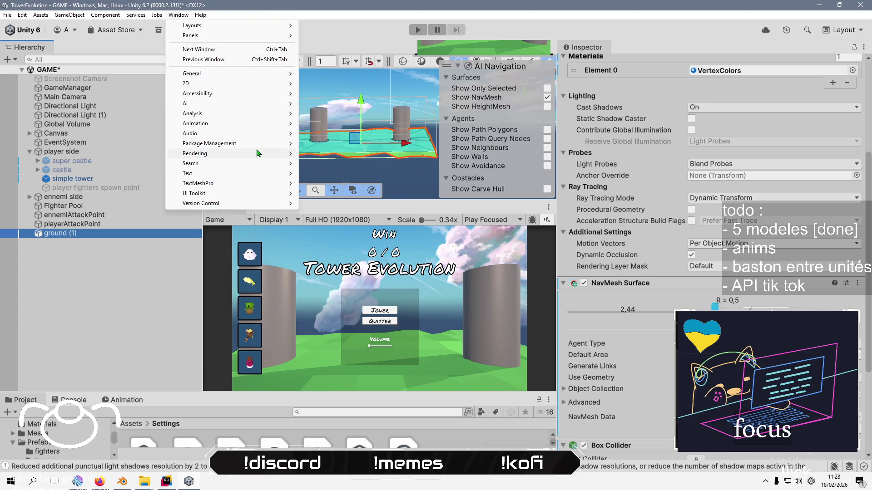
pyautogui.moveTo(254, 156)
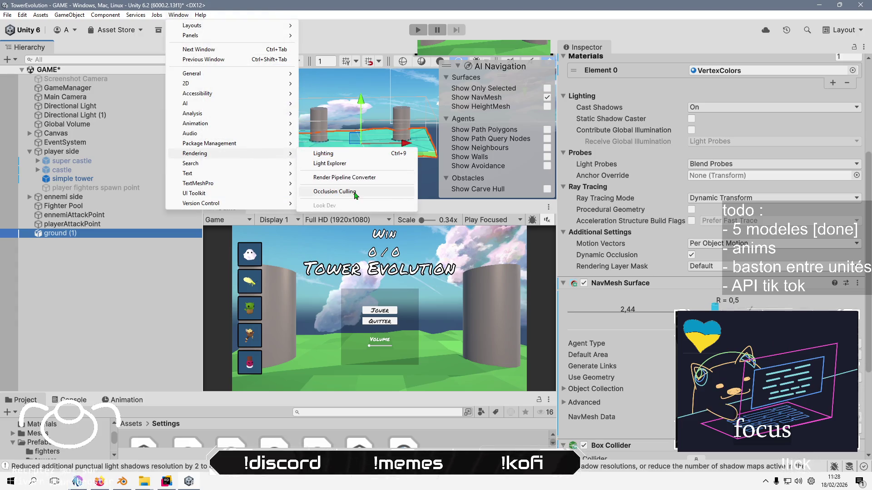
pyautogui.click(370, 154)
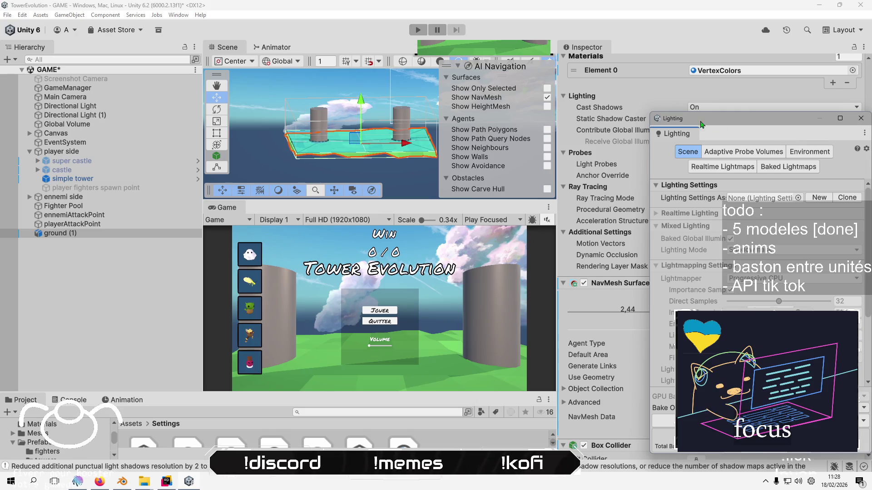
pyautogui.moveTo(677, 133)
pyautogui.mouseDown()
pyautogui.moveTo(808, 51)
pyautogui.moveTo(635, 49)
pyautogui.mouseUp()
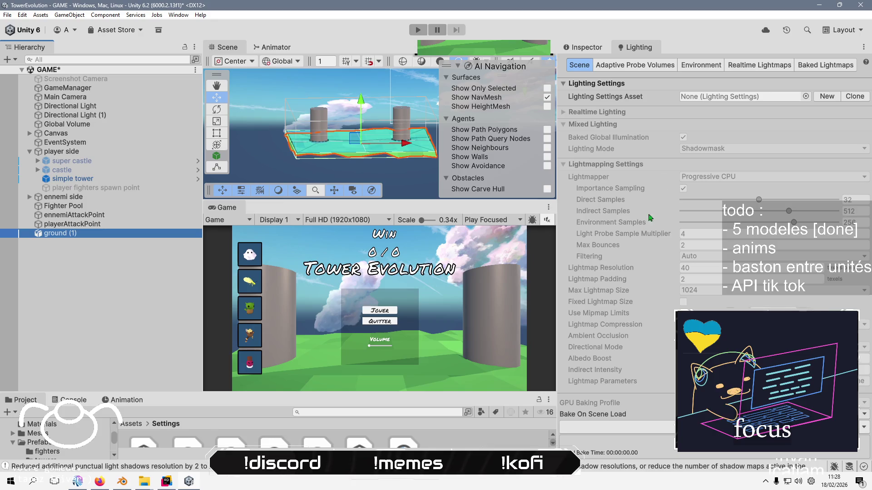
pyautogui.click(630, 68)
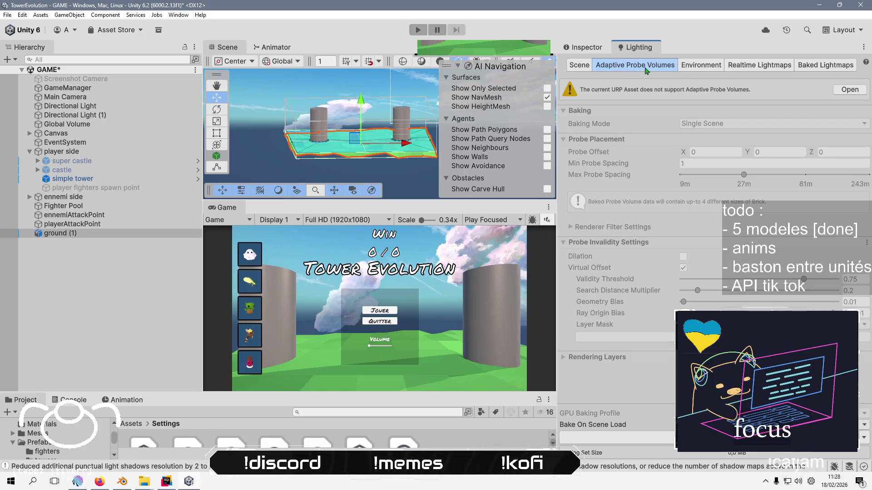
pyautogui.click(698, 68)
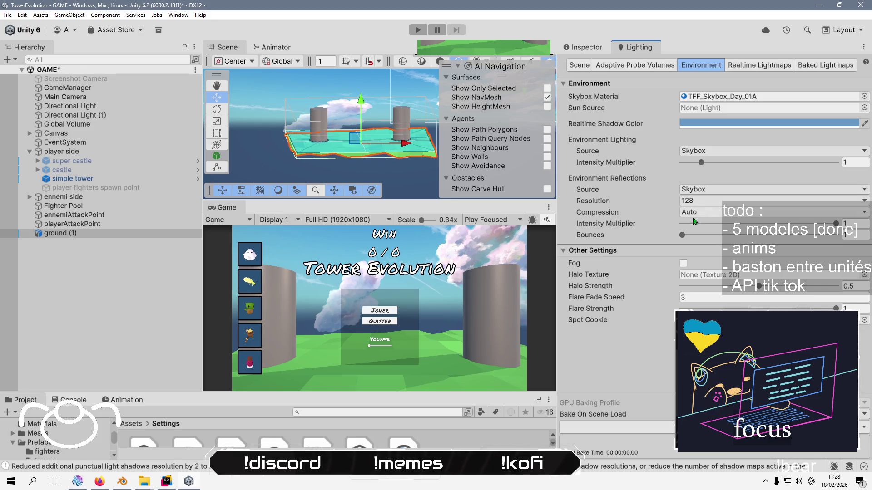
# Step: Try reflection resolution 16 then restore 128, and test zeroing intensity, halo and flare strength
pyautogui.click(703, 201)
pyautogui.click(709, 214)
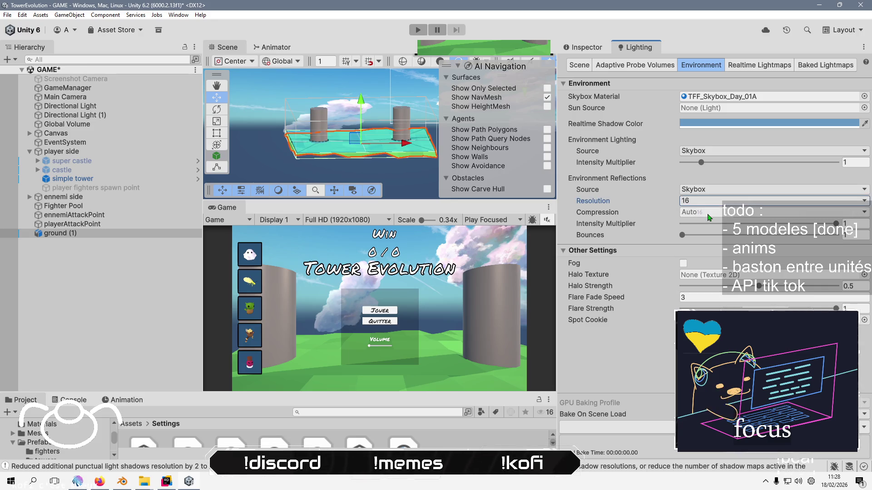
pyautogui.click(710, 202)
pyautogui.click(703, 244)
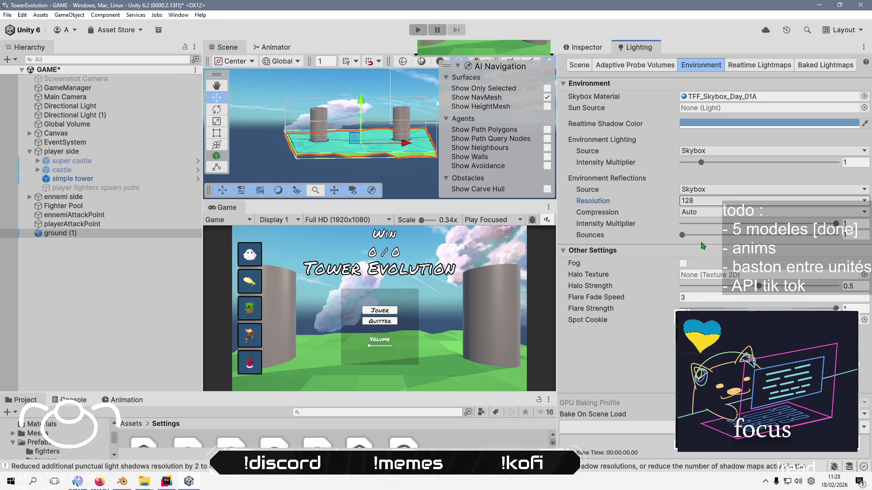
pyautogui.moveTo(708, 222)
pyautogui.mouseDown()
pyautogui.moveTo(672, 224)
pyautogui.moveTo(833, 236)
pyautogui.mouseUp()
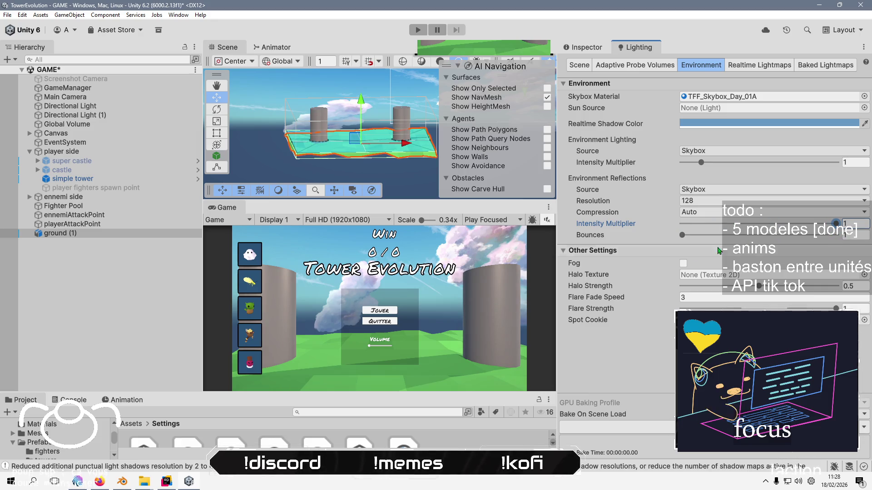
pyautogui.click(759, 286)
pyautogui.moveTo(759, 287); pyautogui.dragTo(661, 288)
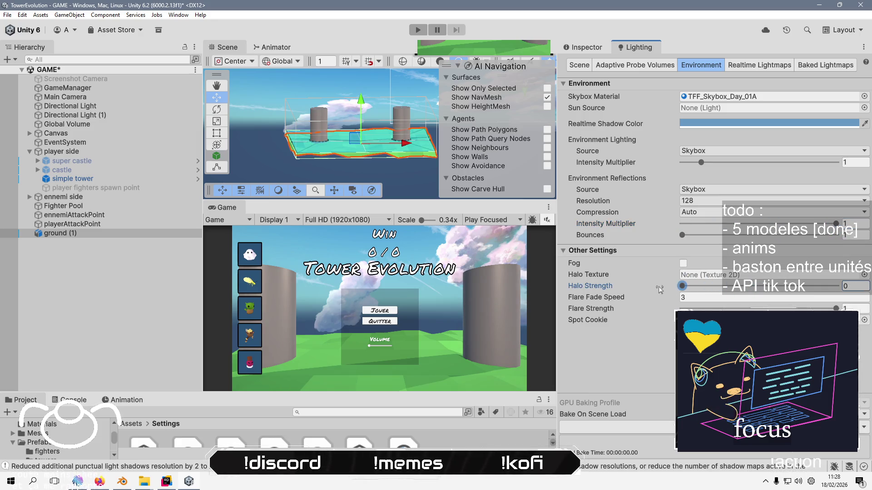
pyautogui.hotkey('ctrl', 'z')
pyautogui.moveTo(722, 309); pyautogui.dragTo(647, 314)
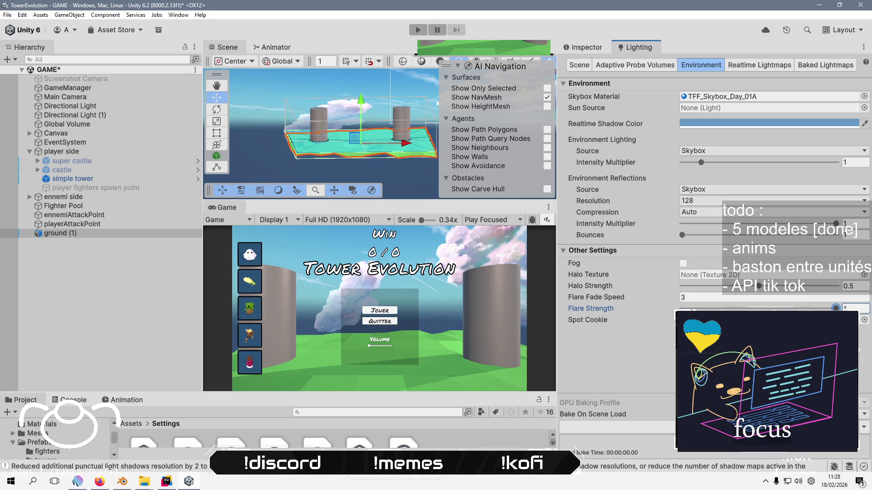
# Step: Switch the environment lighting source to Color and back to Skybox
pyautogui.click(726, 151)
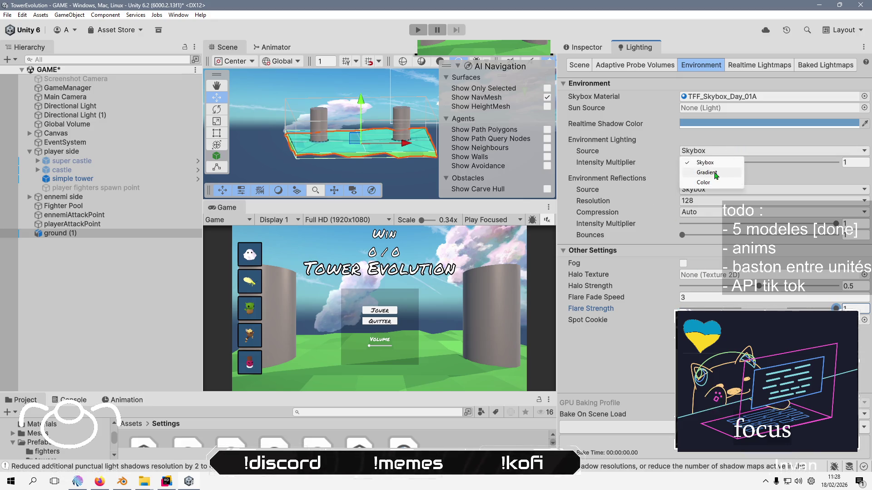
pyautogui.click(705, 183)
pyautogui.click(738, 152)
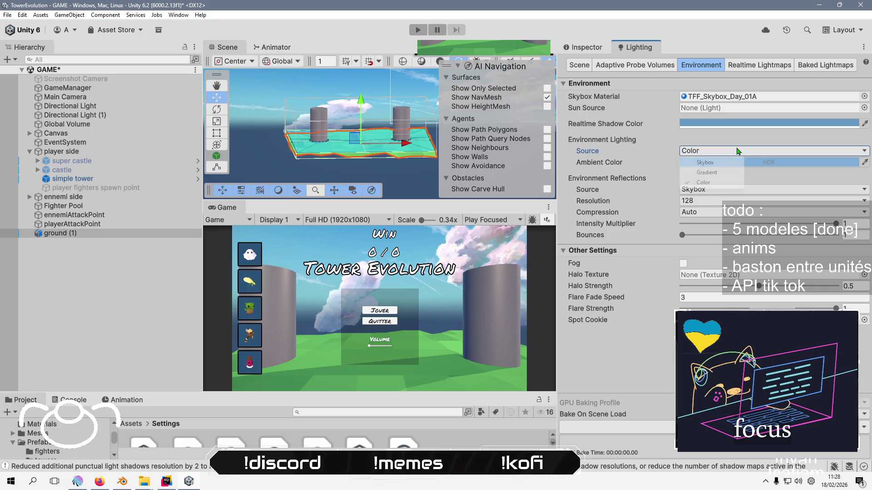
pyautogui.click(708, 163)
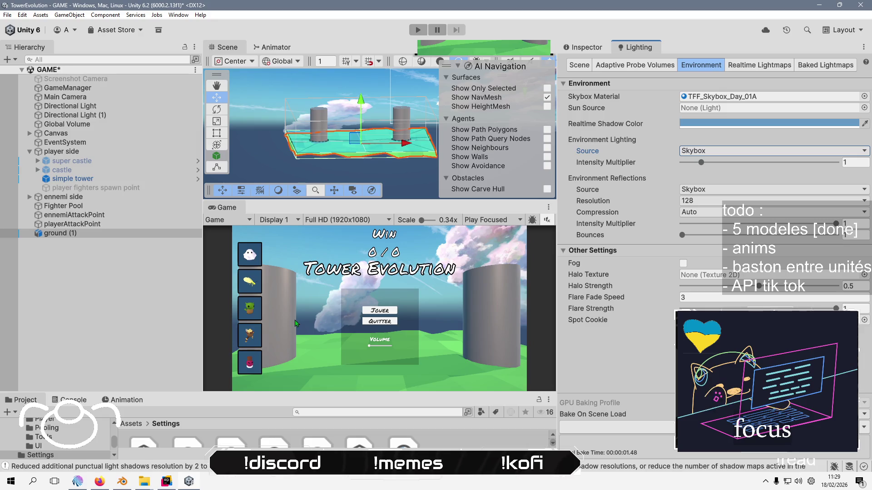
# Step: Locate the TFF_Skybox_Day_01A material in the Project panel and show its settings in the Inspector
pyautogui.click(718, 96)
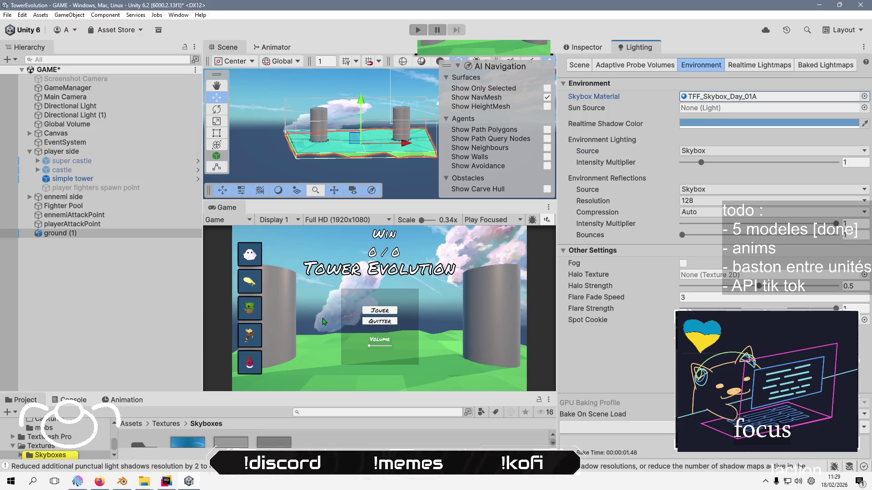
pyautogui.moveTo(240, 394); pyautogui.dragTo(240, 298)
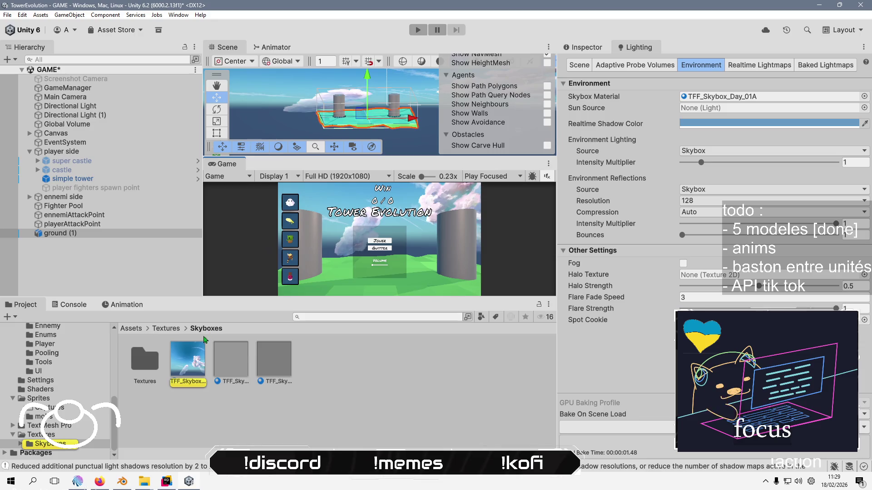
pyautogui.click(203, 377)
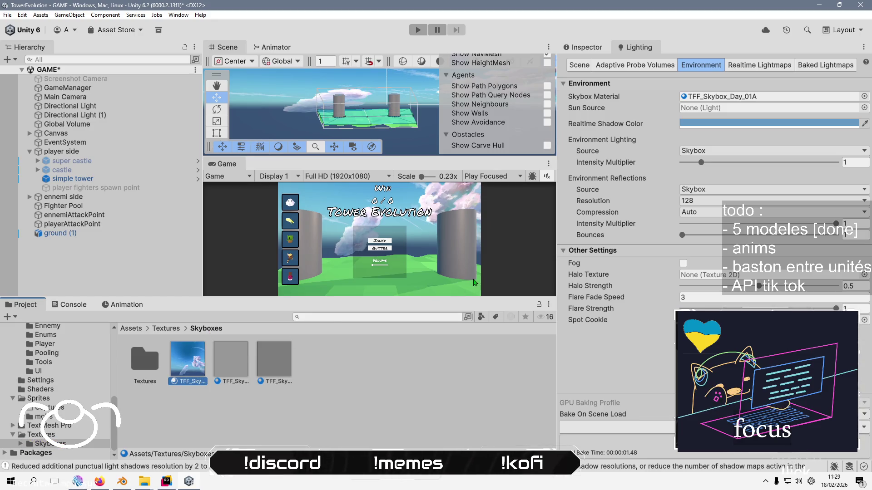
pyautogui.click(585, 47)
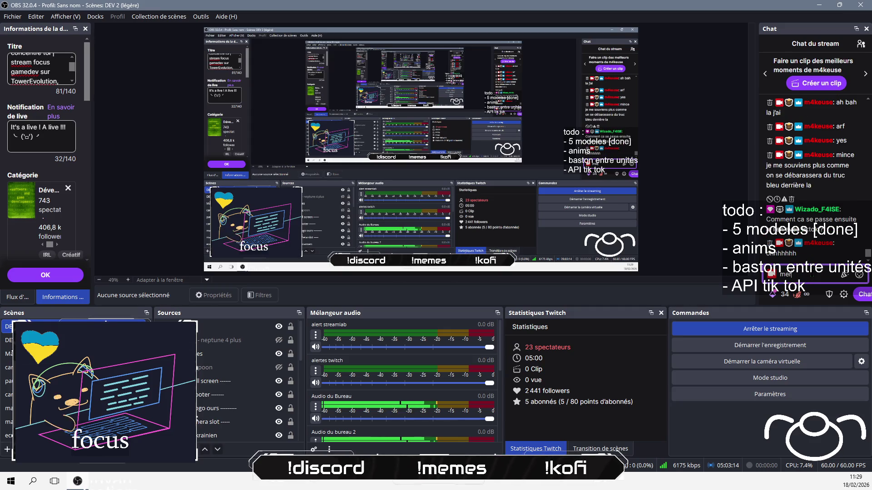
# Step: Post the chat reply 'q'est denskybox' saying it's in the skybox, then type 'c'est mort XD'
pyautogui.write("q'est de")
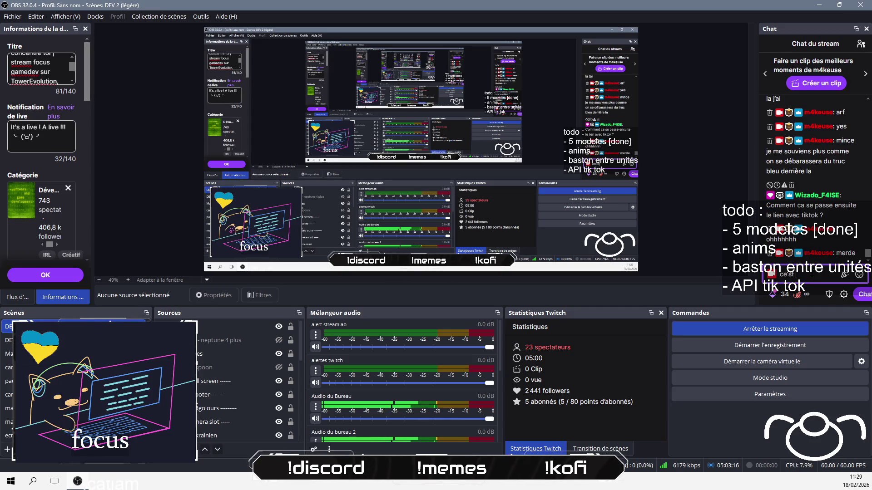
pyautogui.write('ns')
pyautogui.write('kybox')
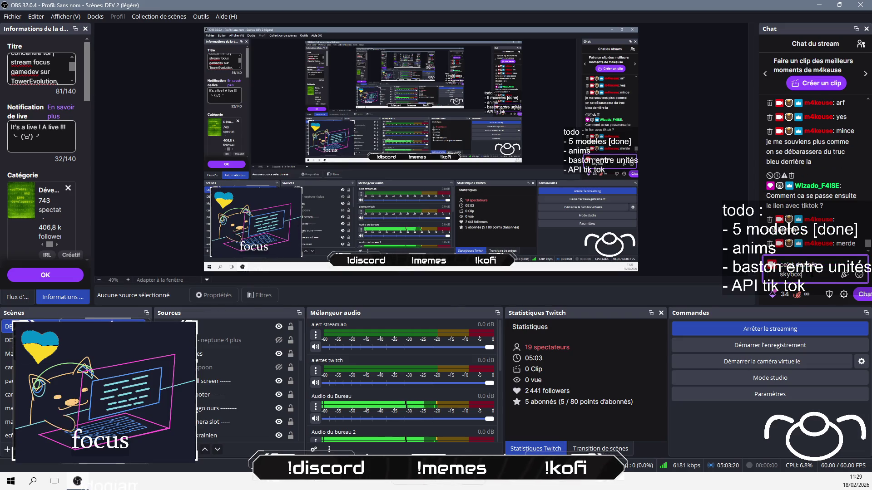
pyautogui.press('Return')
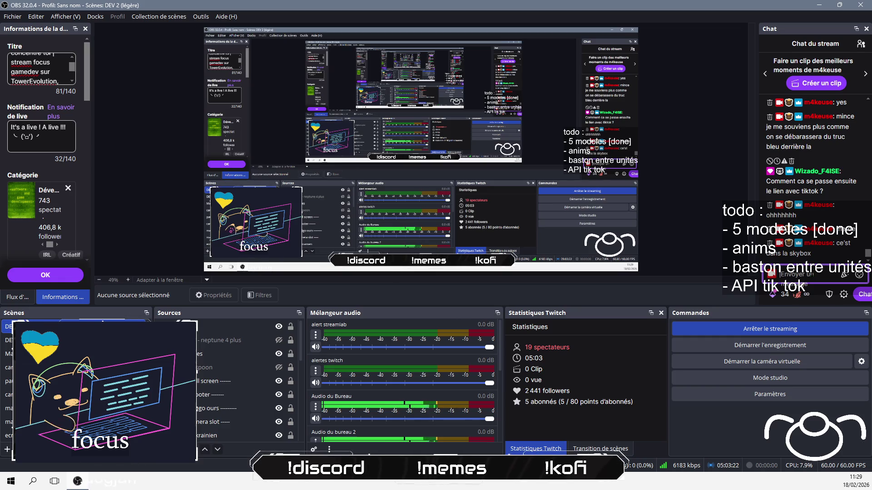
pyautogui.hotkey('alt', 'Tab')
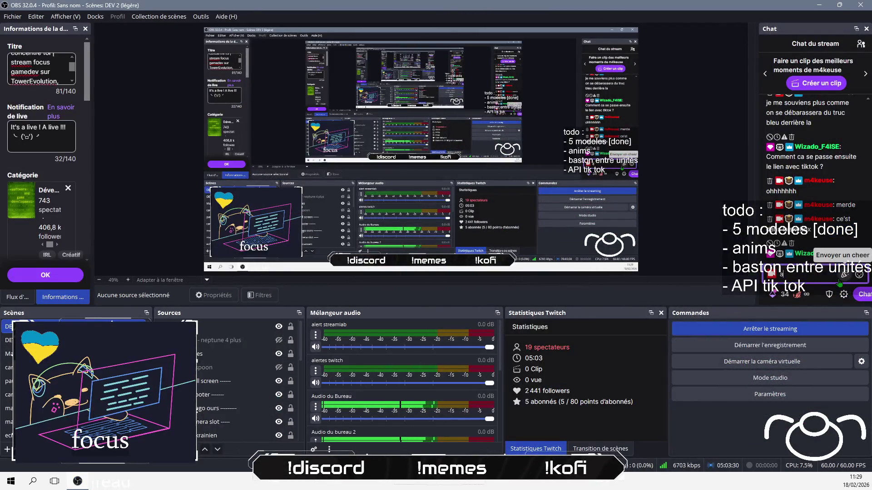
pyautogui.press('BackSpace')
pyautogui.write("c'est mort XD")
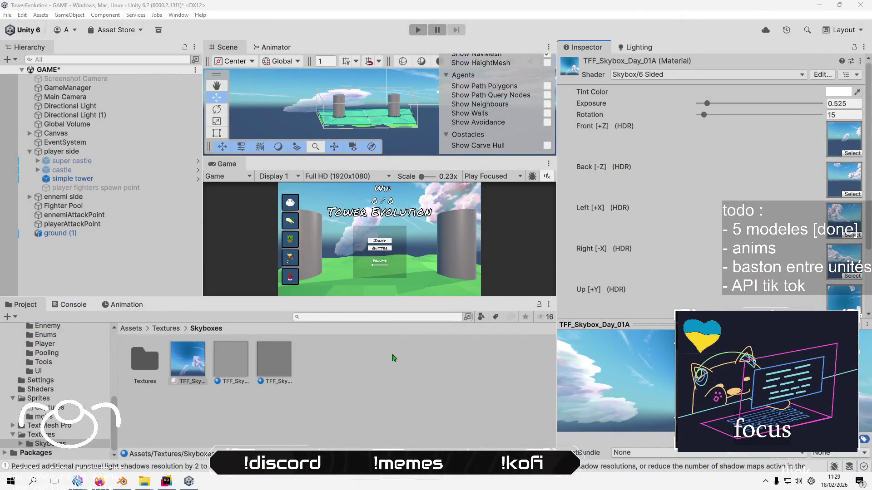
# Step: Drag the Game/Project divider down so the Scene and Game views grow larger
pyautogui.moveTo(408, 299); pyautogui.dragTo(391, 412)
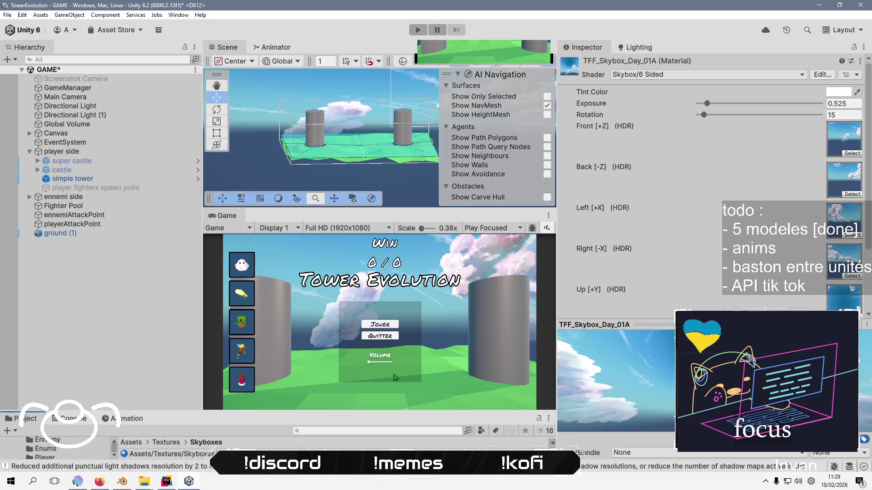
# Step: Send the short chat messages 'tan' and 'on va tr'
pyautogui.write('tan')
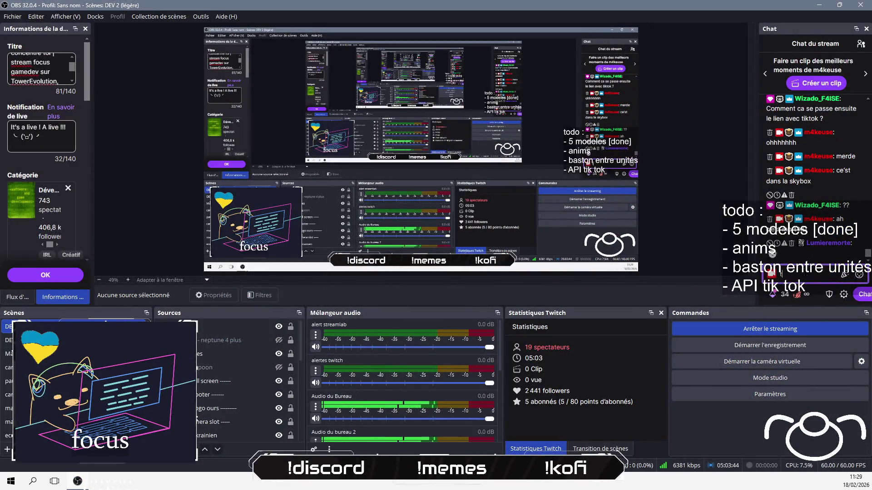
pyautogui.press('Return')
pyautogui.write('on va tricher')
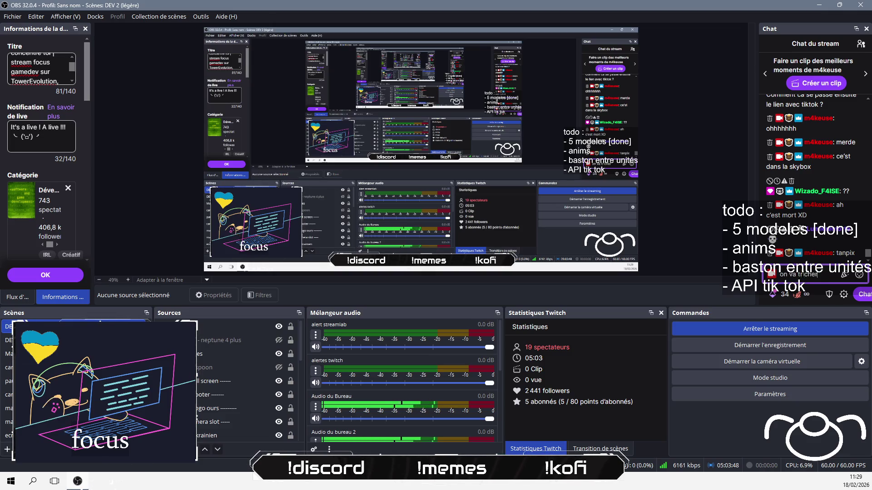
pyautogui.press('Return')
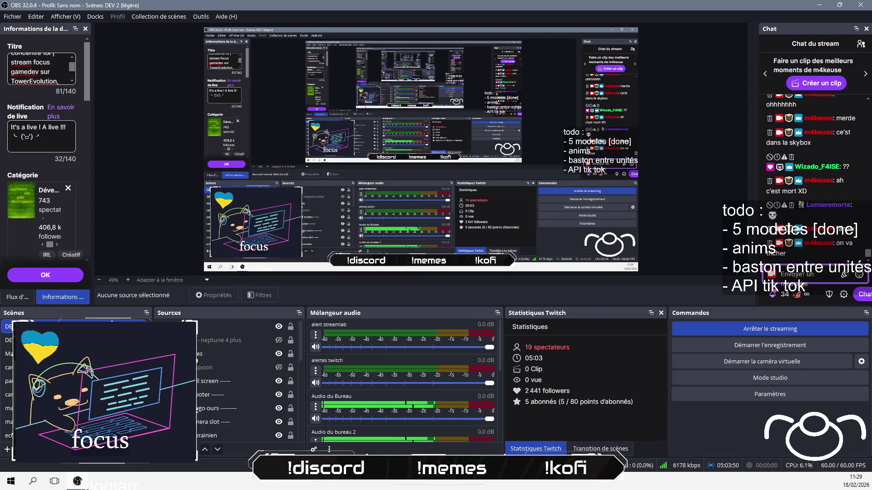
# Step: Reply to a viewer that the game will be available on my itch.io, then return to Blender
pyautogui.write('@Wizado_F4ISE l')
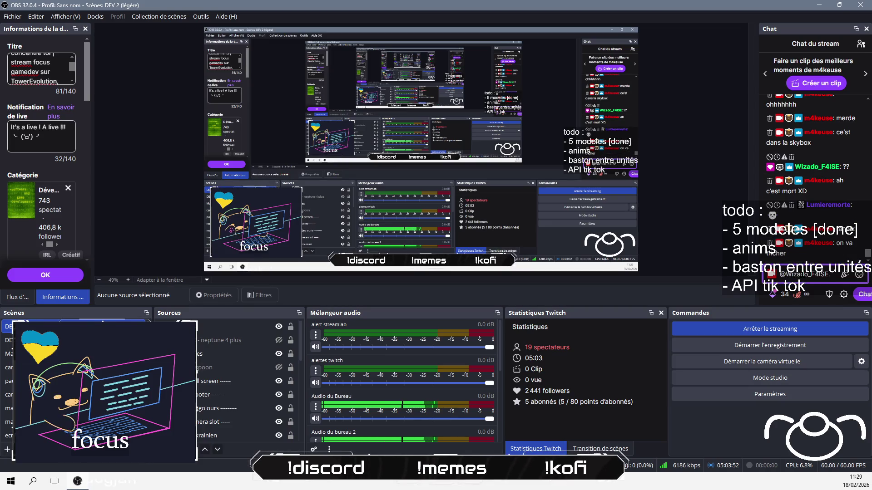
pyautogui.write('e jeu sseil')
pyautogui.press('BackSpace')
pyautogui.write('era dispo sur mon itch')
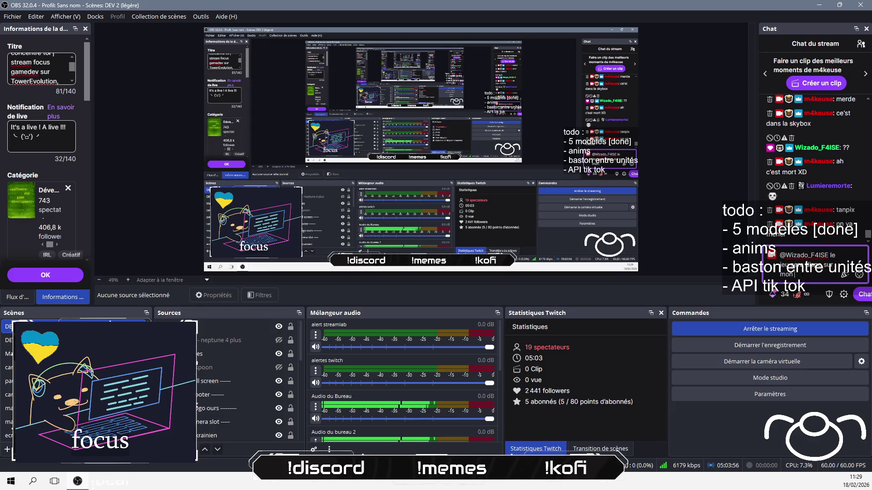
pyautogui.write('io')
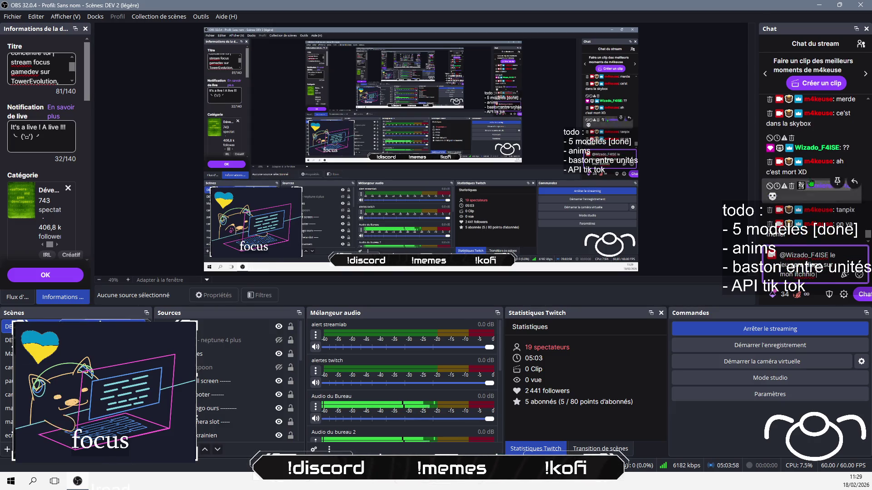
pyautogui.press('Return')
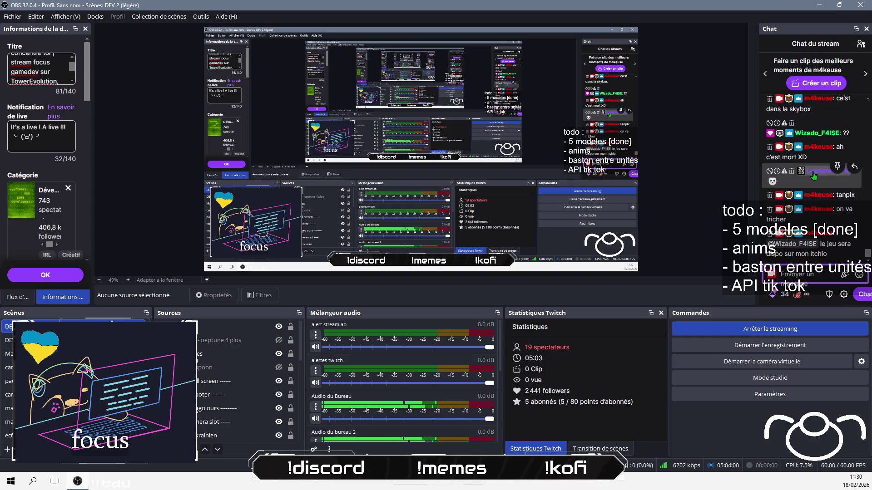
pyautogui.hotkey('alt', 'Tab')
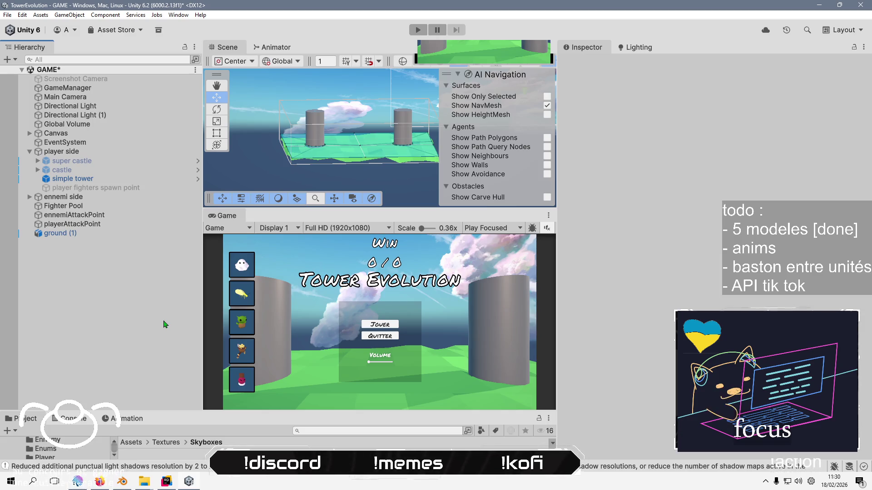
pyautogui.hotkey('alt', 'Tab')
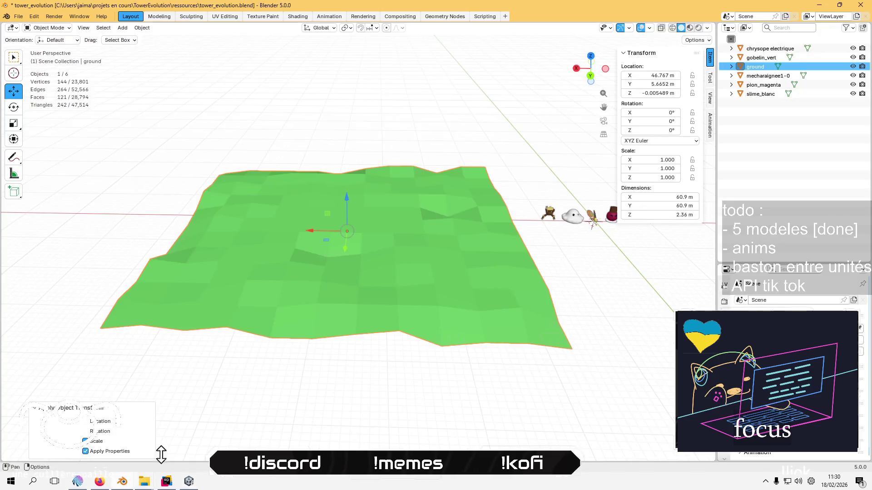
# Step: Inspect the ground terrain from top and underside views, then enter Edit Mode on it
pyautogui.moveTo(346, 314)
pyautogui.mouseDown()
pyautogui.moveTo(352, 277)
pyautogui.moveTo(382, 288)
pyautogui.moveTo(377, 323)
pyautogui.moveTo(367, 190)
pyautogui.moveTo(383, 194)
pyautogui.moveTo(376, 283)
pyautogui.moveTo(383, 200)
pyautogui.moveTo(360, 243)
pyautogui.mouseUp()
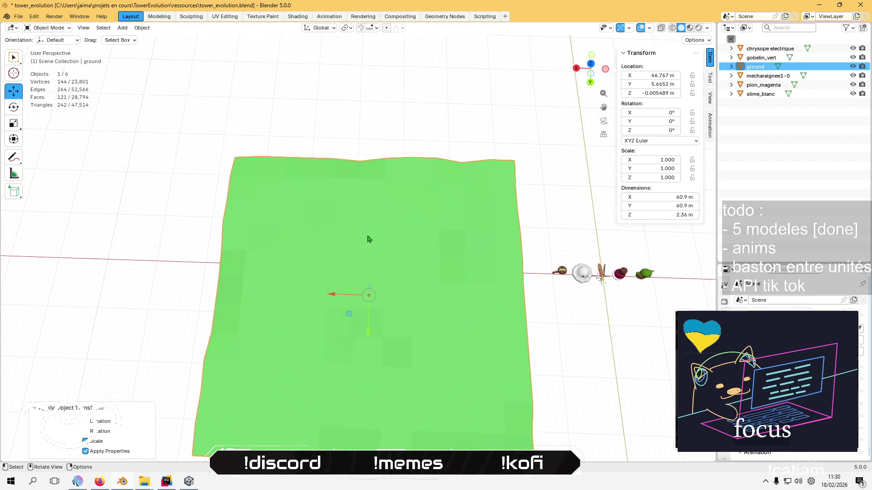
pyautogui.click(594, 68)
pyautogui.click(593, 67)
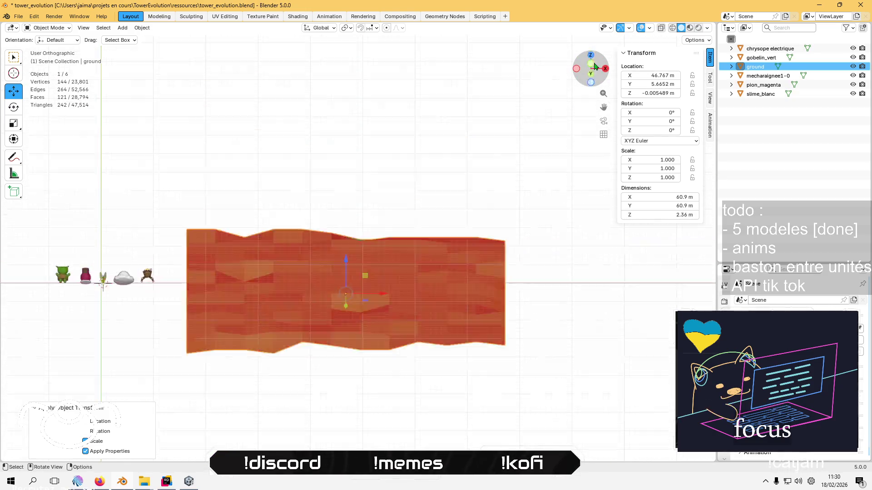
pyautogui.click(593, 66)
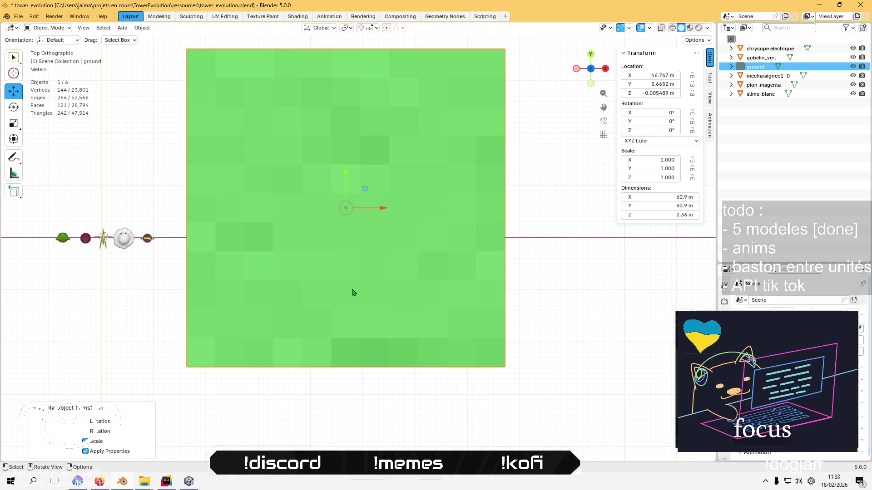
pyautogui.moveTo(353, 293)
pyautogui.mouseDown()
pyautogui.moveTo(397, 313)
pyautogui.moveTo(138, 231)
pyautogui.moveTo(189, 206)
pyautogui.moveTo(244, 265)
pyautogui.mouseUp()
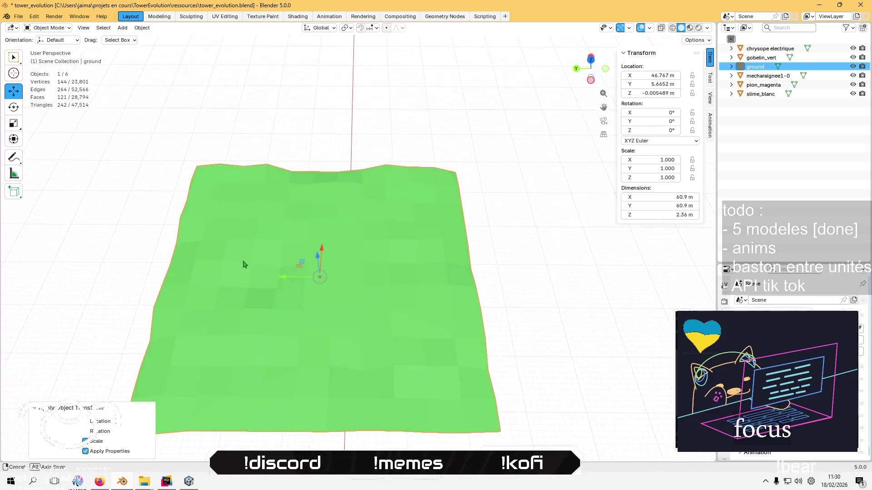
pyautogui.press('Tab')
pyautogui.scroll(2, 311, 194)
# Step: Select three far-edge vertices in vertex mode and set the proportional falloff to Random
pyautogui.press('1')
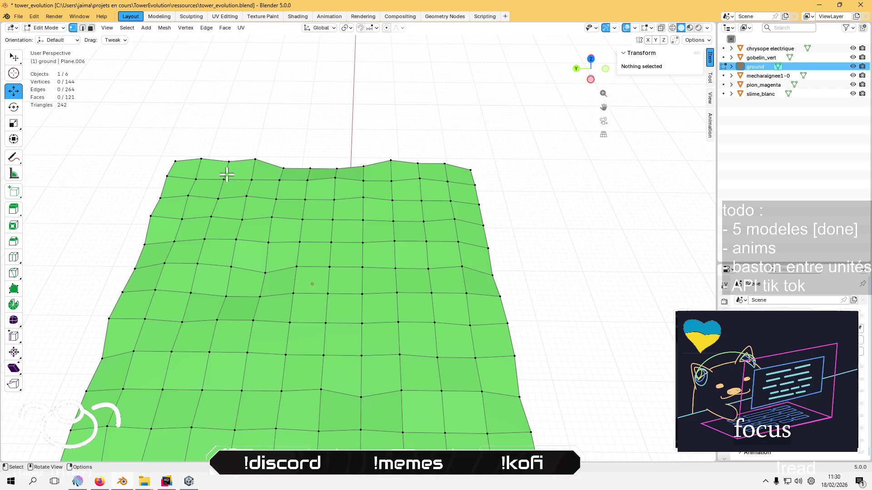
pyautogui.click(224, 180)
pyautogui.keyDown('shift'); pyautogui.click(312, 182); pyautogui.keyUp('shift')
pyautogui.keyDown('shift'); pyautogui.click(416, 179); pyautogui.keyUp('shift')
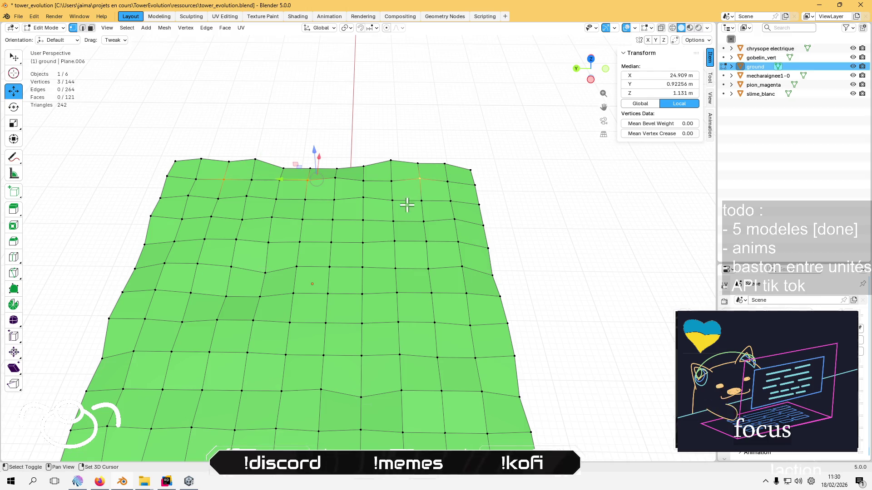
pyautogui.click(397, 28)
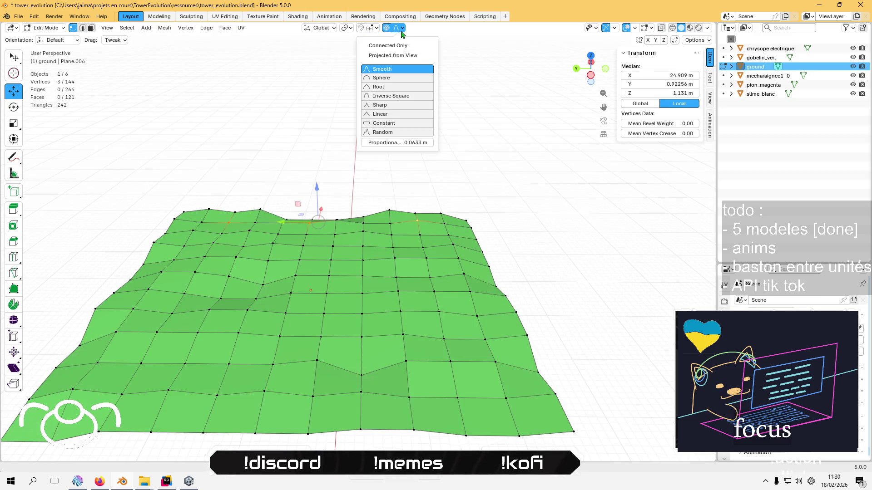
pyautogui.click(390, 132)
# Step: Pull the three vertices up into spikes, adjusting the radius, then undo the raise
pyautogui.moveTo(317, 184)
pyautogui.mouseDown()
pyautogui.moveTo(318, 107)
pyautogui.moveTo(310, 135)
pyautogui.moveTo(325, 185)
pyautogui.moveTo(294, 129)
pyautogui.moveTo(316, 140)
pyautogui.moveTo(313, 113)
pyautogui.moveTo(328, 110)
pyautogui.mouseUp()
pyautogui.scroll(15, 312, 136)
pyautogui.scroll(10, 309, 135)
pyautogui.scroll(-16, 317, 140)
pyautogui.moveTo(373, 129)
pyautogui.mouseDown()
pyautogui.moveTo(292, 177)
pyautogui.moveTo(436, 159)
pyautogui.mouseUp()
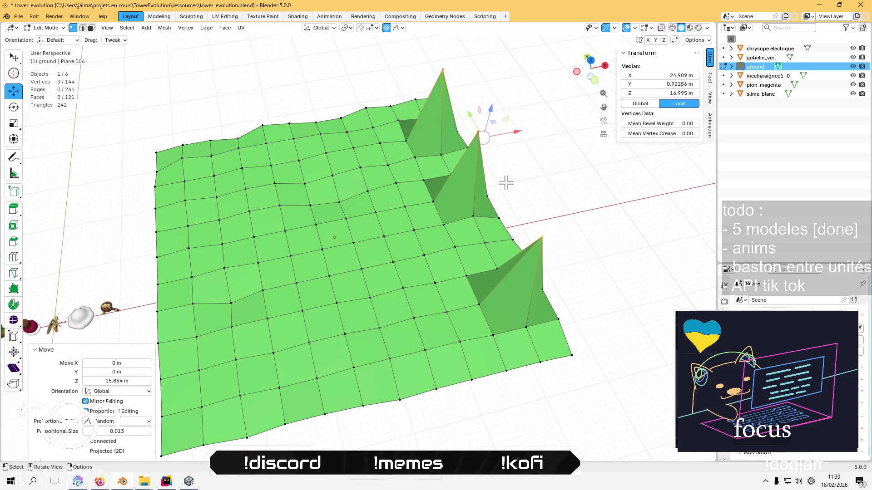
pyautogui.hotkey('ctrl', 'z')
# Step: Raise the peaks again with a wide random-falloff radius, confirming at about 1.38 m
pyautogui.moveTo(418, 201)
pyautogui.mouseDown()
pyautogui.moveTo(472, 161)
pyautogui.moveTo(388, 184)
pyautogui.moveTo(402, 158)
pyautogui.mouseUp()
pyautogui.scroll(3, 471, 162)
pyautogui.scroll(9, 403, 158)
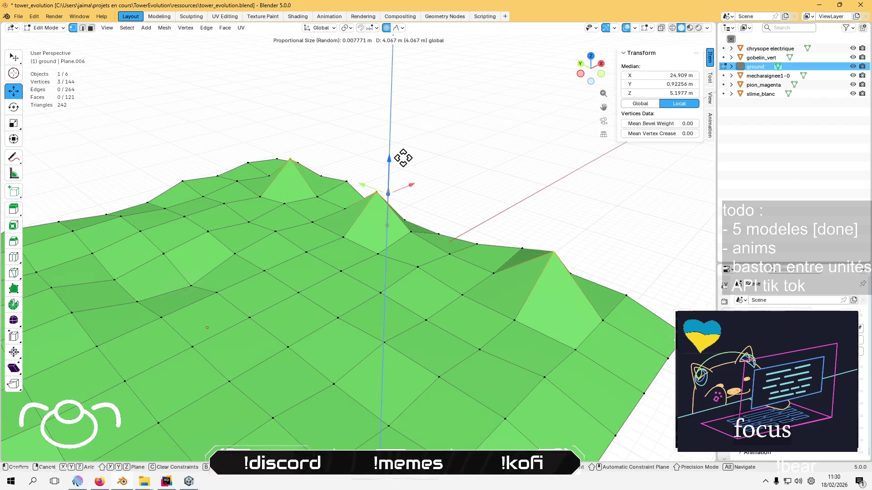
pyautogui.scroll(-10, 403, 158)
pyautogui.scroll(-13, 402, 158)
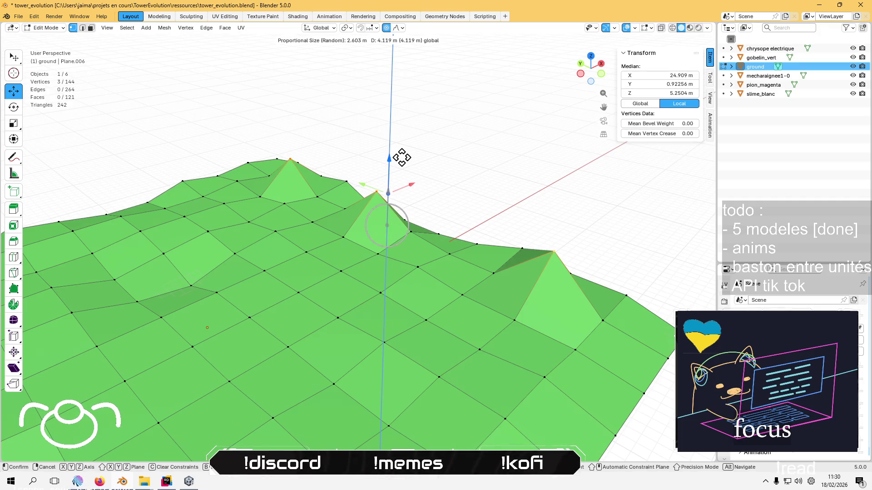
pyautogui.scroll(-12, 401, 158)
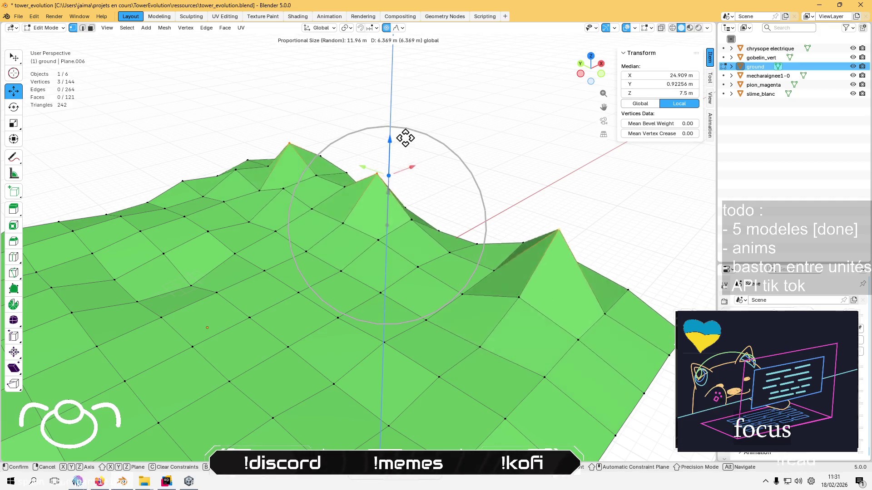
pyautogui.scroll(-3, 410, 109)
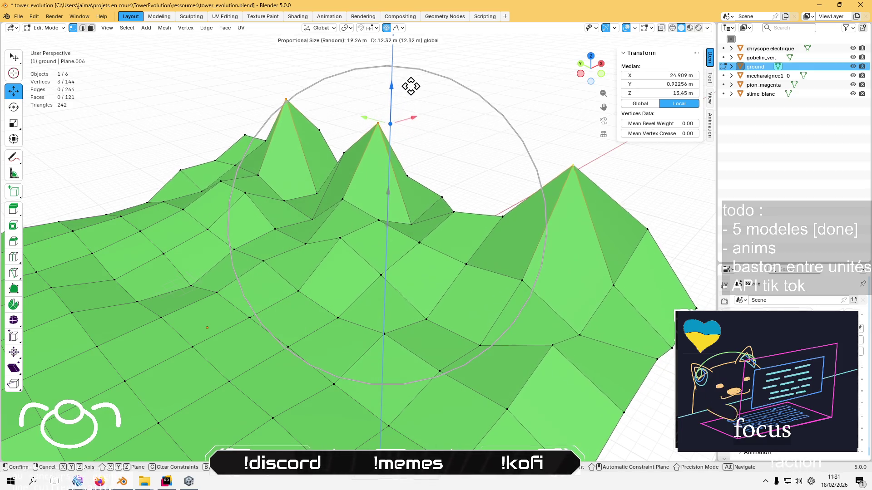
pyautogui.click(413, 77)
pyautogui.moveTo(413, 78)
pyautogui.mouseDown()
pyautogui.moveTo(432, 247)
pyautogui.moveTo(415, 292)
pyautogui.moveTo(363, 281)
pyautogui.moveTo(362, 316)
pyautogui.moveTo(358, 279)
pyautogui.moveTo(323, 278)
pyautogui.moveTo(281, 295)
pyautogui.moveTo(278, 321)
pyautogui.moveTo(305, 210)
pyautogui.moveTo(307, 227)
pyautogui.moveTo(489, 210)
pyautogui.moveTo(440, 266)
pyautogui.moveTo(463, 302)
pyautogui.moveTo(449, 246)
pyautogui.moveTo(429, 212)
pyautogui.moveTo(414, 235)
pyautogui.moveTo(483, 306)
pyautogui.moveTo(296, 295)
pyautogui.moveTo(301, 237)
pyautogui.moveTo(301, 249)
pyautogui.moveTo(385, 220)
pyautogui.moveTo(454, 166)
pyautogui.mouseUp()
# Step: Undo the old peaks and raise three different edge vertices 16.338 m up along Z
pyautogui.hotkey('ctrl', 'z')
pyautogui.click(476, 175)
pyautogui.keyDown('shift'); pyautogui.click(380, 178); pyautogui.keyUp('shift')
pyautogui.keyDown('shift'); pyautogui.click(274, 178); pyautogui.keyUp('shift')
pyautogui.moveTo(348, 226)
pyautogui.mouseDown()
pyautogui.moveTo(353, 186)
pyautogui.moveTo(350, 271)
pyautogui.moveTo(362, 293)
pyautogui.mouseUp()
pyautogui.moveTo(468, 228)
pyautogui.mouseDown()
pyautogui.moveTo(337, 249)
pyautogui.moveTo(340, 233)
pyautogui.mouseUp()
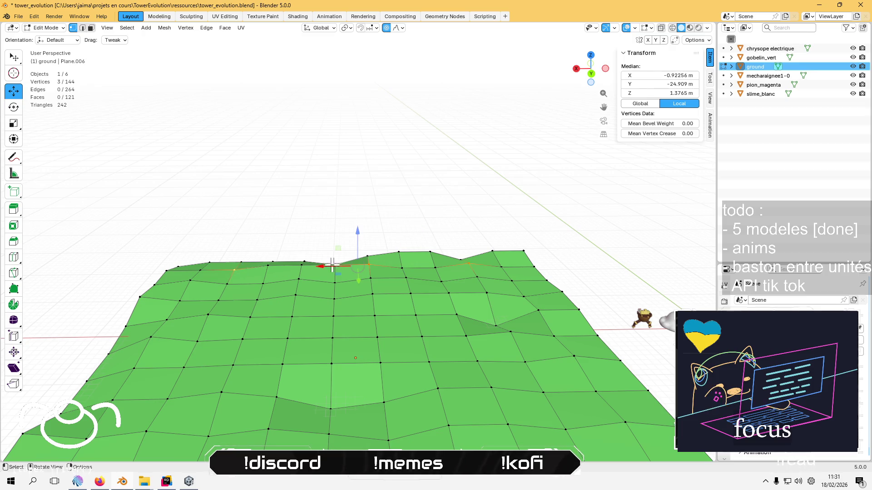
pyautogui.press('g')
pyautogui.press('z')
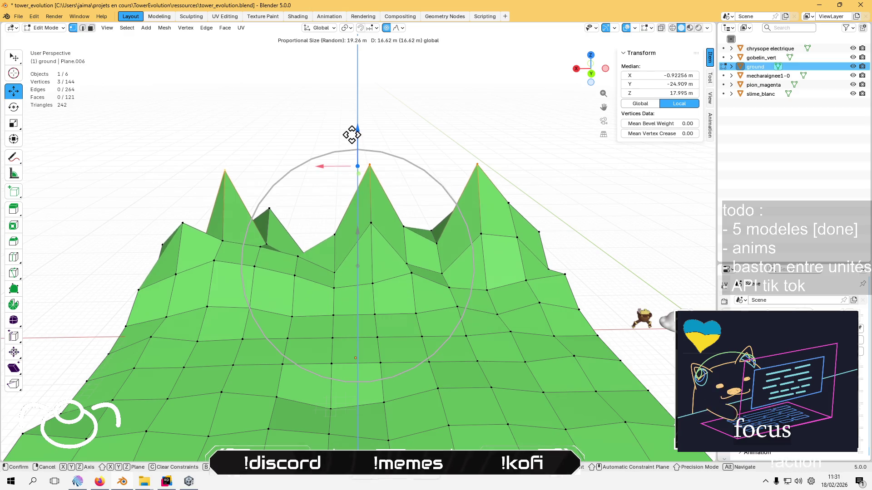
pyautogui.click(353, 138)
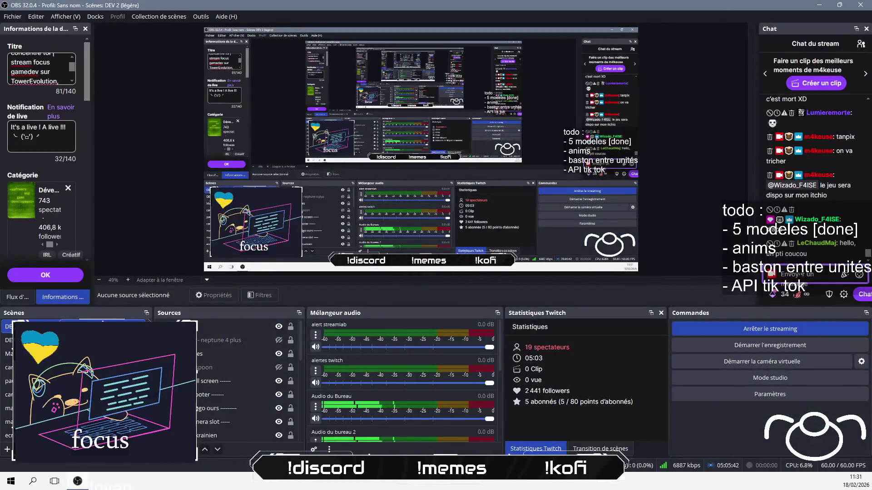
# Step: Post 'bonjour à tous chaud mage' in the stream chat and return to Blender
pyautogui.write('bonjour à tous')
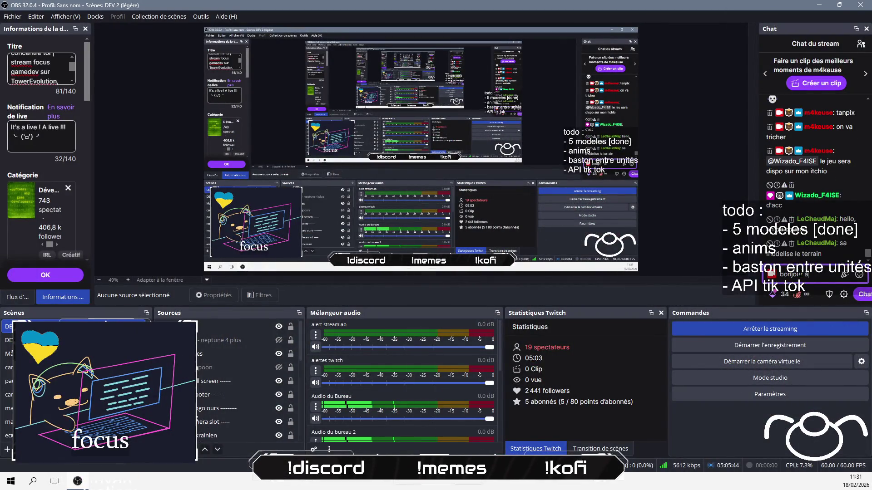
pyautogui.write(' chaud ma')
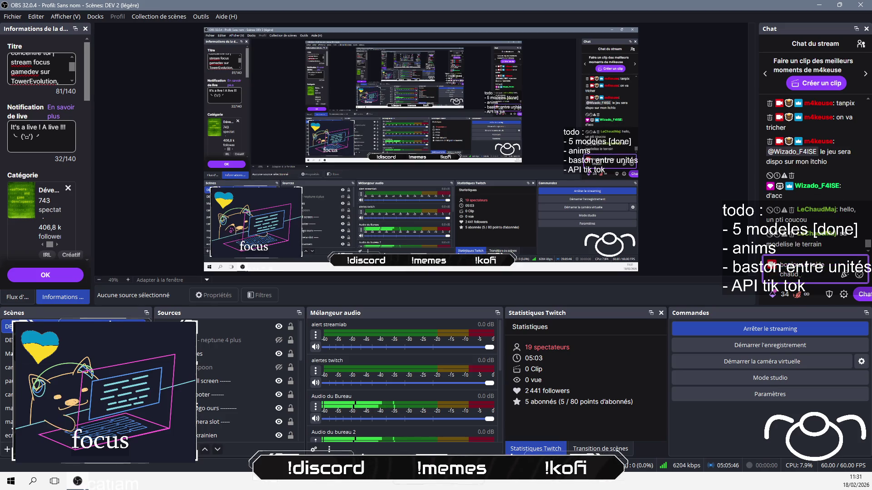
pyautogui.write('ge')
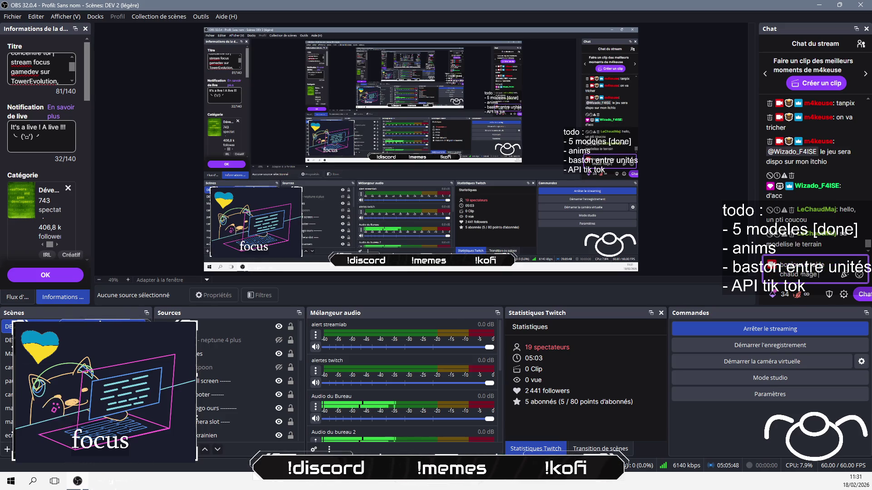
pyautogui.press('Return')
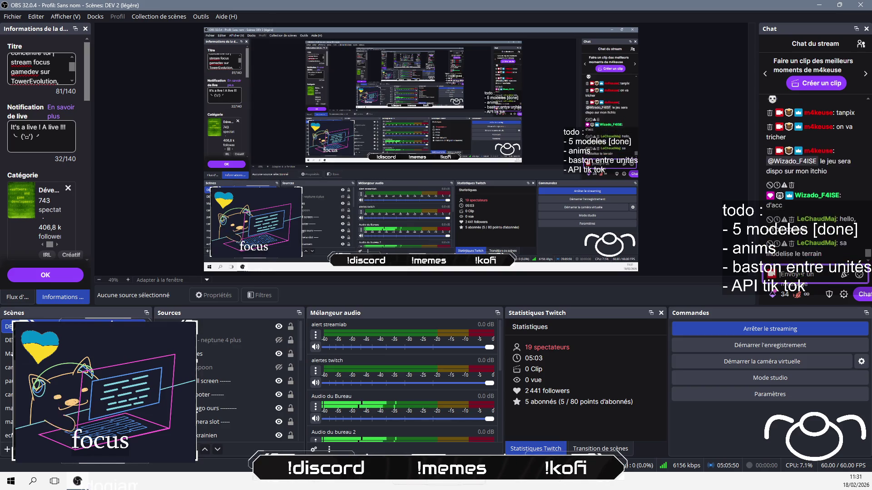
pyautogui.hotkey('alt', 'Tab')
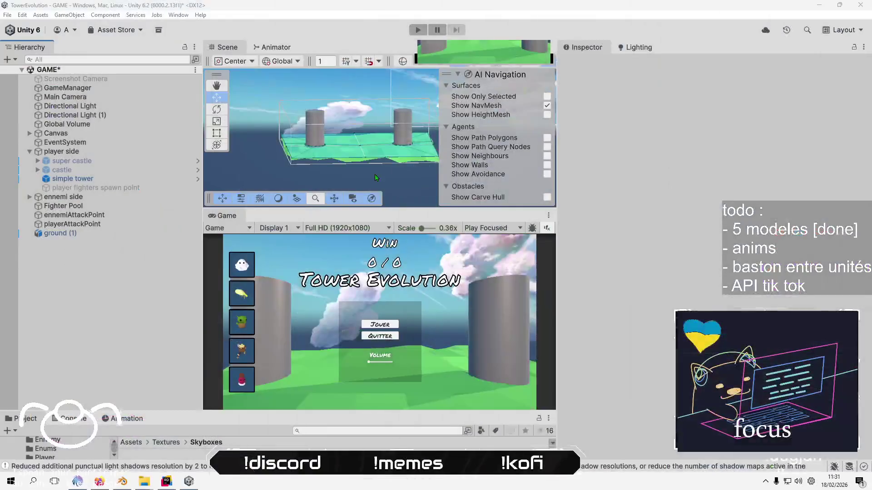
pyautogui.hotkey('alt', 'Tab')
pyautogui.hotkey('alt', 'Tab')
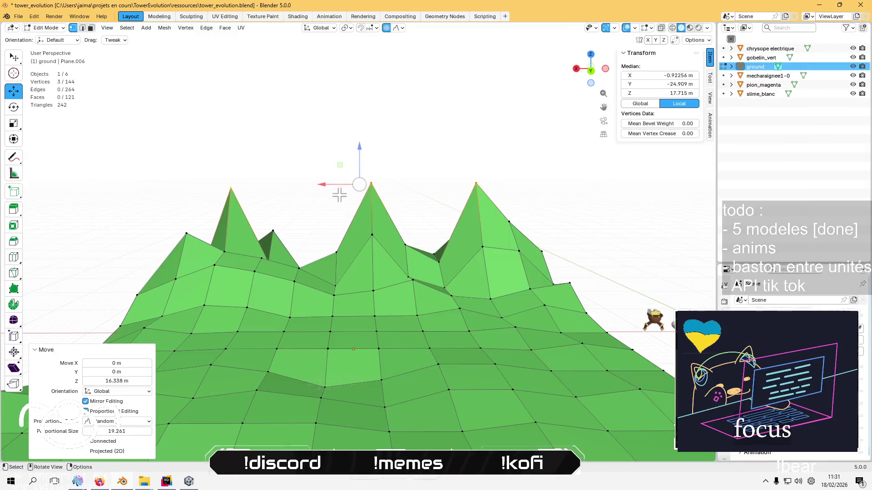
# Step: Deselect all, try a loop cut across the peaks and undo it, then pick the Knife tool
pyautogui.click(277, 136)
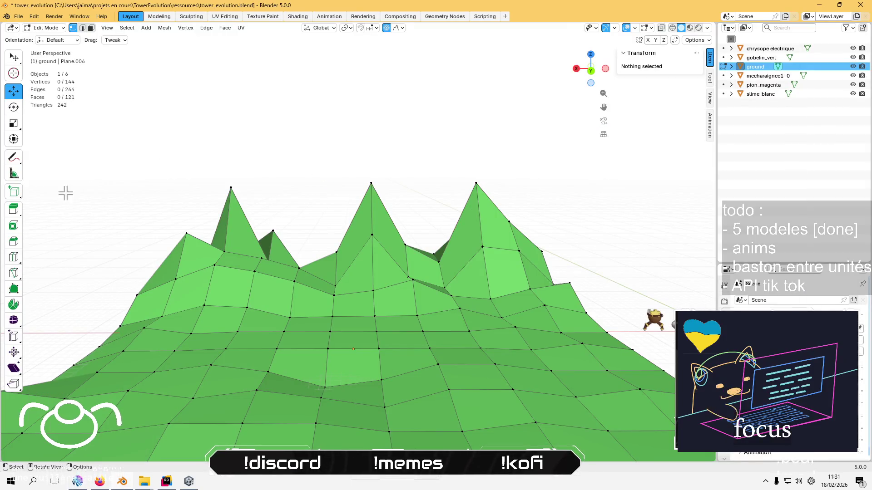
pyautogui.click(16, 261)
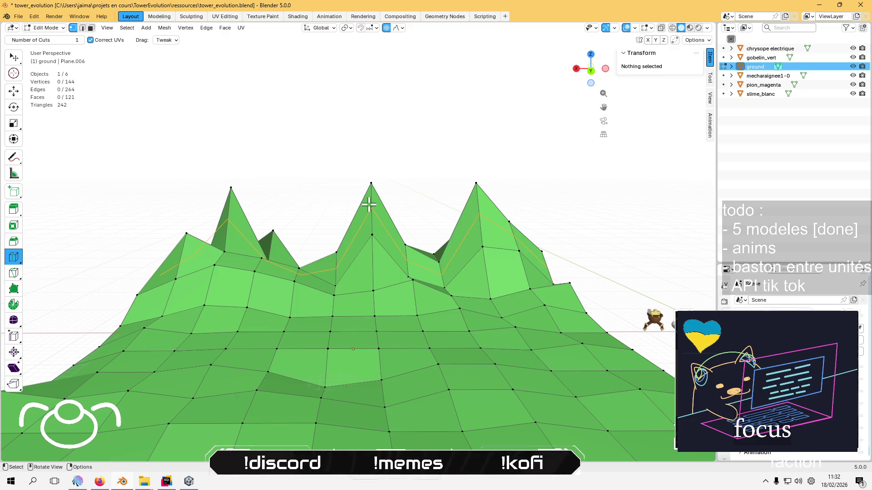
pyautogui.click(368, 205)
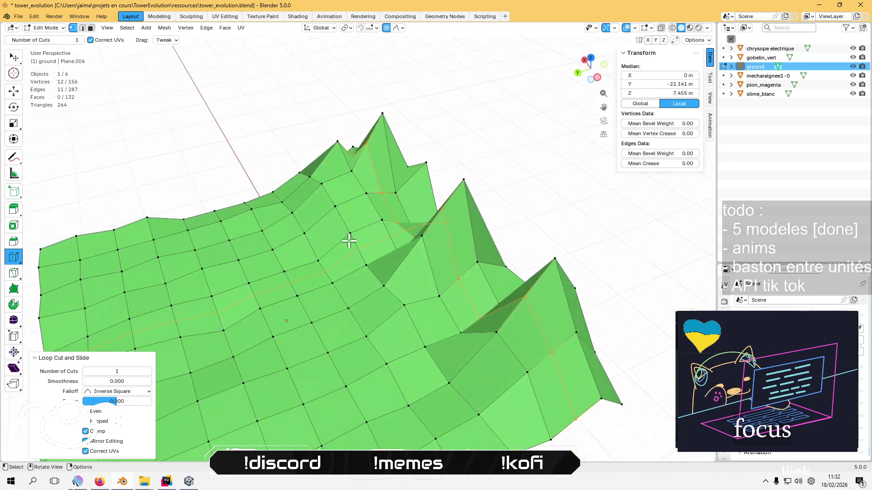
pyautogui.hotkey('ctrl', 'z')
pyautogui.moveTo(348, 241)
pyautogui.mouseDown()
pyautogui.moveTo(395, 165)
pyautogui.moveTo(305, 167)
pyautogui.mouseUp()
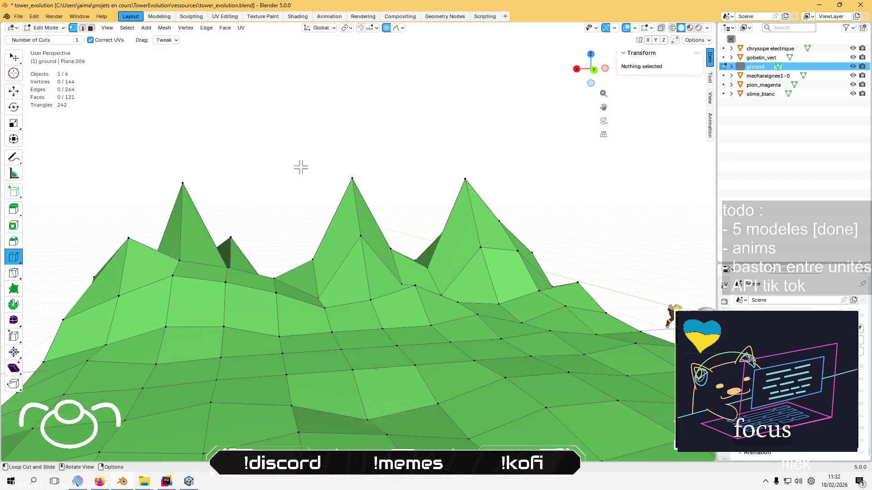
pyautogui.click(13, 273)
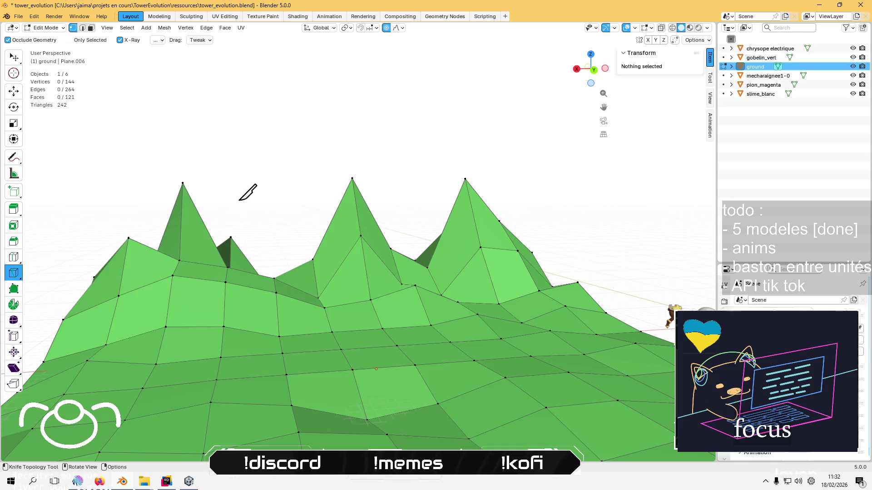
# Step: Switch to back orthographic view and abandon a first knife cut, re-entering Edit Mode
pyautogui.click(594, 70)
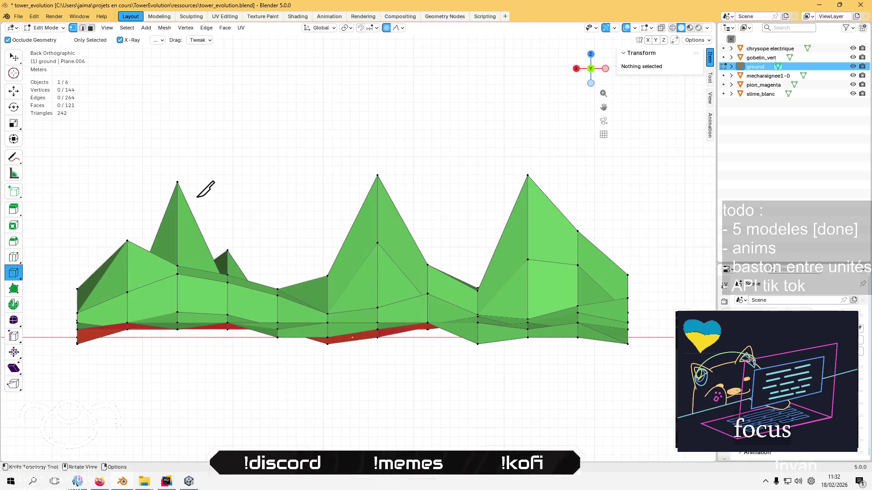
pyautogui.click(144, 239)
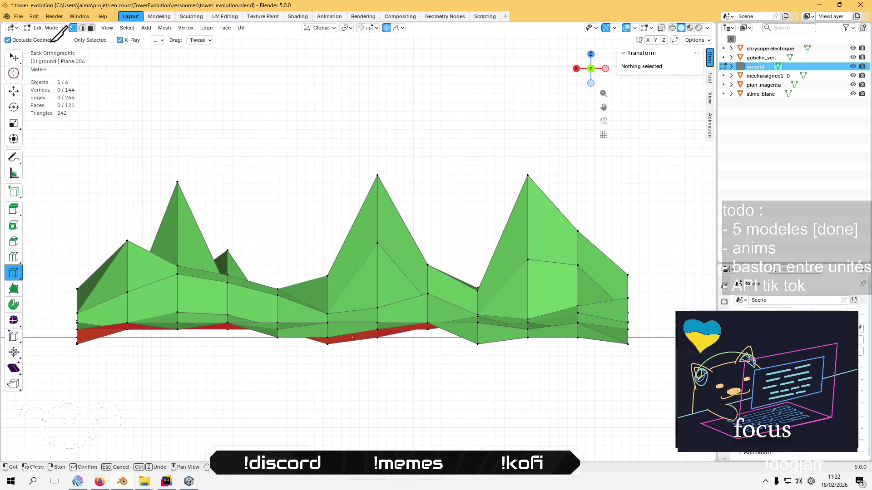
pyautogui.press('Escape')
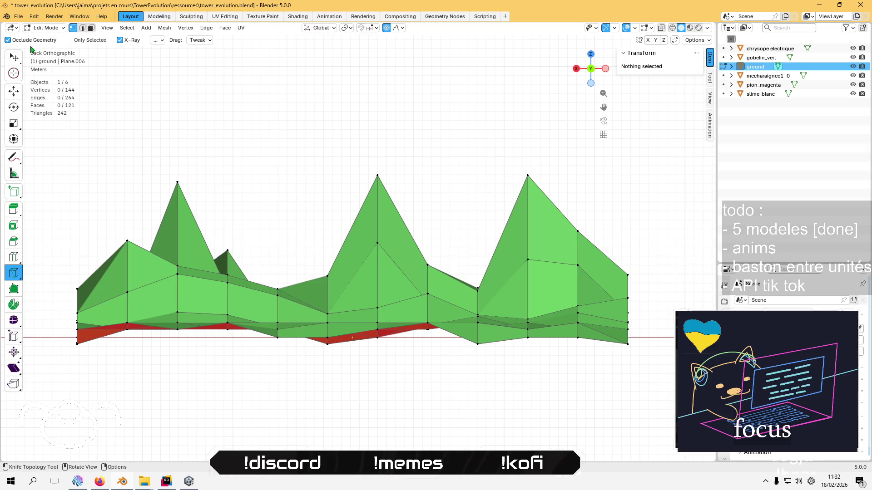
pyautogui.press('Tab')
pyautogui.press('Tab')
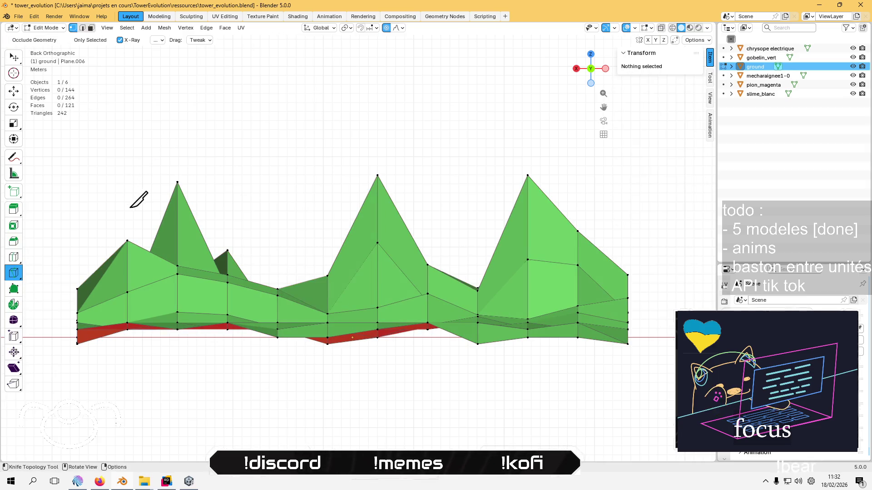
# Step: Knife-cut lower lines across the left, middle and right peaks, confirming each
pyautogui.click(143, 236)
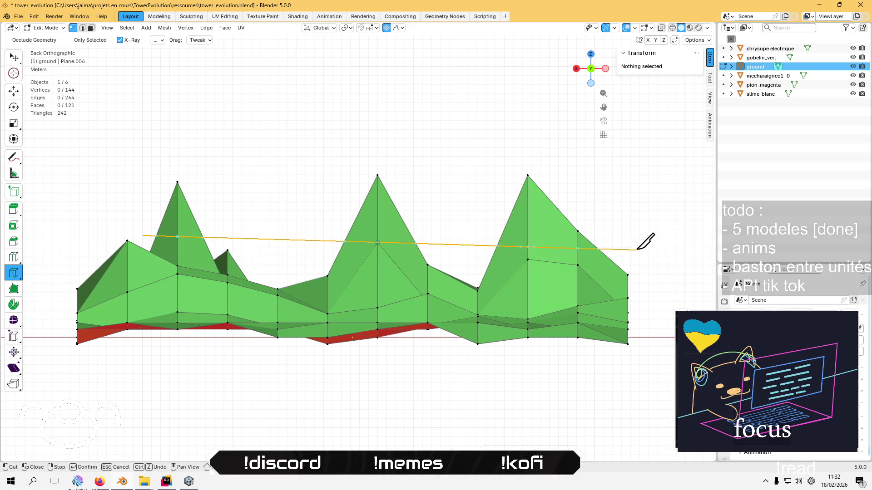
pyautogui.rightClick(150, 239)
pyautogui.click(146, 240)
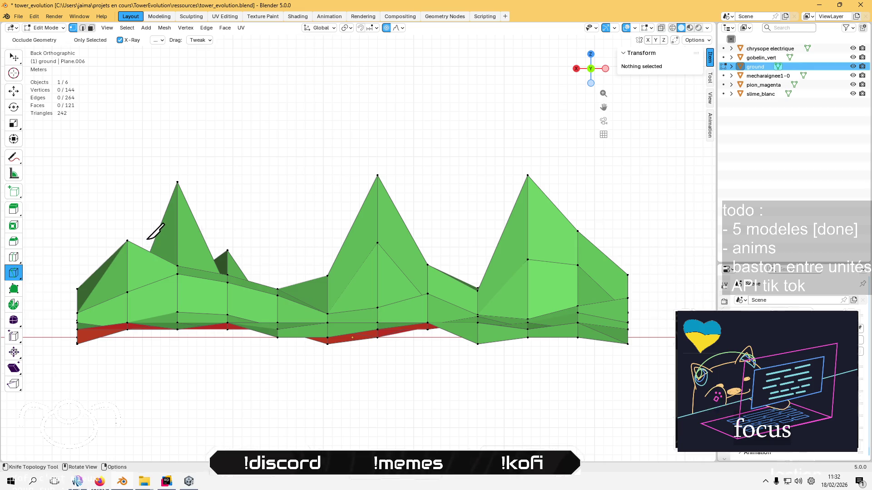
pyautogui.click(219, 239)
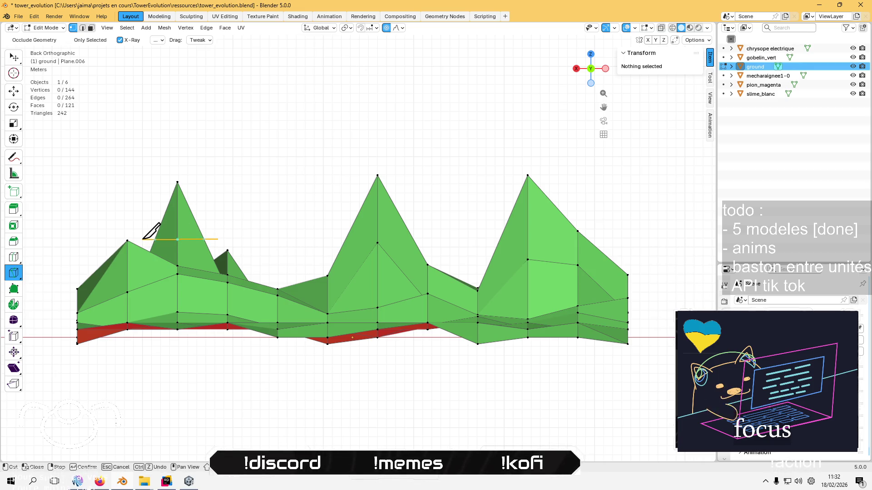
pyautogui.press('Return')
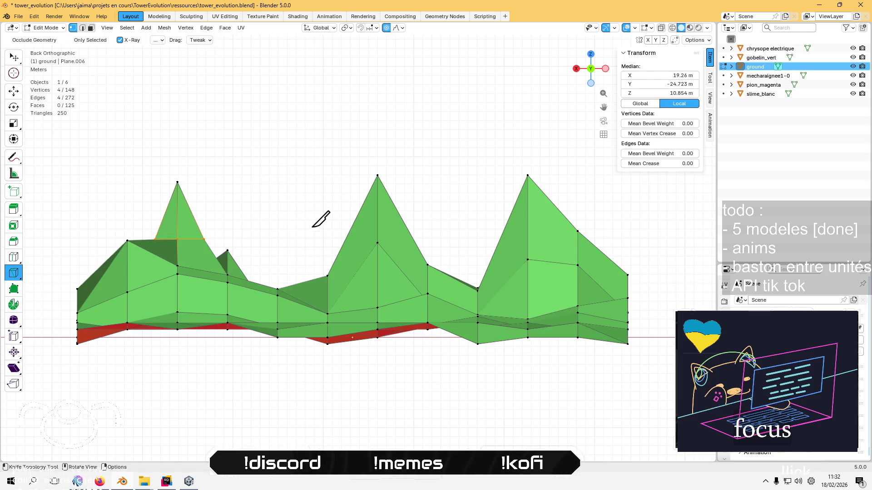
pyautogui.click(326, 228)
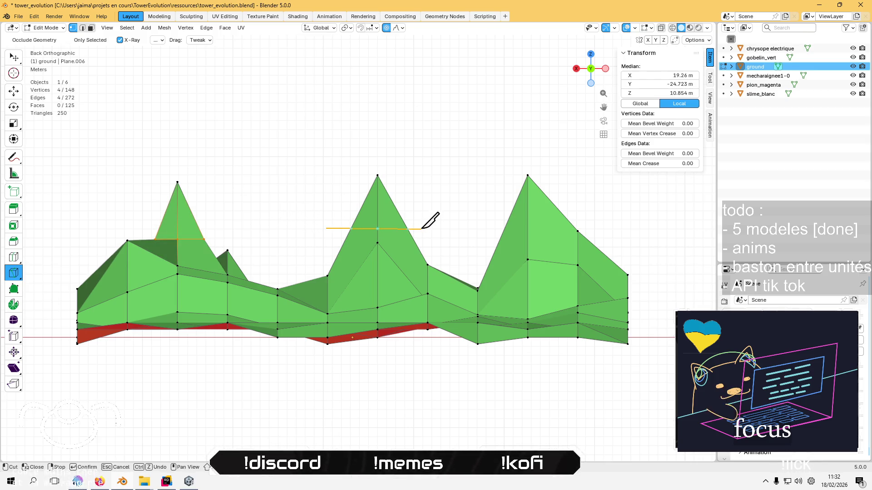
pyautogui.press('Return')
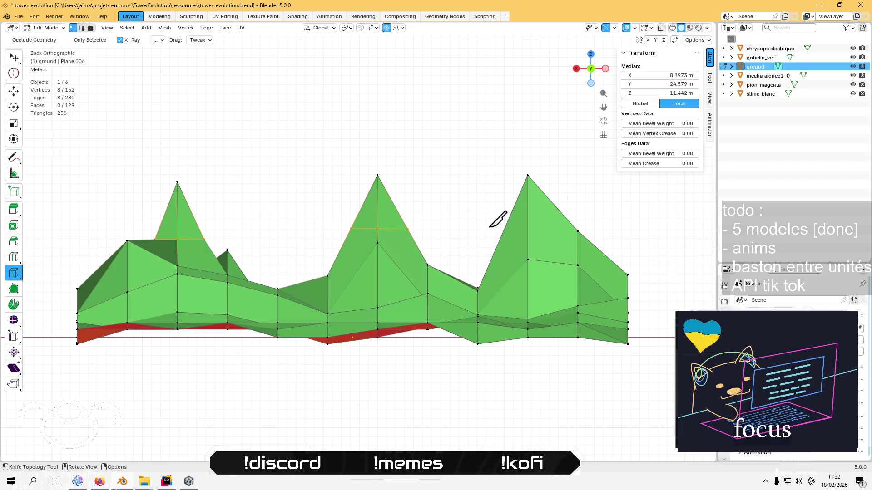
pyautogui.click(617, 251)
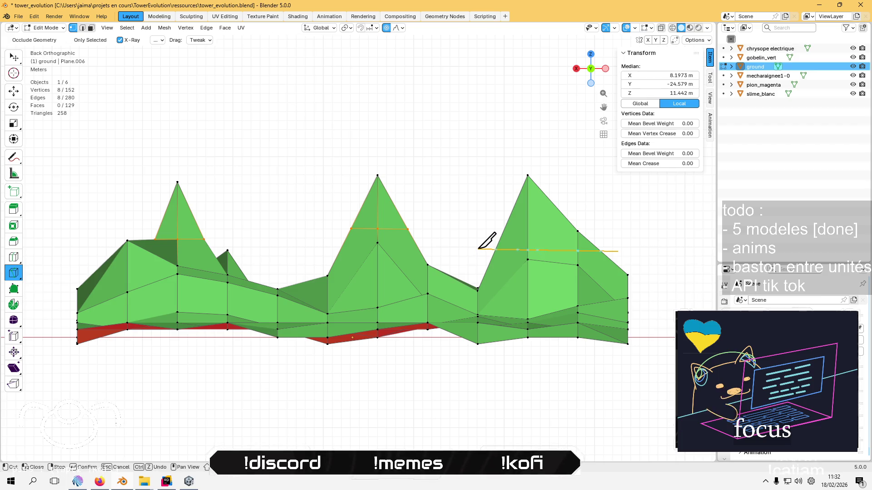
pyautogui.press('Return')
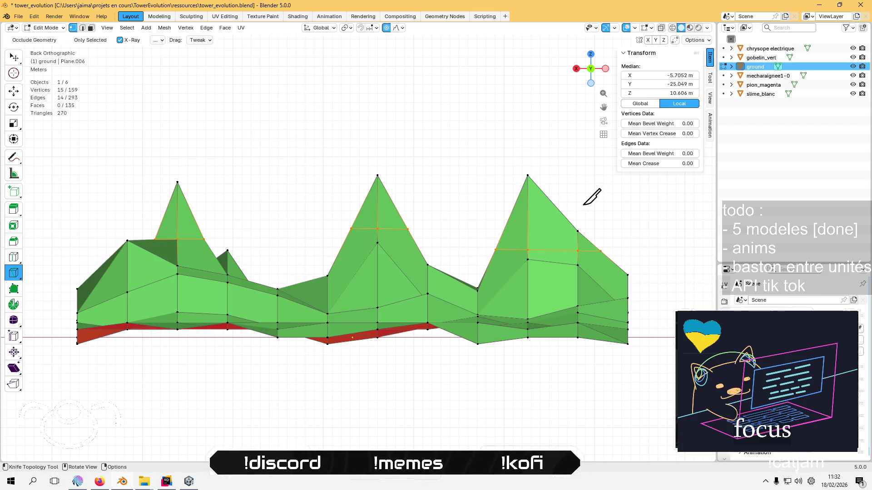
# Step: Add upper knife cuts just below the right, middle and left summits, confirming each
pyautogui.click(574, 203)
pyautogui.rightClick(600, 222)
pyautogui.click(577, 216)
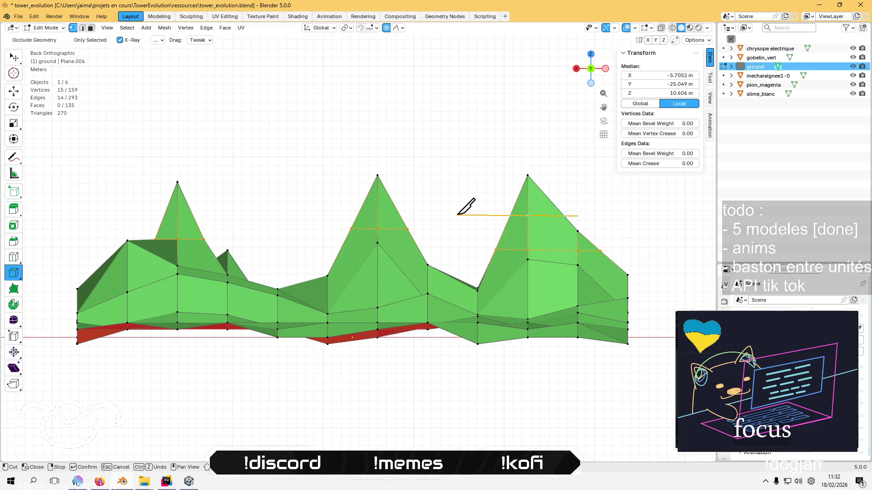
pyautogui.press('Return')
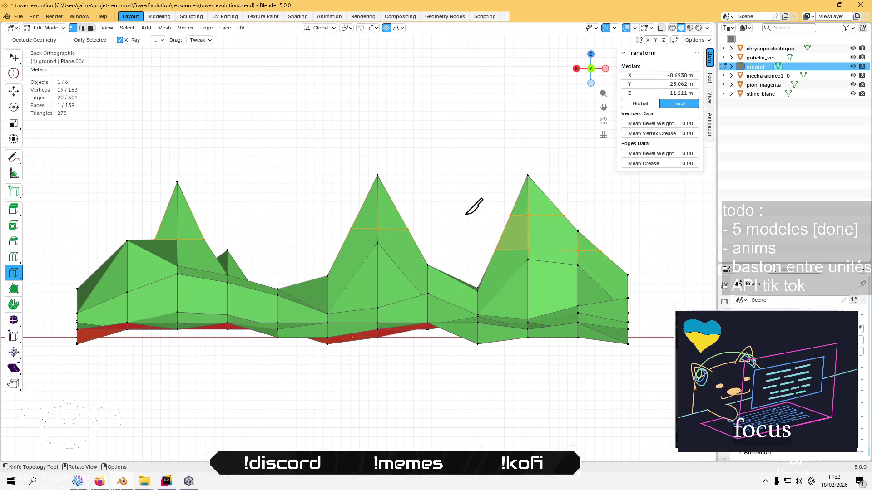
pyautogui.click(409, 201)
pyautogui.click(331, 201)
pyautogui.press('Return')
pyautogui.click(155, 220)
pyautogui.rightClick(169, 191)
pyautogui.click(162, 202)
pyautogui.click(196, 204)
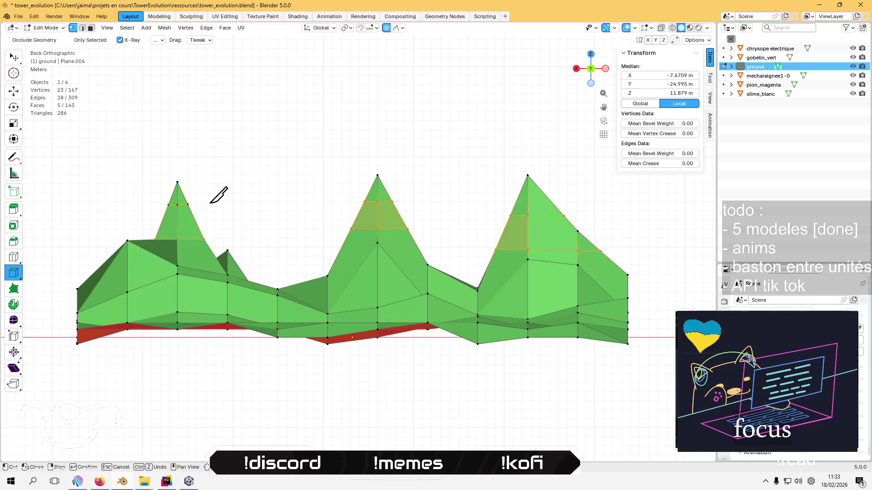
pyautogui.press('Return')
# Step: Switch to the Select Box tool and face select mode while orbiting around the peaks
pyautogui.moveTo(310, 165)
pyautogui.mouseDown()
pyautogui.moveTo(210, 209)
pyautogui.moveTo(243, 196)
pyautogui.moveTo(114, 116)
pyautogui.mouseUp()
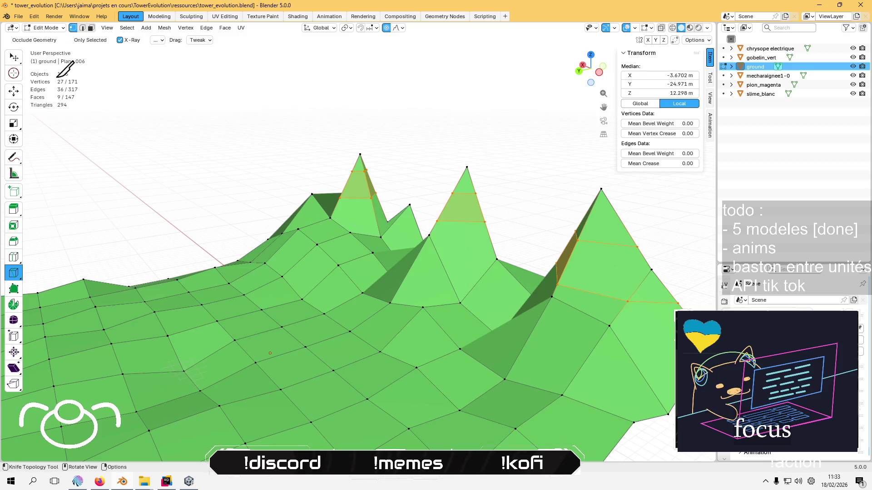
pyautogui.click(16, 60)
pyautogui.moveTo(498, 210)
pyautogui.mouseDown()
pyautogui.moveTo(461, 221)
pyautogui.moveTo(489, 308)
pyautogui.mouseUp()
pyautogui.press('3')
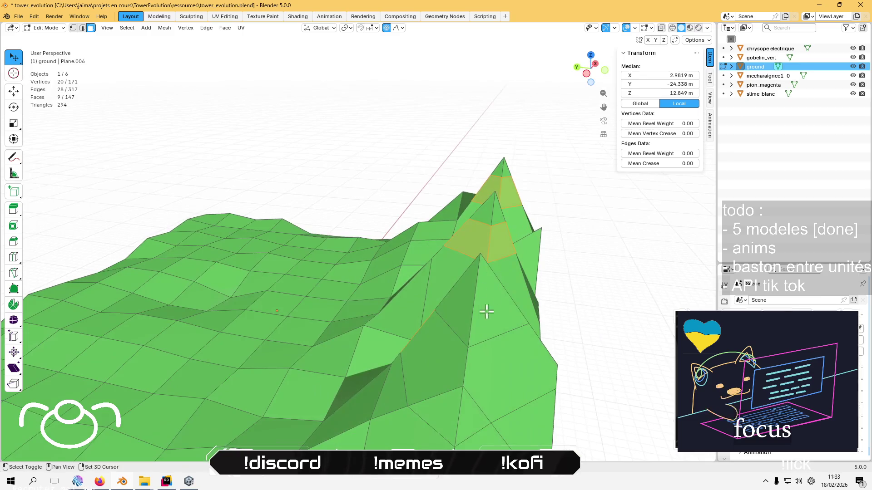
pyautogui.moveTo(476, 349); pyautogui.dragTo(561, 273)
# Step: Shift-select the band faces beneath each summit, fourteen faces in all
pyautogui.keyDown('shift'); pyautogui.click(522, 229); pyautogui.keyUp('shift')
pyautogui.moveTo(522, 228)
pyautogui.mouseDown()
pyautogui.moveTo(468, 251)
pyautogui.moveTo(578, 299)
pyautogui.mouseUp()
pyautogui.keyDown('shift'); pyautogui.click(627, 272); pyautogui.keyUp('shift')
pyautogui.moveTo(626, 272); pyautogui.dragTo(202, 286)
pyautogui.keyDown('shift'); pyautogui.click(124, 288); pyautogui.keyUp('shift')
pyautogui.moveTo(250, 271); pyautogui.dragTo(156, 265)
pyautogui.keyDown('shift'); pyautogui.click(121, 272); pyautogui.keyUp('shift')
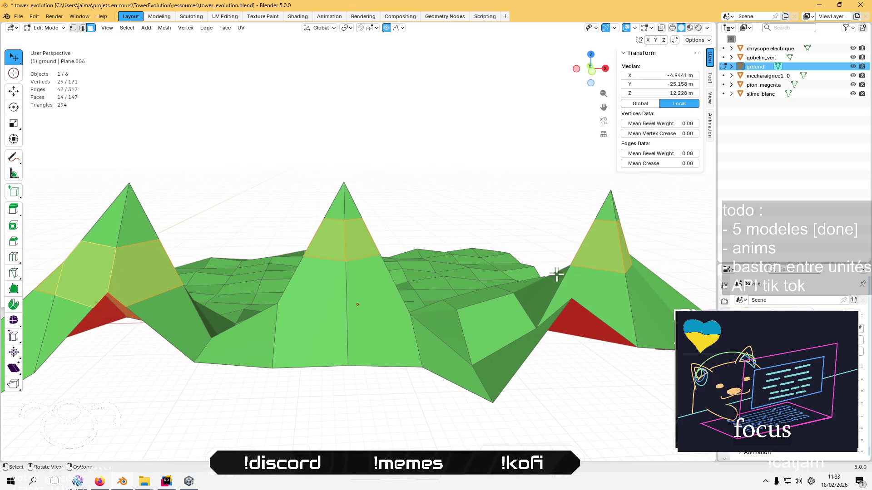
pyautogui.moveTo(328, 288)
pyautogui.mouseDown()
pyautogui.moveTo(530, 304)
pyautogui.moveTo(428, 241)
pyautogui.moveTo(431, 224)
pyautogui.moveTo(485, 273)
pyautogui.moveTo(522, 259)
pyautogui.moveTo(531, 265)
pyautogui.moveTo(376, 269)
pyautogui.moveTo(362, 260)
pyautogui.mouseUp()
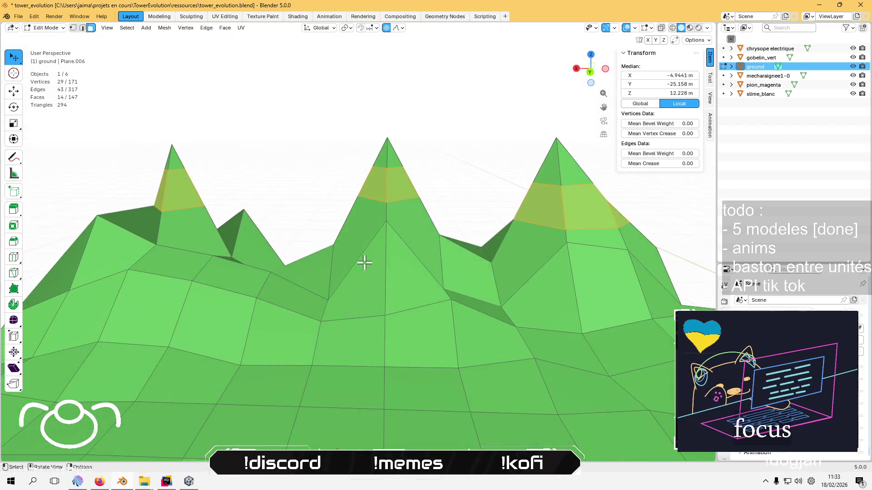
# Step: In Vertex Paint with face masking, fill the selected peak bands with light grey
pyautogui.click(45, 27)
pyautogui.click(45, 74)
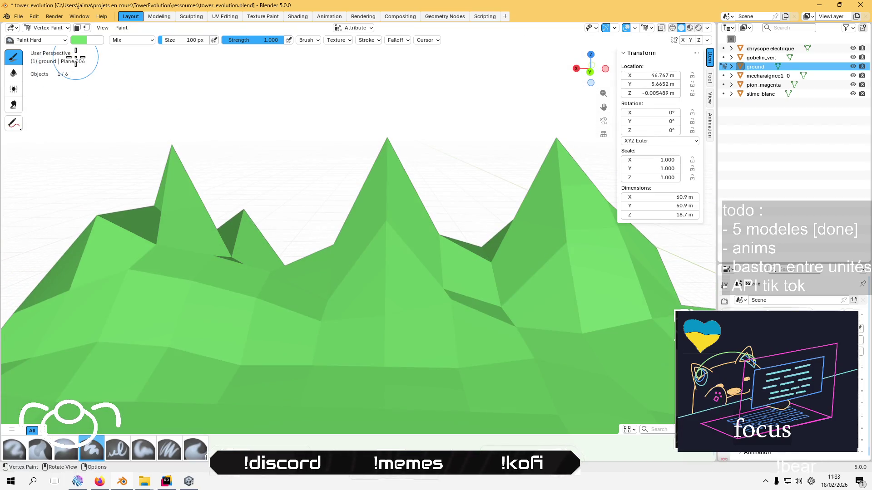
pyautogui.click(77, 28)
pyautogui.click(79, 40)
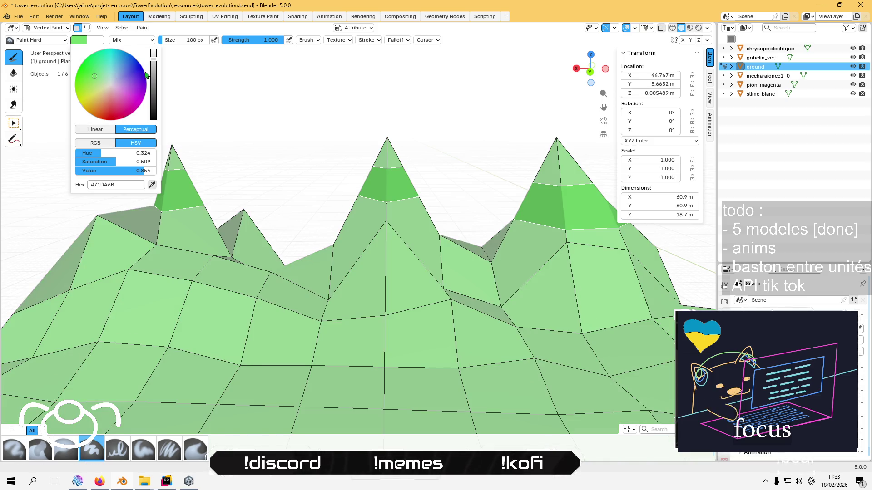
pyautogui.click(111, 83)
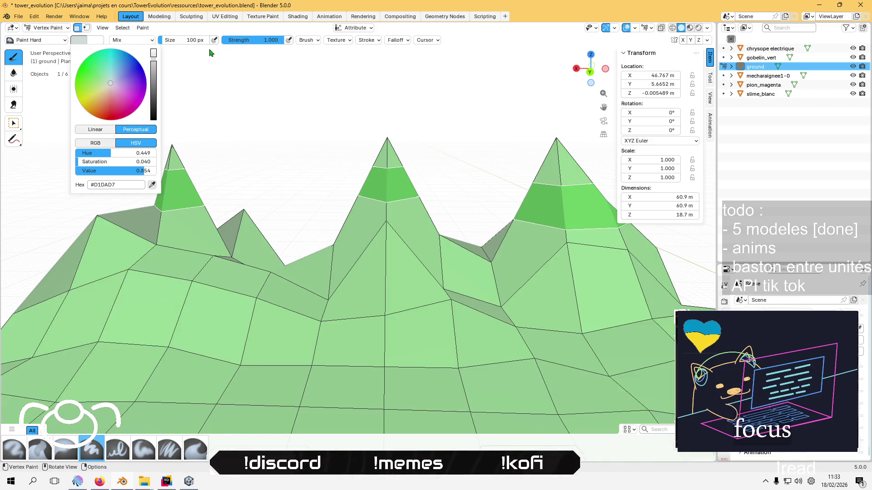
pyautogui.click(143, 28)
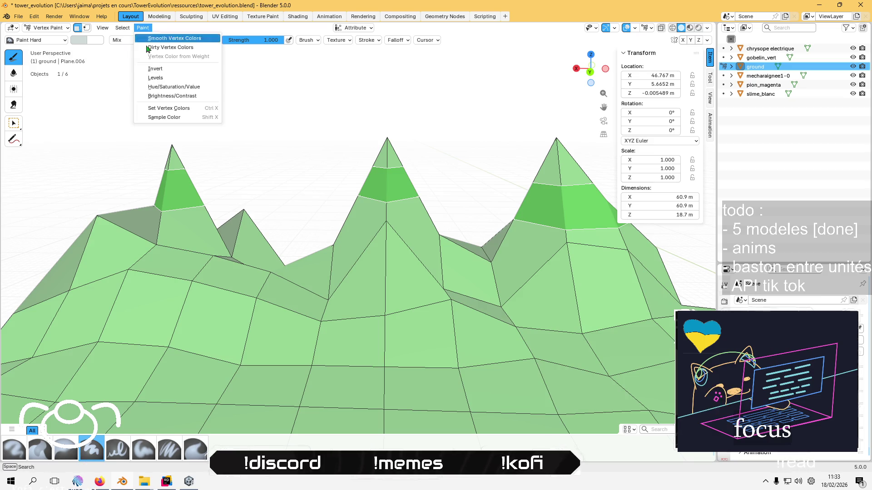
pyautogui.click(172, 111)
pyautogui.click(77, 28)
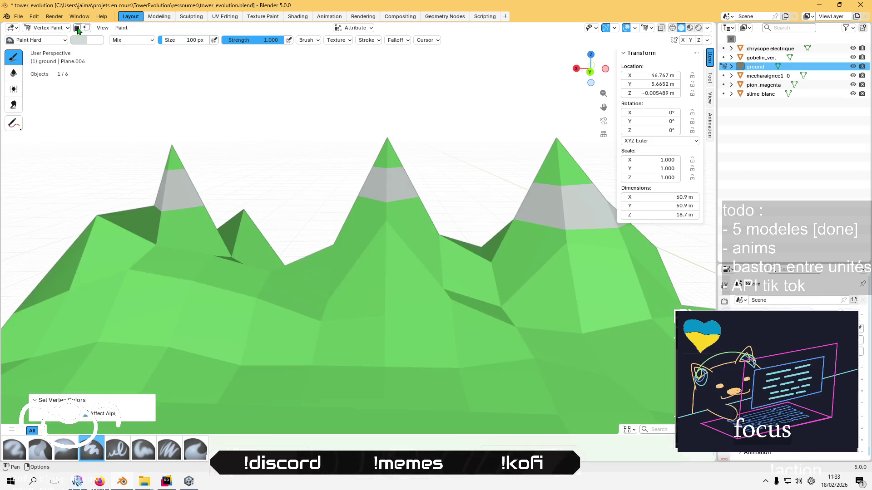
# Step: Back in Edit Mode, select the top faces of each peak's tip
pyautogui.click(46, 28)
pyautogui.click(45, 49)
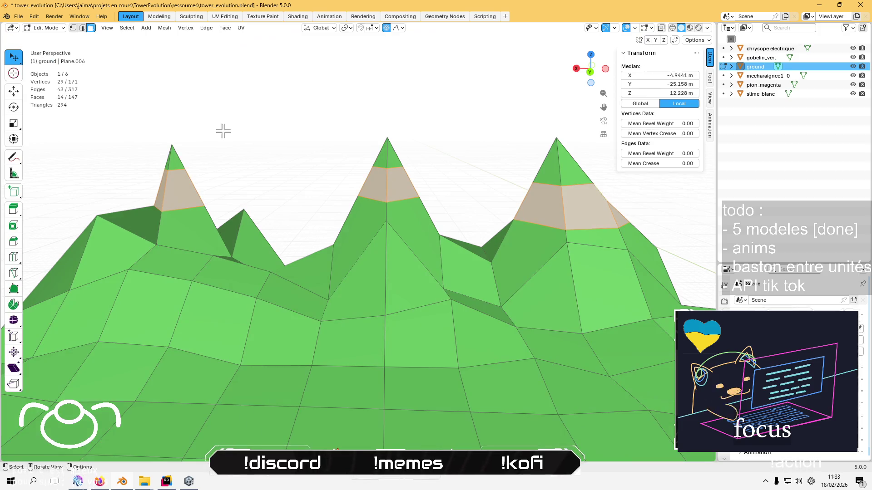
pyautogui.moveTo(261, 154)
pyautogui.mouseDown()
pyautogui.moveTo(181, 216)
pyautogui.moveTo(313, 213)
pyautogui.mouseUp()
pyautogui.keyDown('shift'); pyautogui.click(418, 248); pyautogui.keyUp('shift')
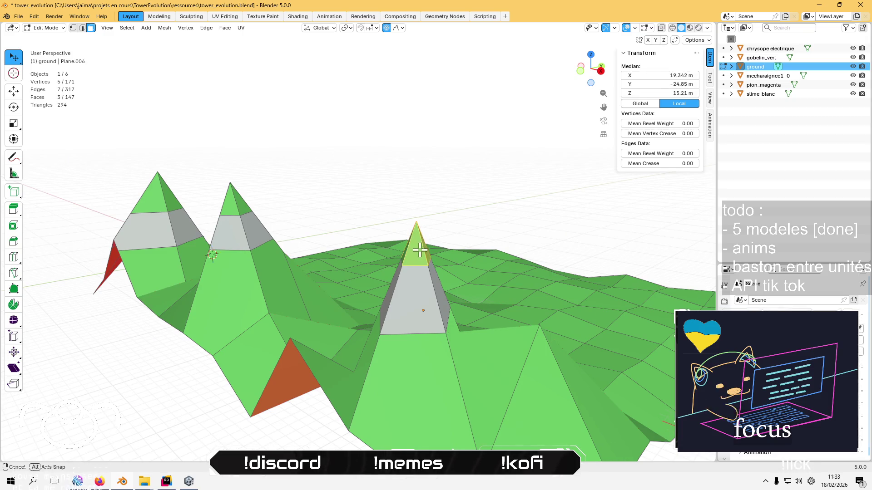
pyautogui.moveTo(418, 248); pyautogui.dragTo(435, 250)
pyautogui.keyDown('shift'); pyautogui.click(451, 256); pyautogui.keyUp('shift')
pyautogui.keyDown('shift'); pyautogui.click(247, 209); pyautogui.keyUp('shift')
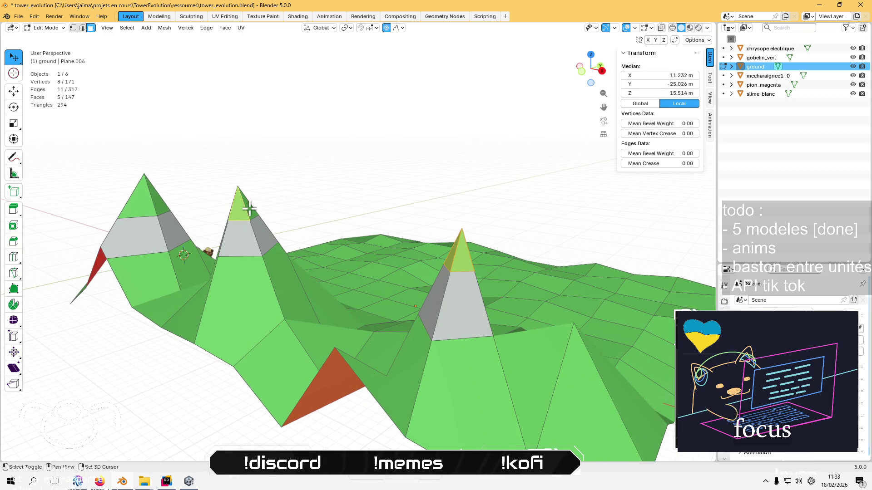
pyautogui.moveTo(301, 189)
pyautogui.mouseDown()
pyautogui.moveTo(160, 170)
pyautogui.moveTo(391, 151)
pyautogui.moveTo(352, 187)
pyautogui.moveTo(307, 202)
pyautogui.moveTo(259, 197)
pyautogui.moveTo(273, 187)
pyautogui.mouseUp()
pyautogui.keyDown('shift'); pyautogui.click(410, 171); pyautogui.keyUp('shift')
pyautogui.keyDown('shift'); pyautogui.click(288, 176); pyautogui.keyUp('shift')
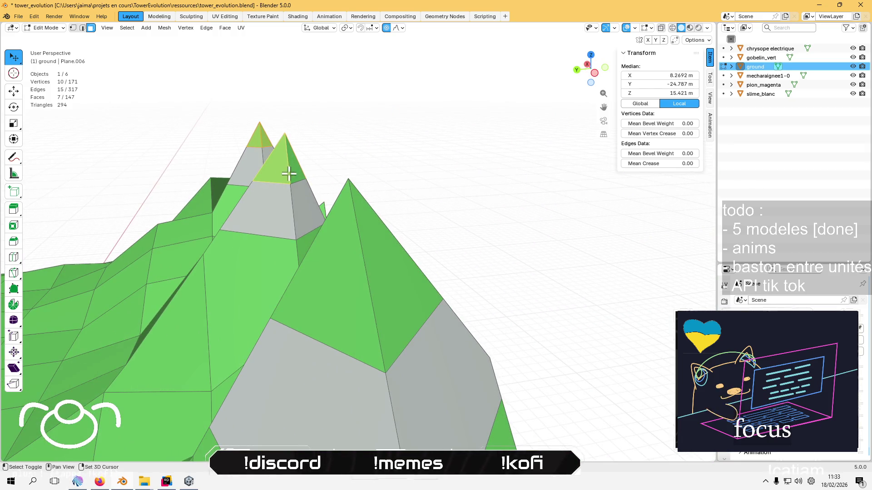
pyautogui.keyDown('shift'); pyautogui.click(332, 257); pyautogui.keyUp('shift')
pyautogui.moveTo(370, 257)
pyautogui.mouseDown()
pyautogui.moveTo(284, 247)
pyautogui.moveTo(249, 195)
pyautogui.moveTo(240, 212)
pyautogui.moveTo(452, 154)
pyautogui.moveTo(465, 247)
pyautogui.moveTo(363, 247)
pyautogui.moveTo(313, 175)
pyautogui.mouseUp()
pyautogui.keyDown('shift'); pyautogui.click(422, 136); pyautogui.keyUp('shift')
# Step: Set the brush colour to full white and paint the selected peak tips with it
pyautogui.click(48, 28)
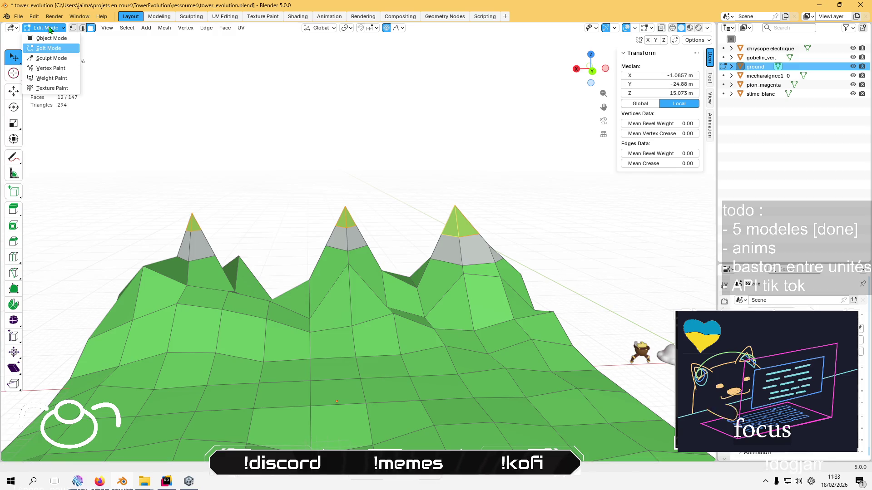
pyautogui.click(51, 68)
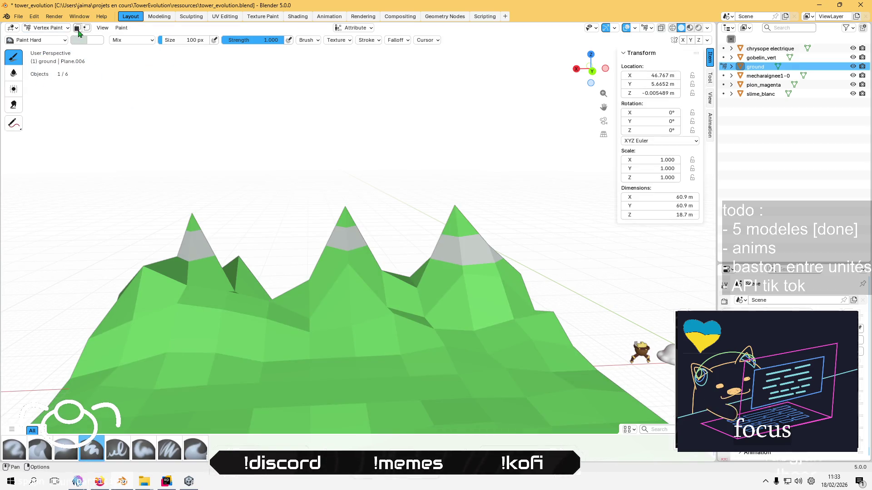
pyautogui.click(82, 40)
pyautogui.moveTo(154, 63)
pyautogui.mouseDown()
pyautogui.moveTo(154, 82)
pyautogui.moveTo(154, 47)
pyautogui.mouseUp()
pyautogui.click(143, 28)
pyautogui.click(175, 108)
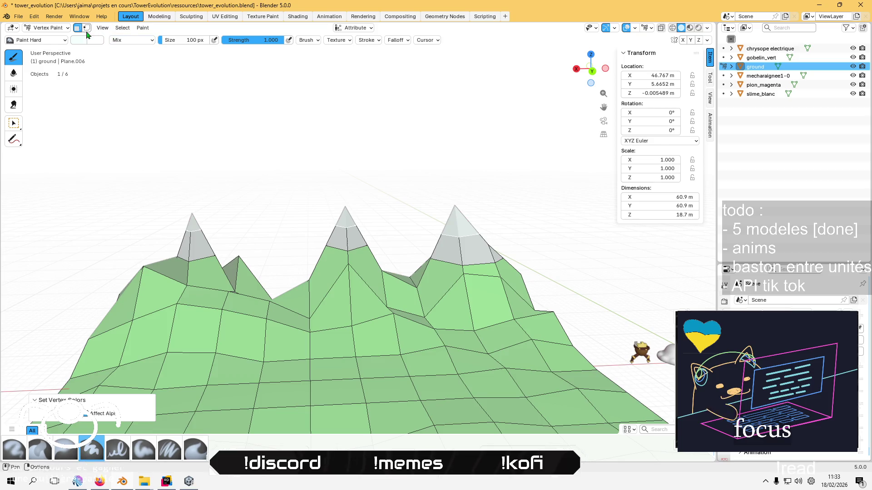
pyautogui.press('Tab')
pyautogui.scroll(-5, 229, 154)
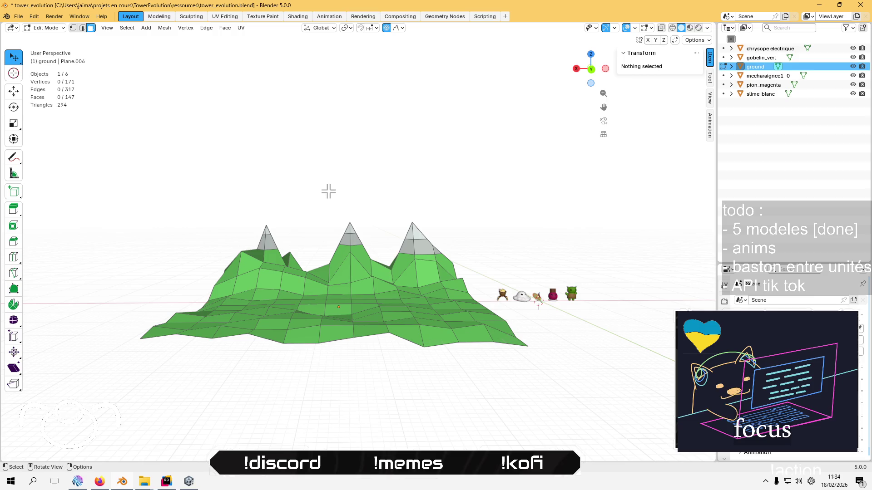
pyautogui.click(57, 29)
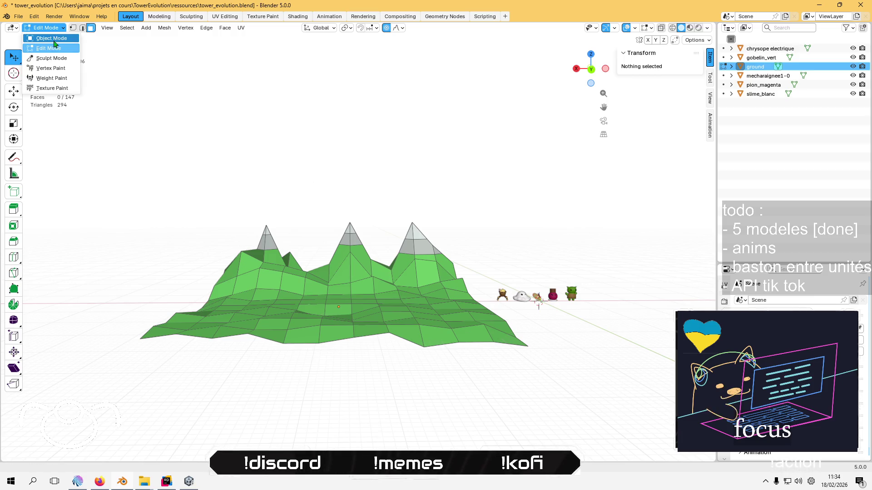
# Step: Return to Object Mode, save the blend file, and export the terrain as ground.fbx
pyautogui.click(43, 40)
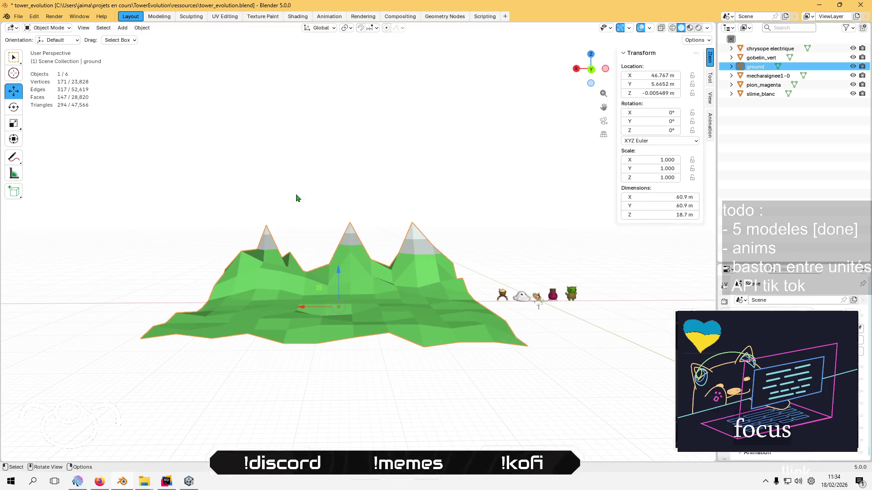
pyautogui.hotkey('ctrl', 's')
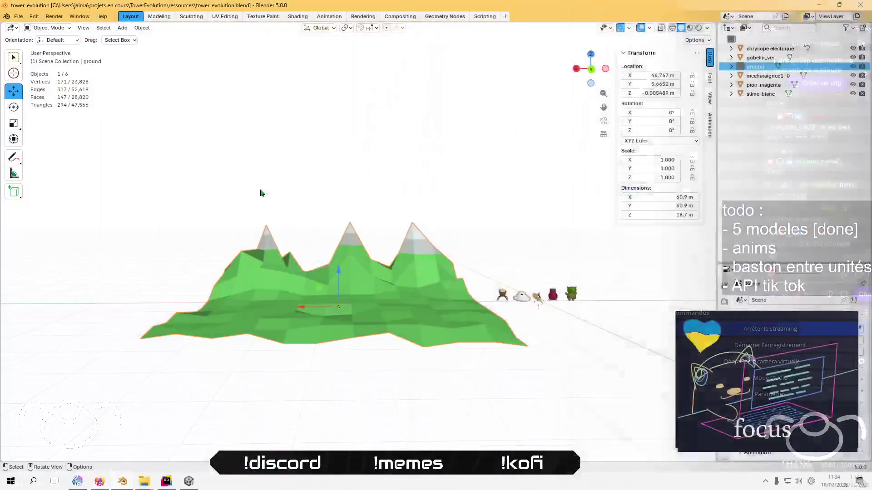
pyautogui.click(18, 17)
pyautogui.moveTo(45, 154)
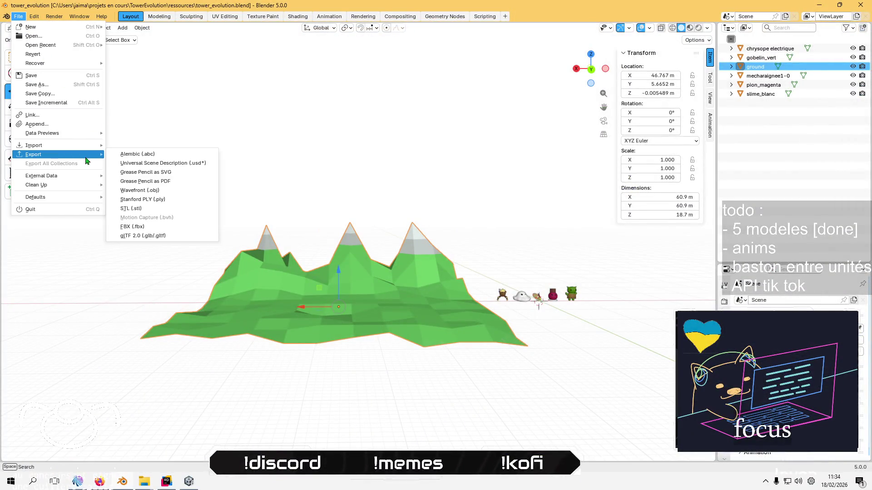
pyautogui.click(175, 227)
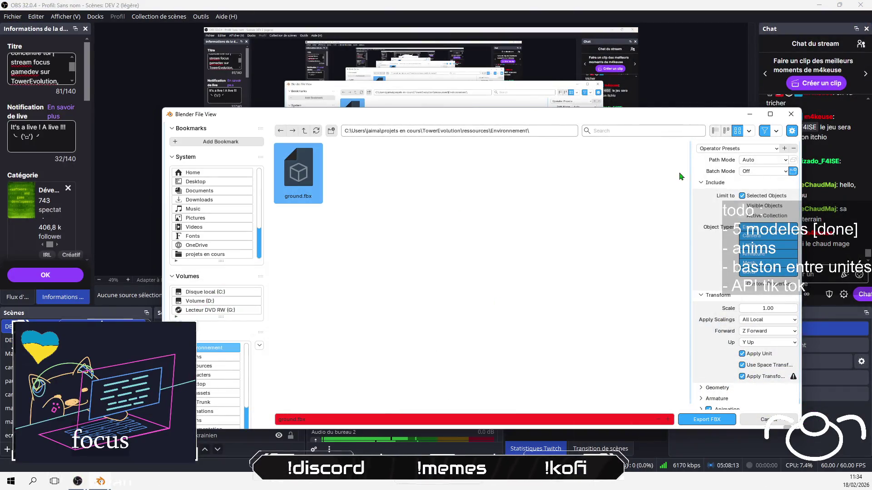
pyautogui.click(735, 149)
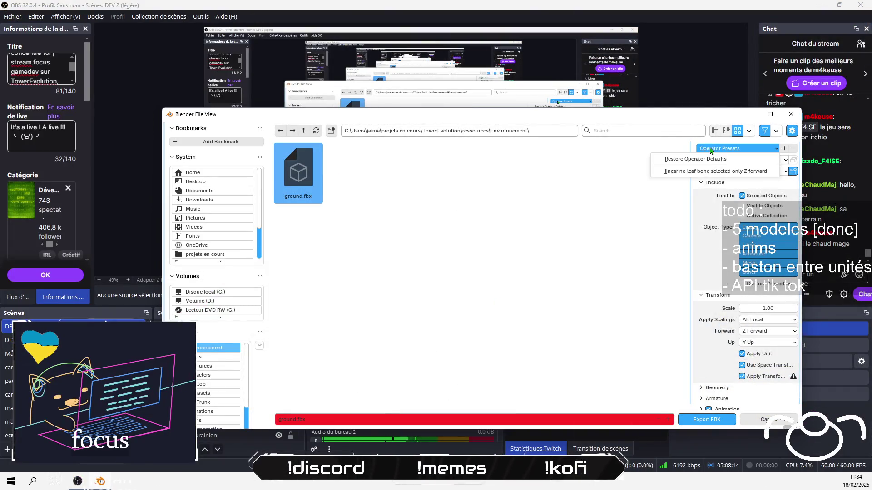
pyautogui.click(712, 422)
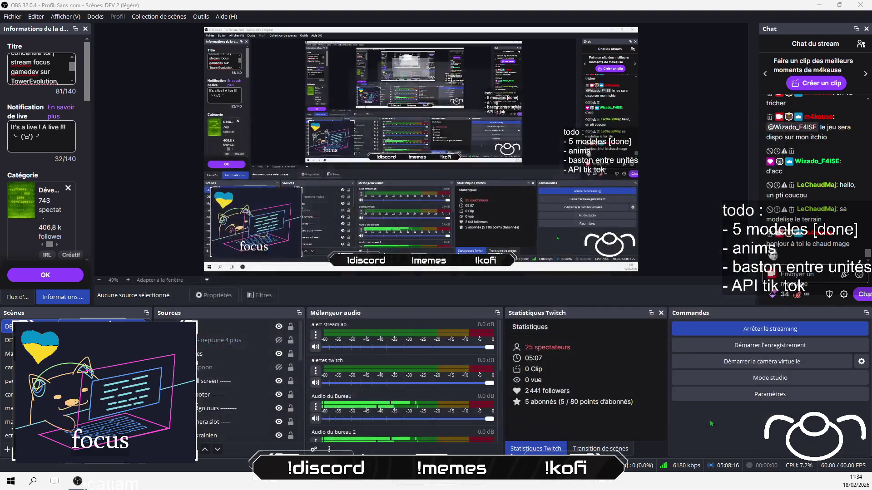
pyautogui.hotkey('alt', 'Tab')
pyautogui.press('Tab')
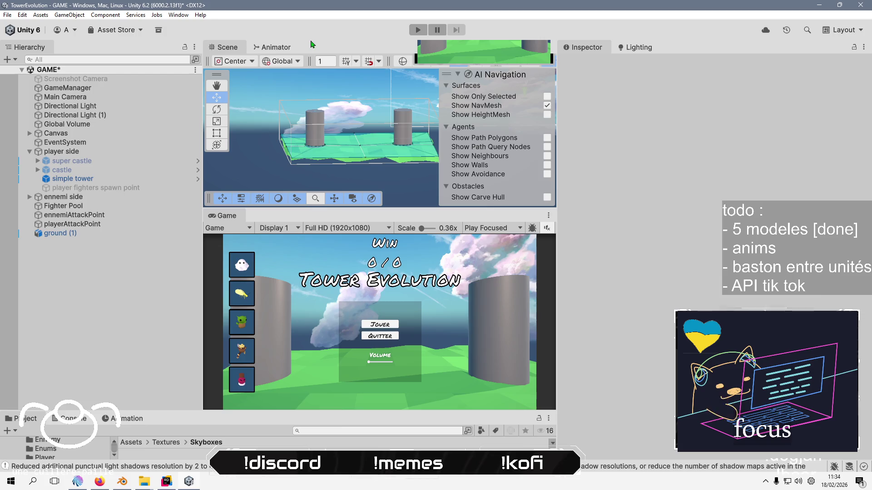
# Step: Reimport the ground mesh asset in the Assets/Meshs folder
pyautogui.moveTo(279, 412); pyautogui.dragTo(280, 325)
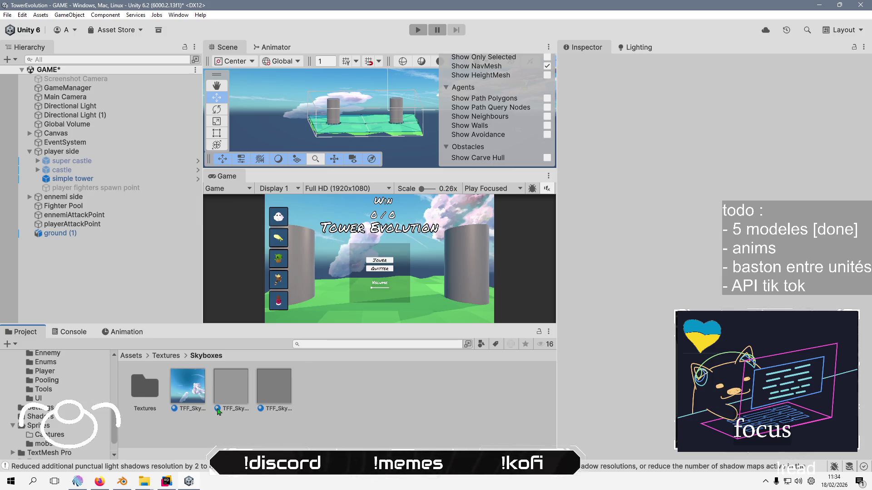
pyautogui.hotkey('alt', 'Tab')
pyautogui.hotkey('alt', 'shift', 'Tab')
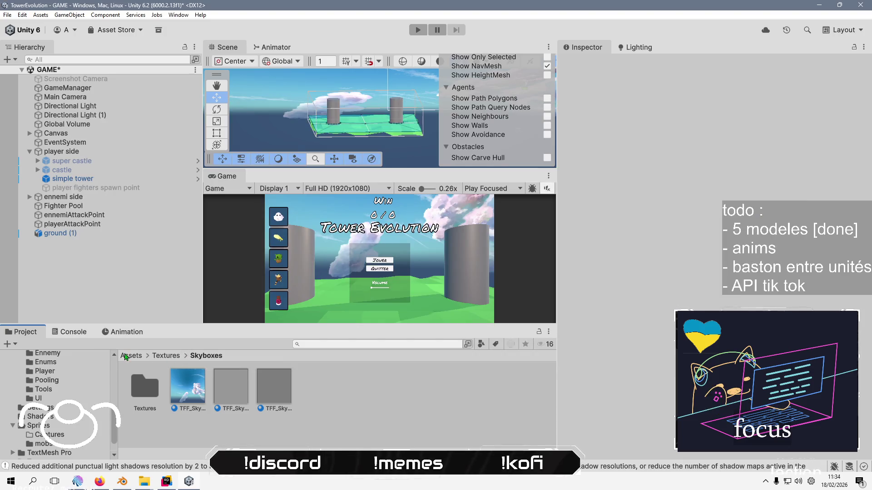
pyautogui.click(125, 357)
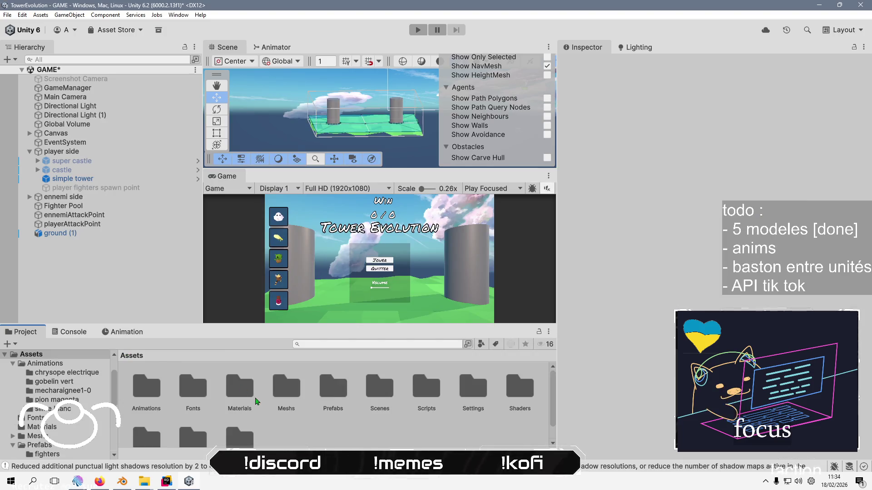
pyautogui.doubleClick(289, 389)
pyautogui.rightClick(197, 385)
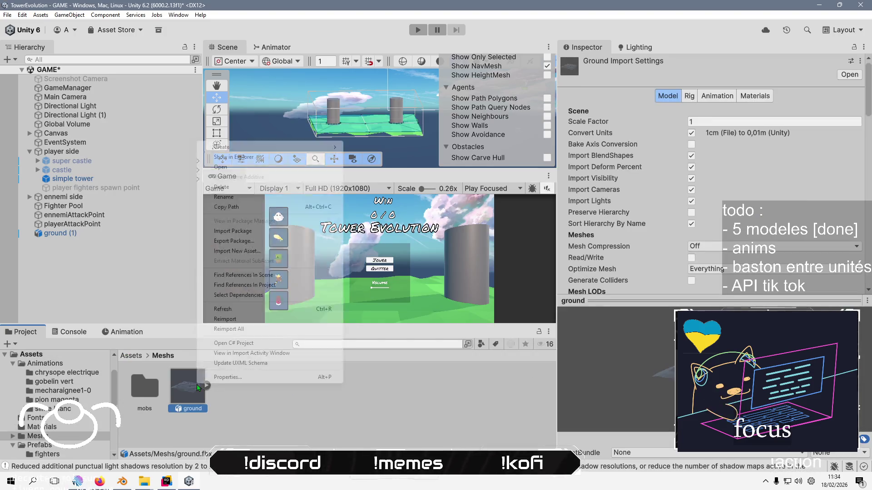
pyautogui.click(249, 320)
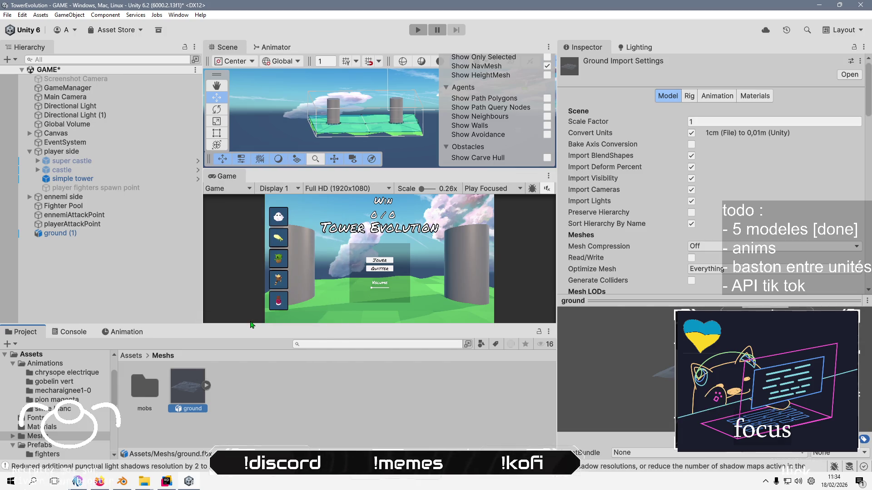
# Step: Copy ground (1)'s Transform component, then delete the old ground mesh asset
pyautogui.click(73, 234)
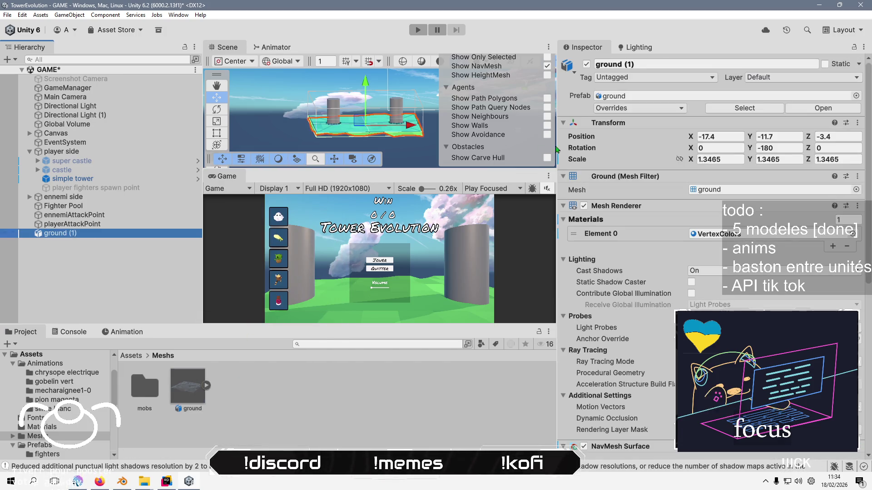
pyautogui.rightClick(621, 126)
pyautogui.moveTo(656, 205)
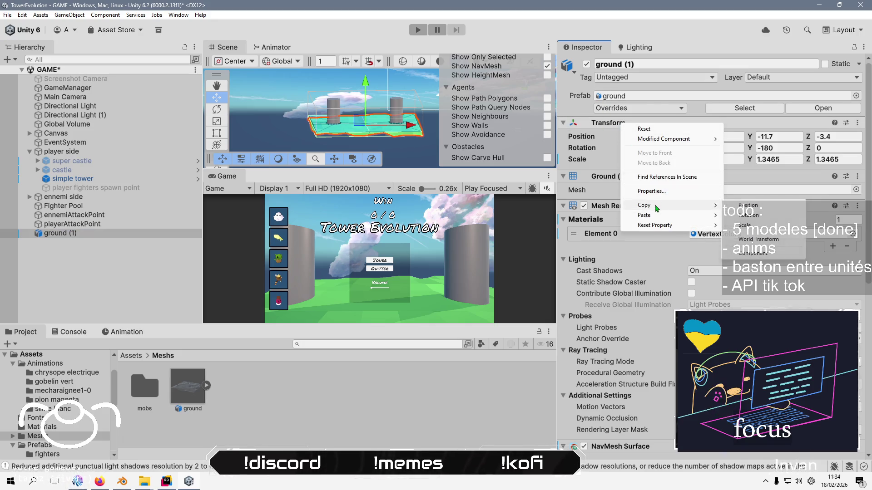
pyautogui.click(763, 255)
pyautogui.click(171, 389)
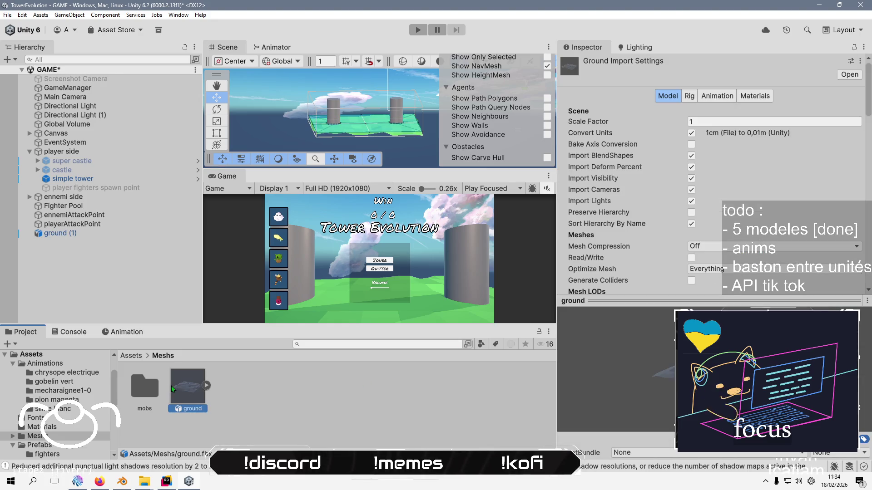
pyautogui.press('Delete')
pyautogui.press('Return')
# Step: Import ground.fbx as a new asset into Meshs and reselect ground (1)
pyautogui.rightClick(231, 399)
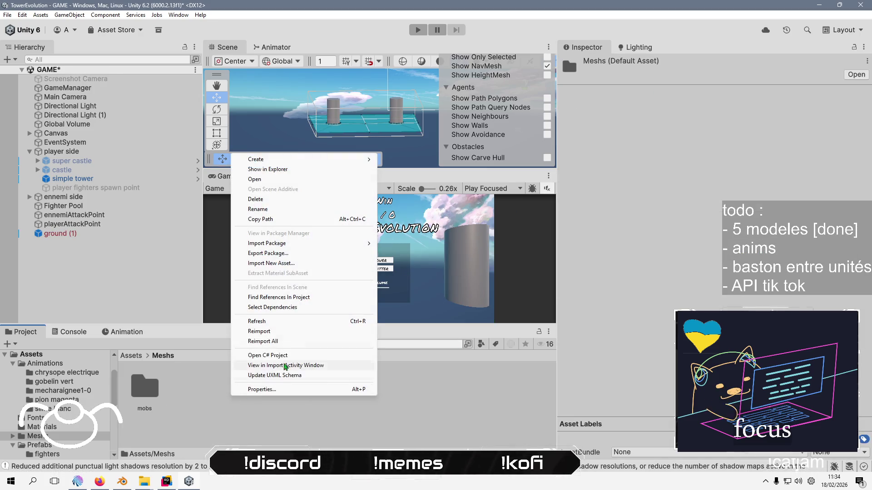
pyautogui.click(295, 264)
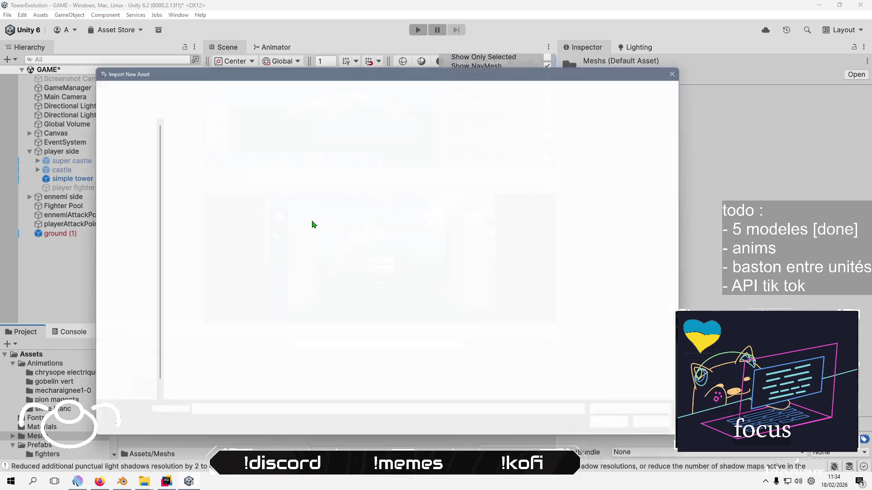
pyautogui.click(235, 141)
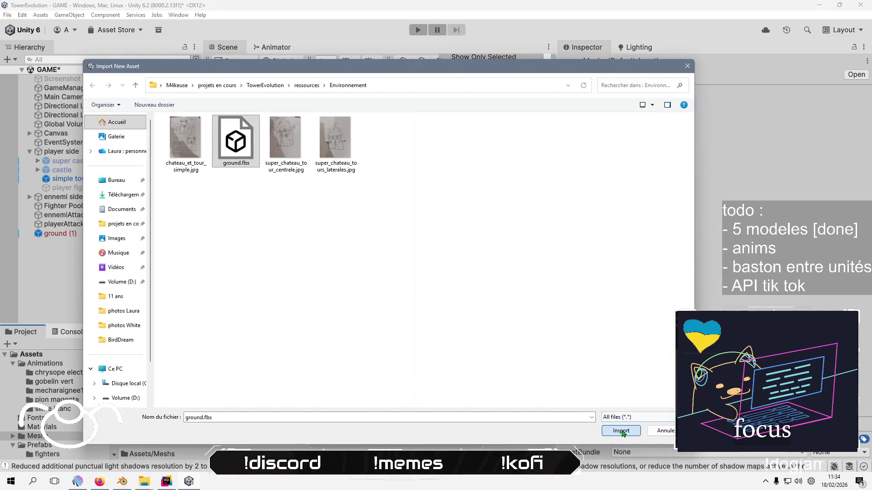
pyautogui.click(621, 430)
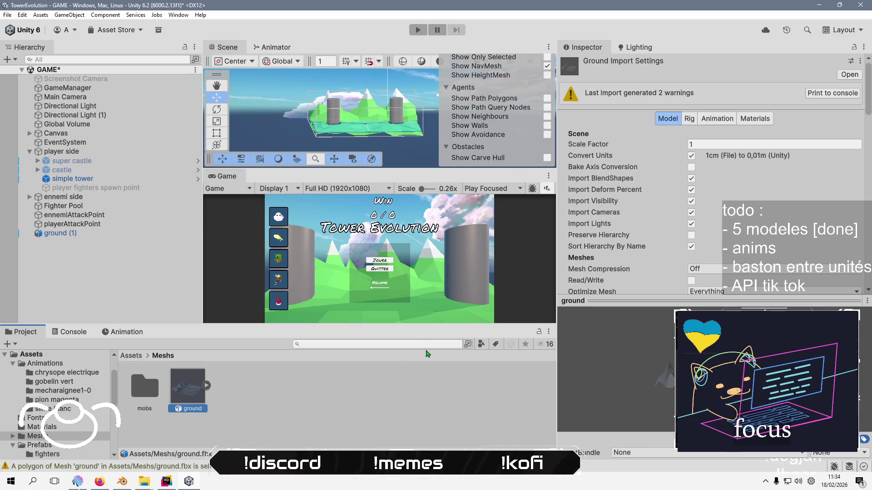
pyautogui.moveTo(420, 327); pyautogui.dragTo(420, 428)
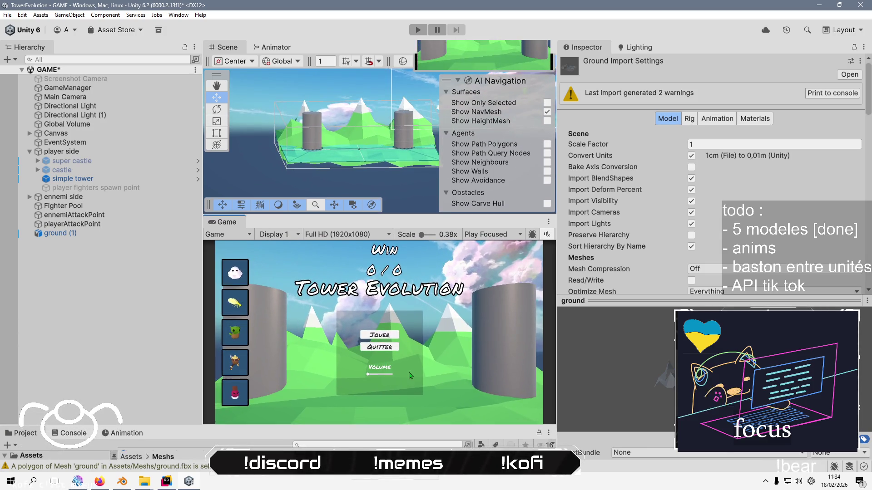
pyautogui.click(60, 233)
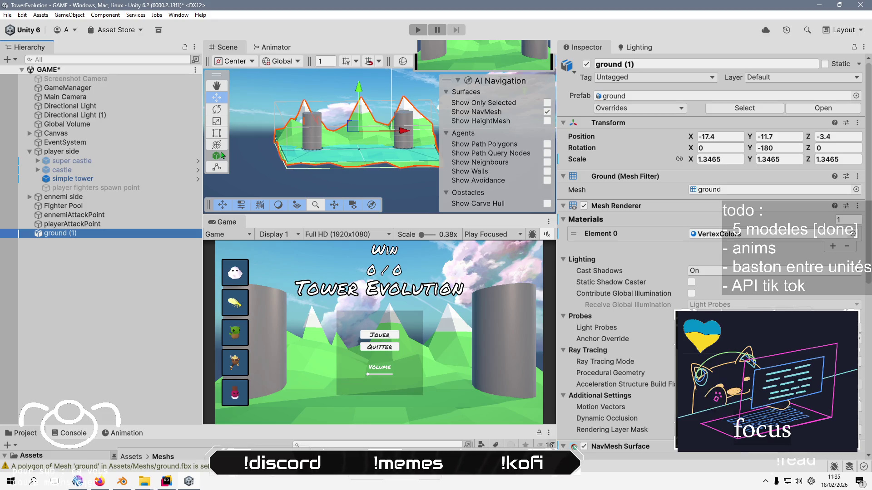
# Step: Scale ground (1) up, undo a trial vertical move, and give the Game view more room
pyautogui.click(217, 121)
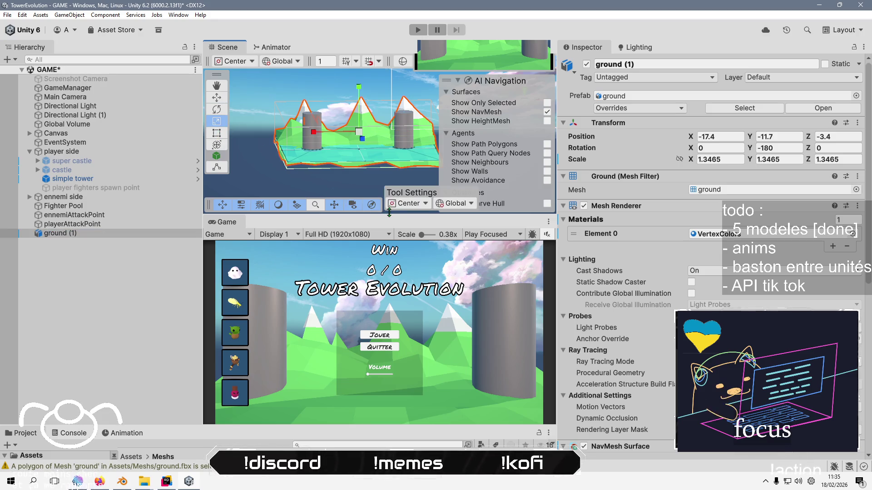
pyautogui.moveTo(361, 131); pyautogui.dragTo(388, 122)
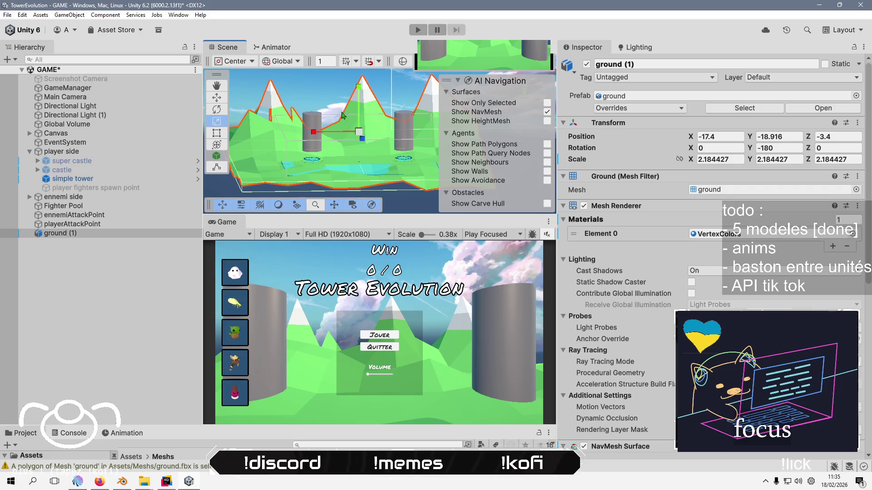
pyautogui.click(217, 98)
pyautogui.moveTo(359, 88); pyautogui.dragTo(361, 82)
pyautogui.hotkey('ctrl', 'z')
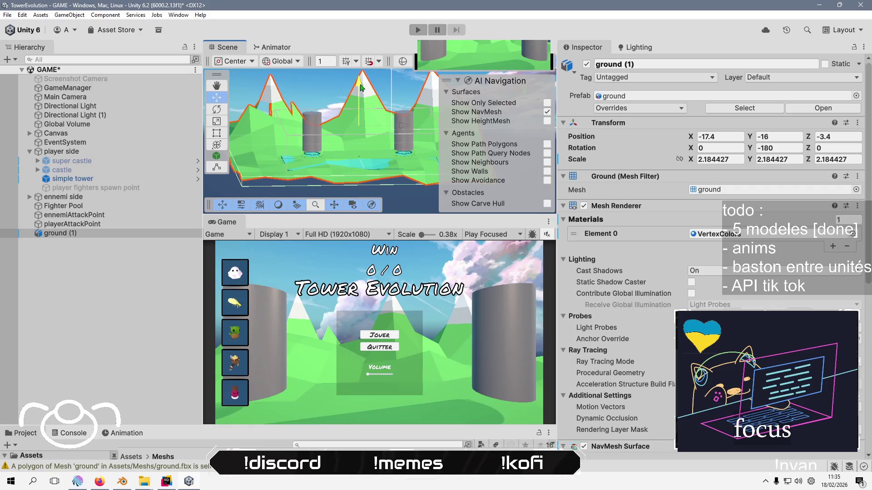
pyautogui.scroll(-5, 353, 181)
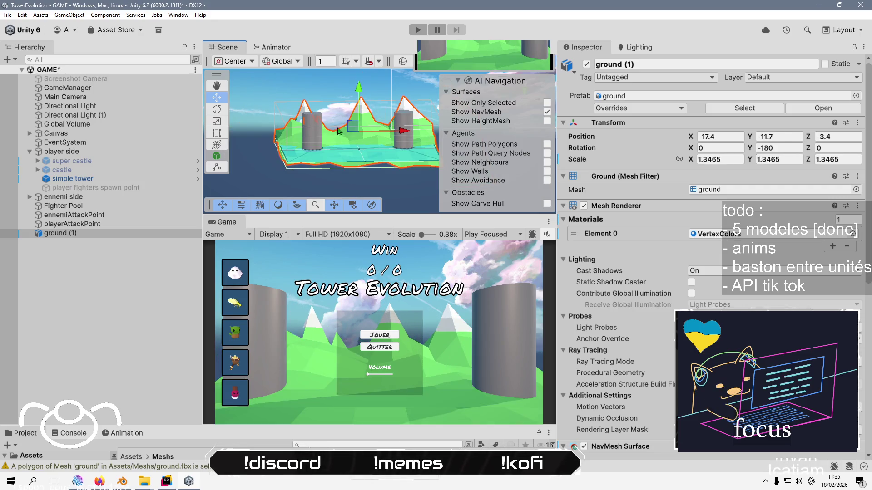
pyautogui.click(125, 305)
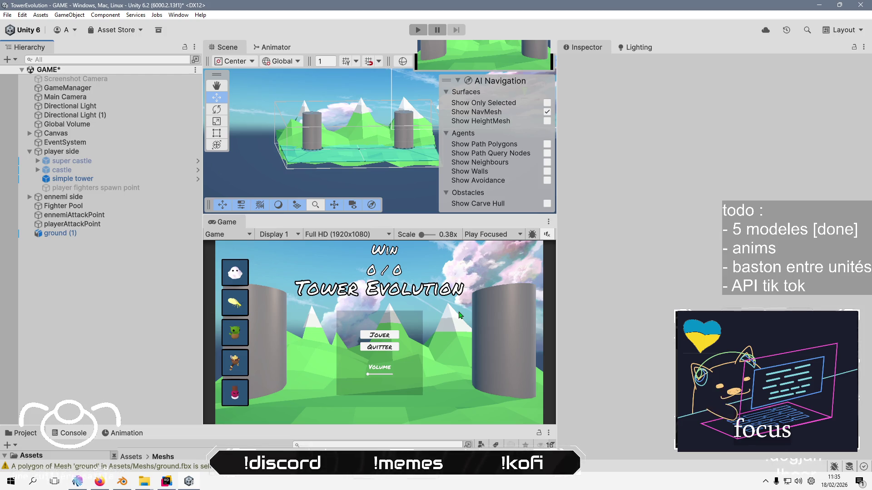
pyautogui.moveTo(406, 225)
pyautogui.mouseDown()
pyautogui.moveTo(399, 142)
pyautogui.moveTo(396, 197)
pyautogui.mouseUp()
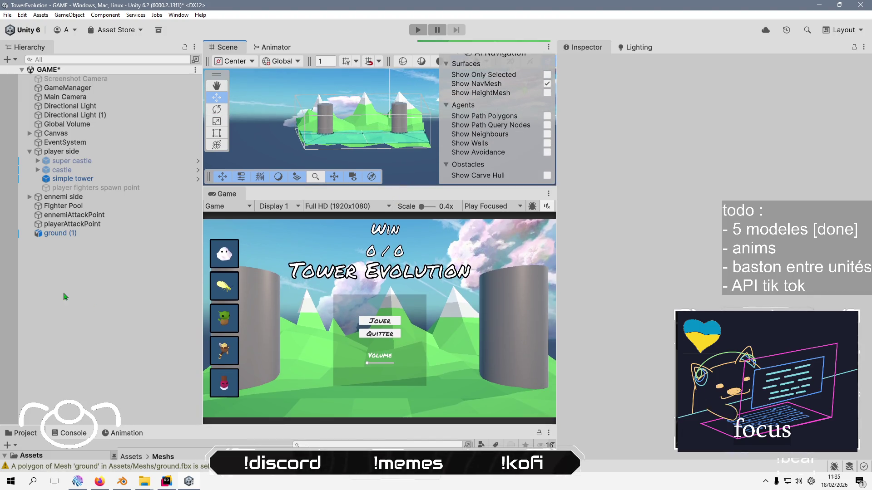
# Step: Select ground (1), player side, ennemi side, Fighter Pool and both attack points, then drag them vertically
pyautogui.click(93, 233)
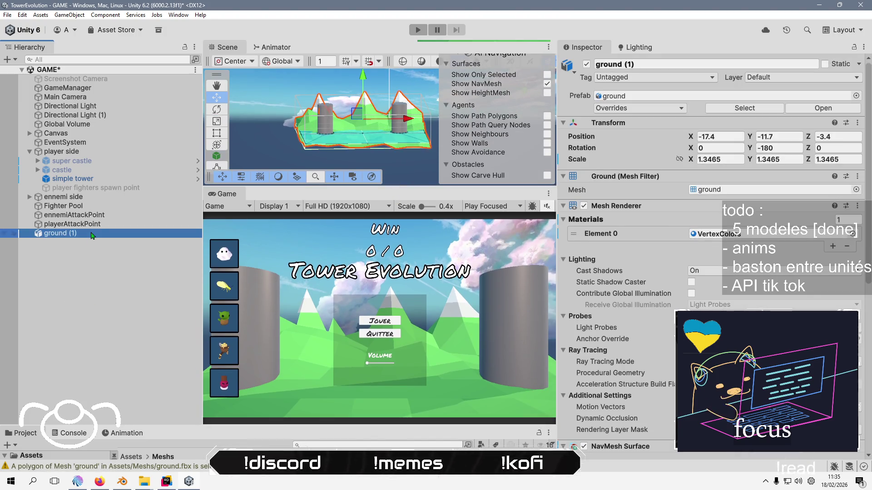
pyautogui.click(29, 152)
pyautogui.keyDown('ctrl'); pyautogui.click(61, 152); pyautogui.keyUp('ctrl')
pyautogui.keyDown('ctrl'); pyautogui.click(73, 161); pyautogui.keyUp('ctrl')
pyautogui.keyDown('ctrl'); pyautogui.click(85, 171); pyautogui.keyUp('ctrl')
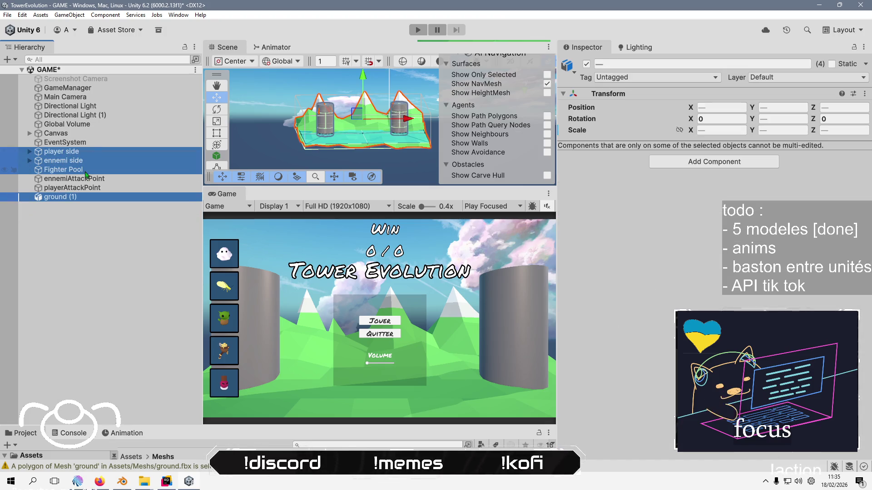
pyautogui.keyDown('ctrl'); pyautogui.click(75, 179); pyautogui.keyUp('ctrl')
pyautogui.keyDown('ctrl'); pyautogui.click(97, 188); pyautogui.keyUp('ctrl')
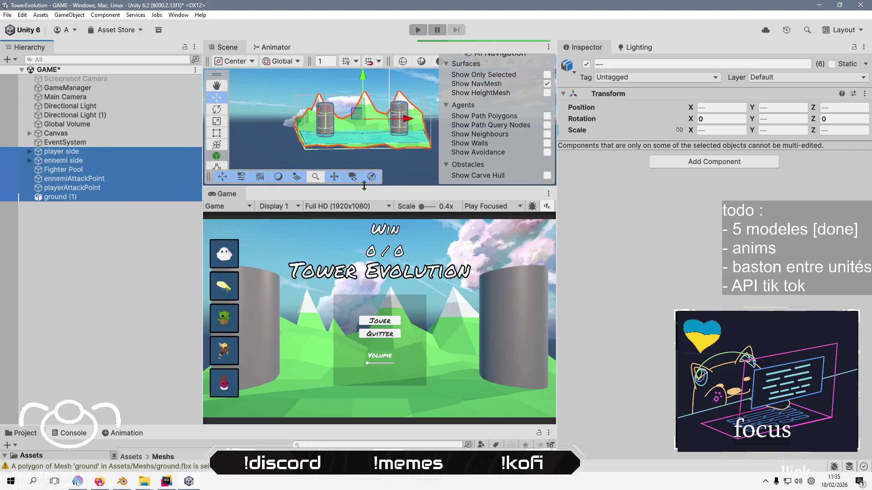
pyautogui.moveTo(363, 81)
pyautogui.mouseDown()
pyautogui.moveTo(368, 69)
pyautogui.moveTo(360, 91)
pyautogui.moveTo(366, 68)
pyautogui.mouseUp()
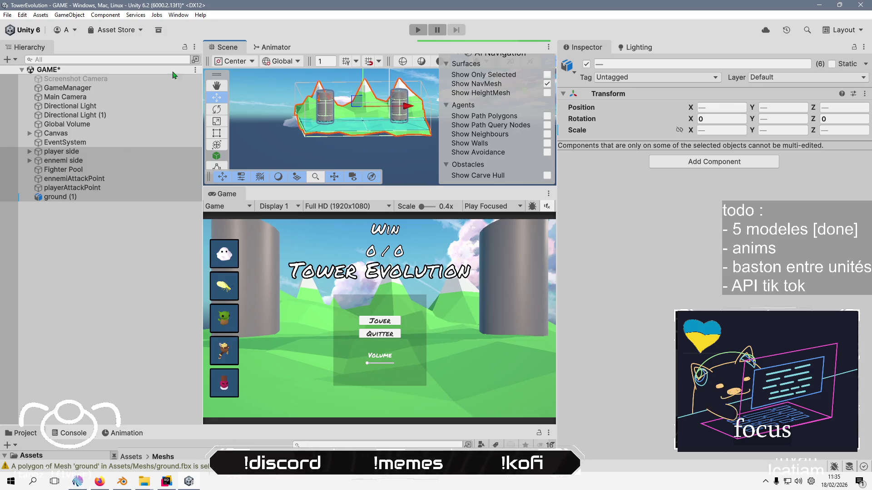
# Step: Try raising the Main Camera and the object group, undo the changes, and clear the selection
pyautogui.click(66, 96)
pyautogui.moveTo(366, 108); pyautogui.dragTo(367, 94)
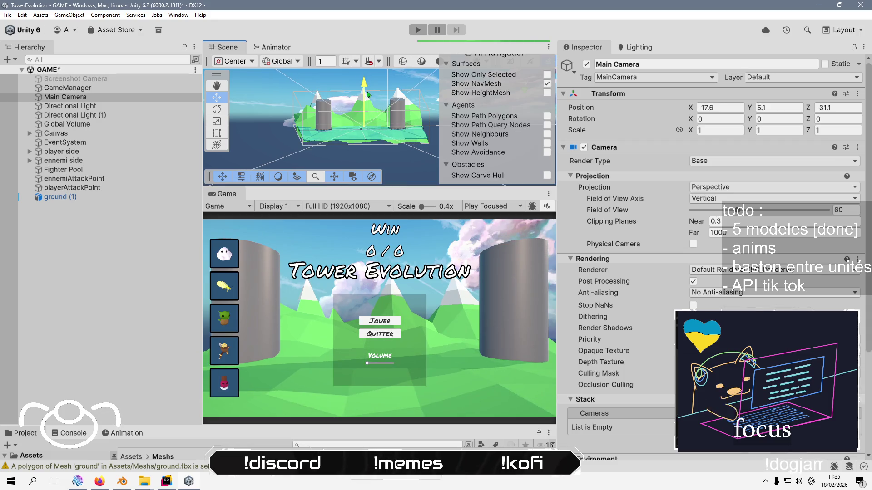
pyautogui.hotkey('ctrl', 'z')
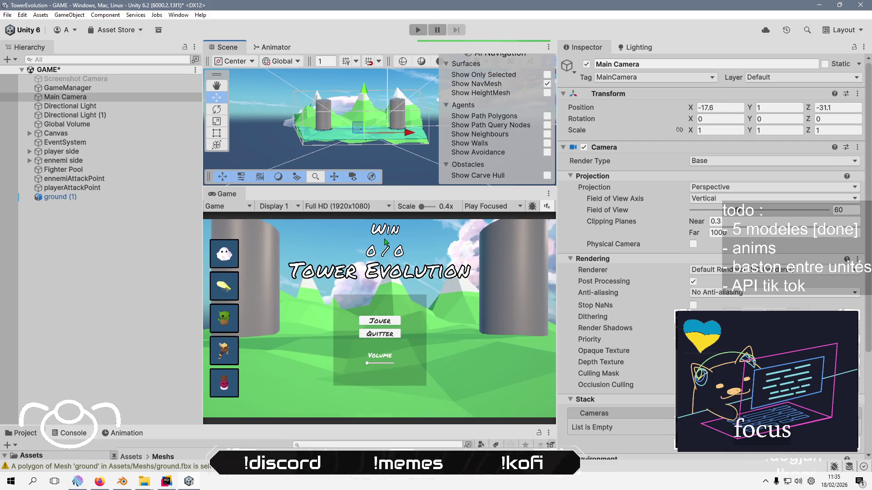
pyautogui.hotkey('ctrl', 'z')
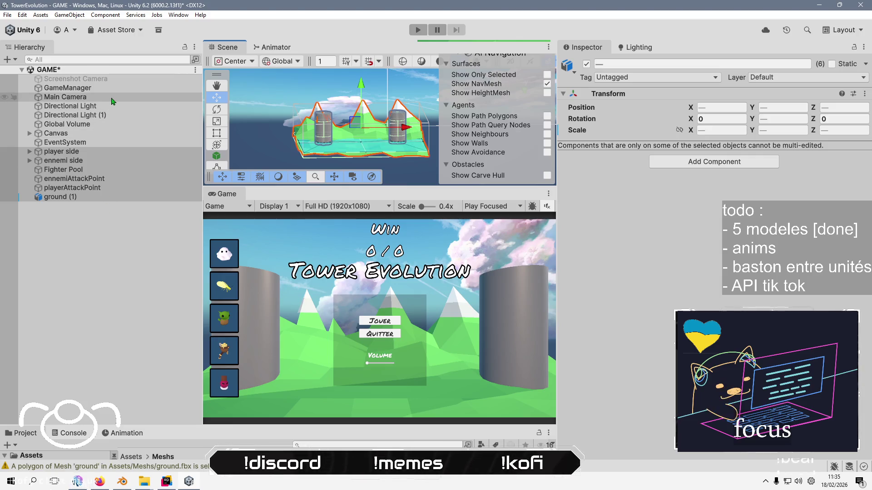
pyautogui.moveTo(364, 85)
pyautogui.mouseDown()
pyautogui.moveTo(362, 72)
pyautogui.moveTo(359, 136)
pyautogui.moveTo(344, 175)
pyautogui.mouseUp()
pyautogui.click(127, 97)
pyautogui.hotkey('ctrl', 'z')
pyautogui.hotkey('ctrl', 'z')
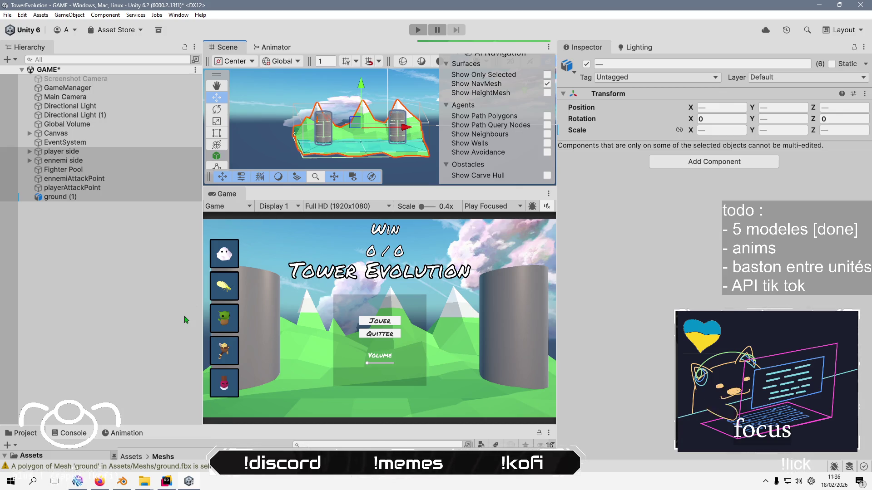
pyautogui.click(188, 398)
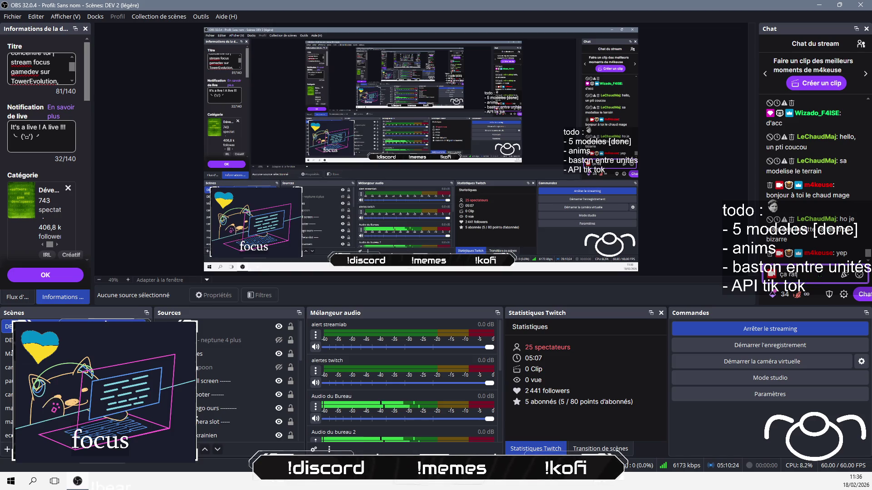
# Step: Send three chat replies about the messy skybox from the OBS Chat dock
pyautogui.write('skybo')
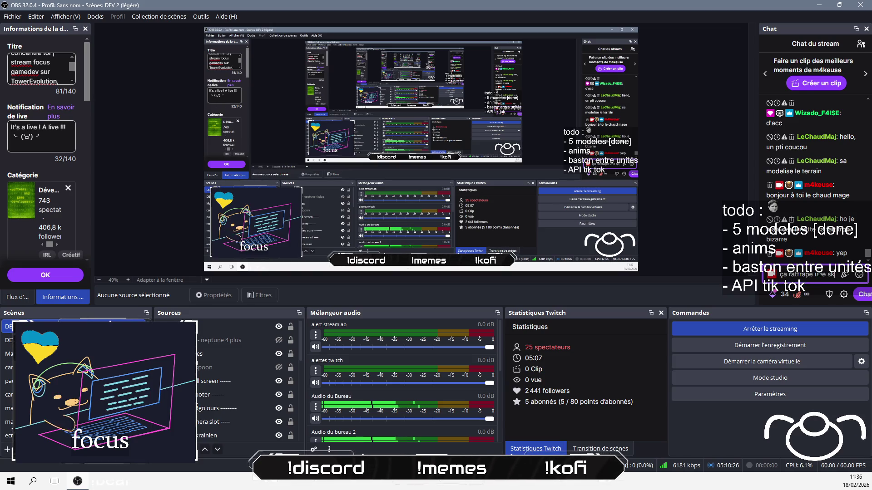
pyautogui.write('ireuse surtout')
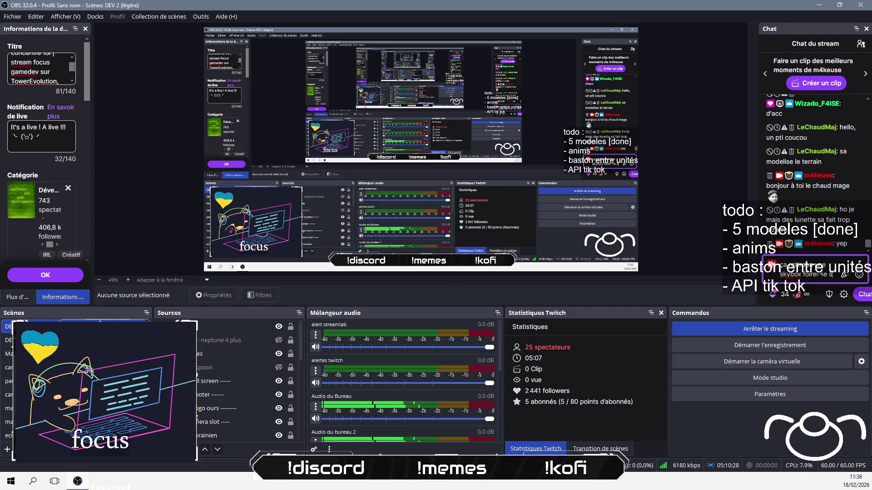
pyautogui.press('Return')
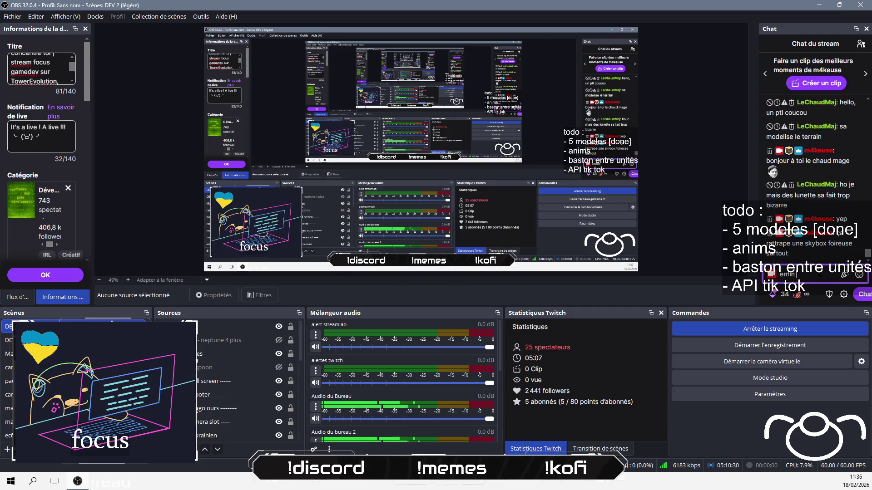
pyautogui.write('foireuse')
pyautogui.press('Return')
pyautogui.write('majs patique')
pyautogui.press('Return')
pyautogui.hotkey('alt', 'Tab')
pyautogui.hotkey('alt', 'Tab')
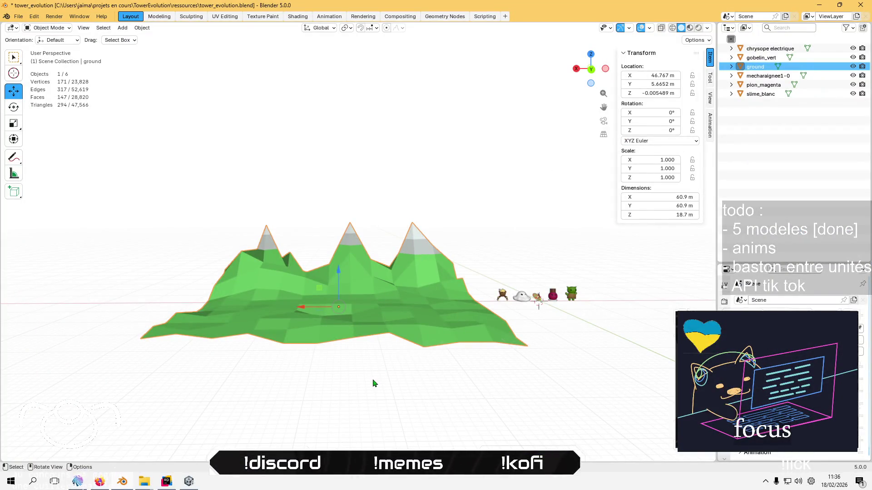
# Step: Orbit around the ground terrain, enter Edit Mode, and select a lower-left face
pyautogui.click(376, 384)
pyautogui.scroll(2, 375, 359)
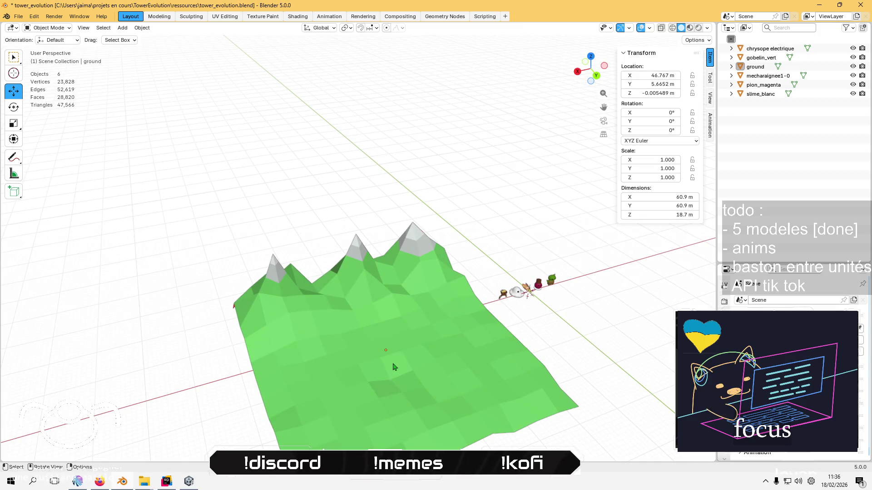
pyautogui.moveTo(392, 368)
pyautogui.mouseDown()
pyautogui.moveTo(440, 370)
pyautogui.moveTo(444, 334)
pyautogui.moveTo(431, 315)
pyautogui.moveTo(409, 318)
pyautogui.moveTo(278, 274)
pyautogui.moveTo(496, 301)
pyautogui.moveTo(426, 313)
pyautogui.moveTo(391, 298)
pyautogui.mouseUp()
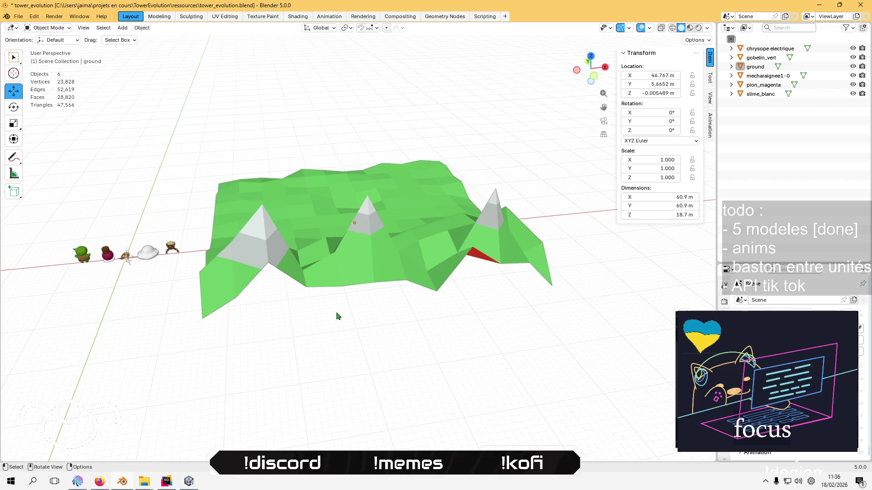
pyautogui.press('Tab')
pyautogui.click(223, 300)
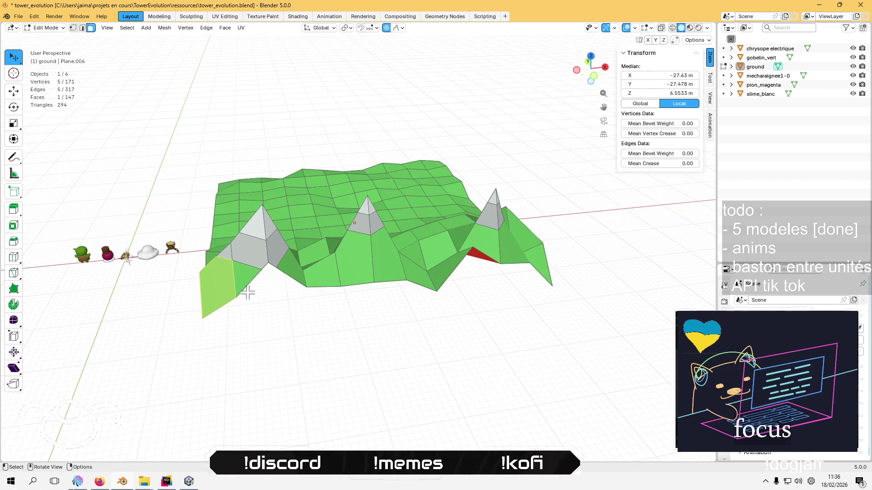
# Step: Extrude the front boundary edge loop outward along global axes into two new face rows
pyautogui.click(228, 302)
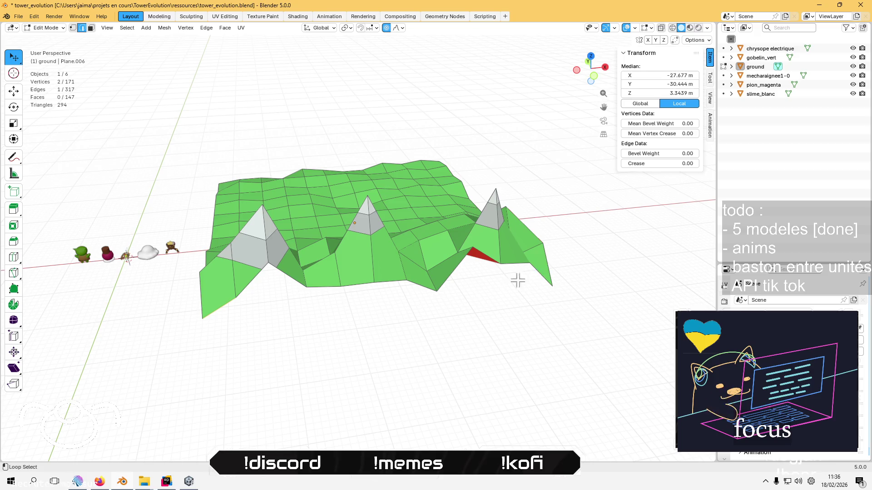
pyautogui.keyDown('alt'); pyautogui.click(538, 273); pyautogui.keyUp('alt')
pyautogui.moveTo(481, 317); pyautogui.dragTo(339, 335)
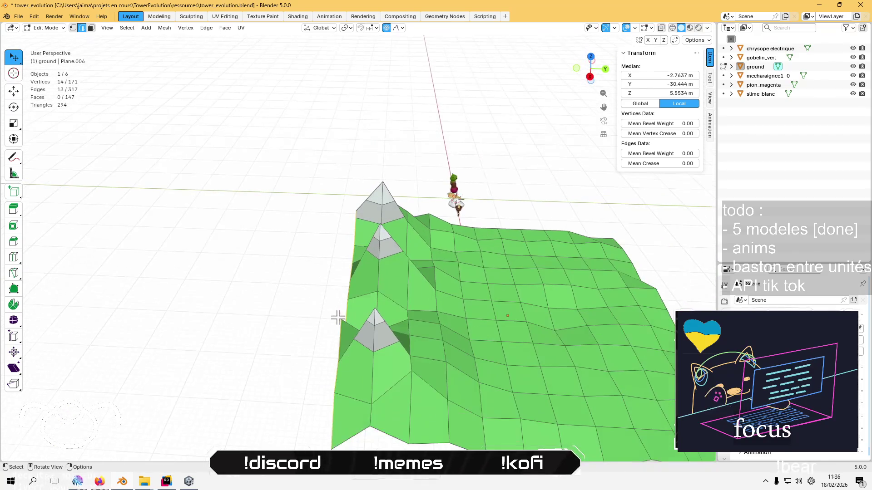
pyautogui.click(14, 209)
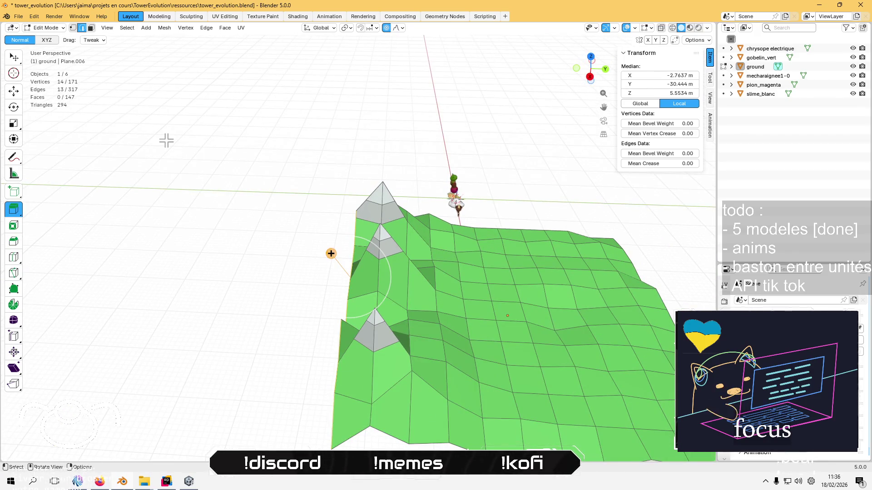
pyautogui.click(322, 29)
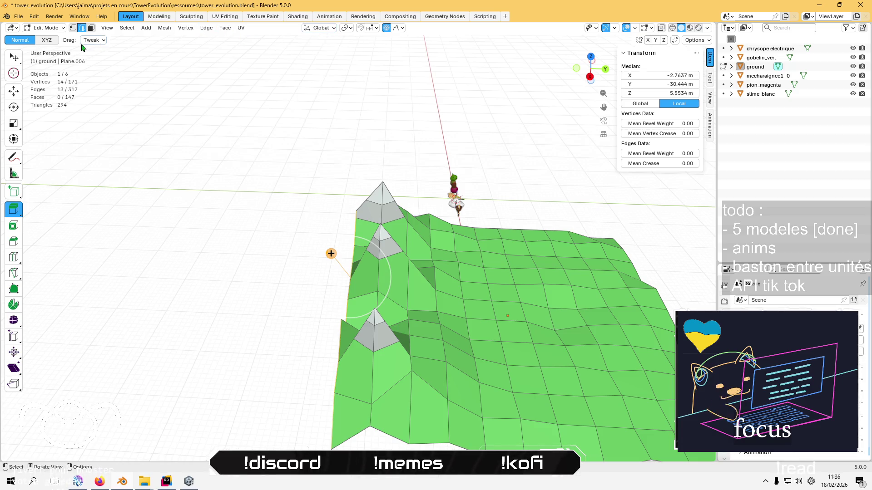
pyautogui.click(47, 40)
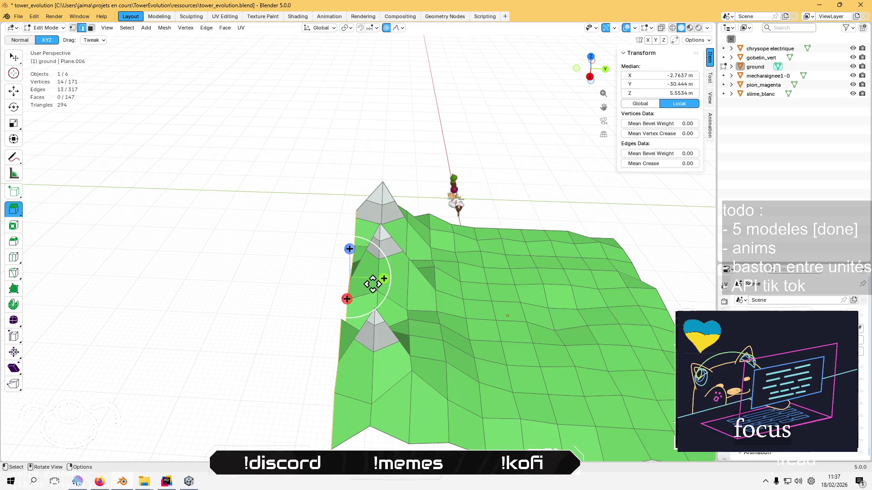
pyautogui.moveTo(384, 278)
pyautogui.mouseDown()
pyautogui.moveTo(300, 275)
pyautogui.moveTo(347, 262)
pyautogui.moveTo(333, 287)
pyautogui.moveTo(253, 286)
pyautogui.moveTo(370, 268)
pyautogui.mouseUp()
pyautogui.click(438, 233)
pyautogui.click(491, 159)
pyautogui.moveTo(438, 198)
pyautogui.mouseDown()
pyautogui.moveTo(415, 207)
pyautogui.moveTo(399, 262)
pyautogui.moveTo(406, 233)
pyautogui.mouseUp()
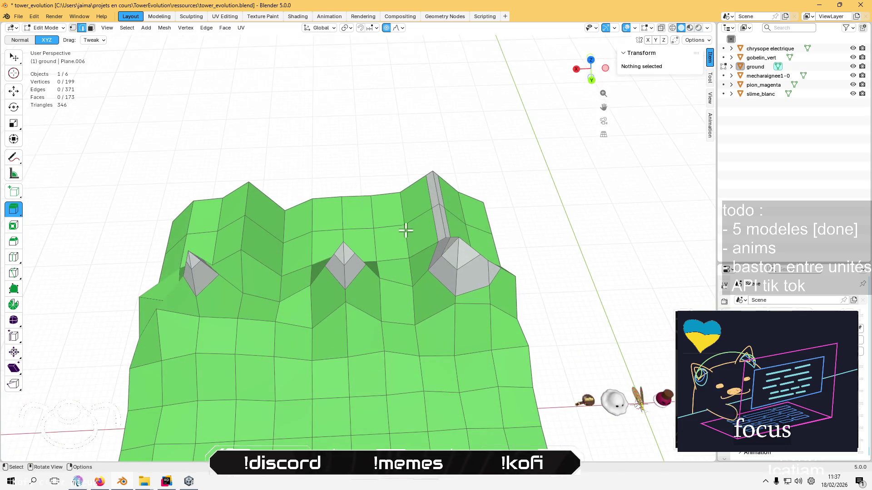
# Step: In vertex mode, select two ridge vertices and raise them with soft proportional falloff
pyautogui.press('1')
pyautogui.click(405, 224)
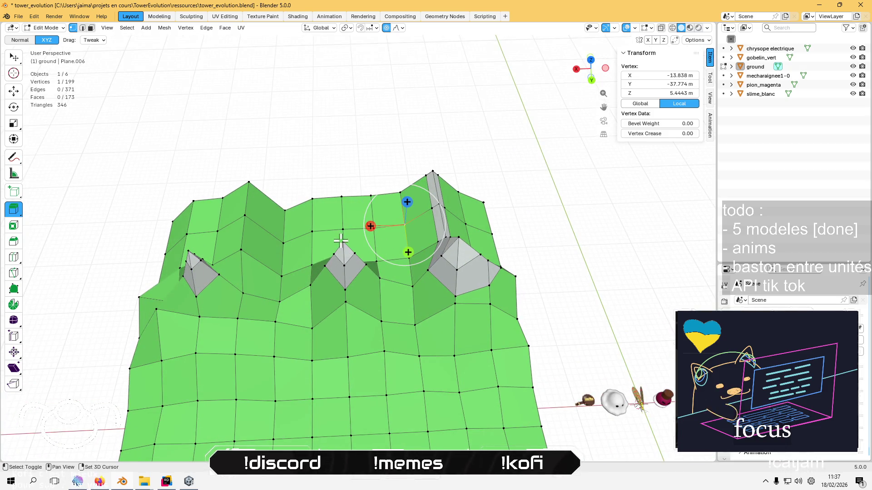
pyautogui.keyDown('shift'); pyautogui.click(312, 232); pyautogui.keyUp('shift')
pyautogui.keyDown('shift'); pyautogui.click(216, 229); pyautogui.keyUp('shift')
pyautogui.moveTo(359, 306)
pyautogui.mouseDown()
pyautogui.moveTo(355, 262)
pyautogui.moveTo(327, 205)
pyautogui.moveTo(385, 179)
pyautogui.moveTo(416, 258)
pyautogui.mouseUp()
pyautogui.click(284, 267)
pyautogui.keyDown('shift'); pyautogui.click(413, 260); pyautogui.keyUp('shift')
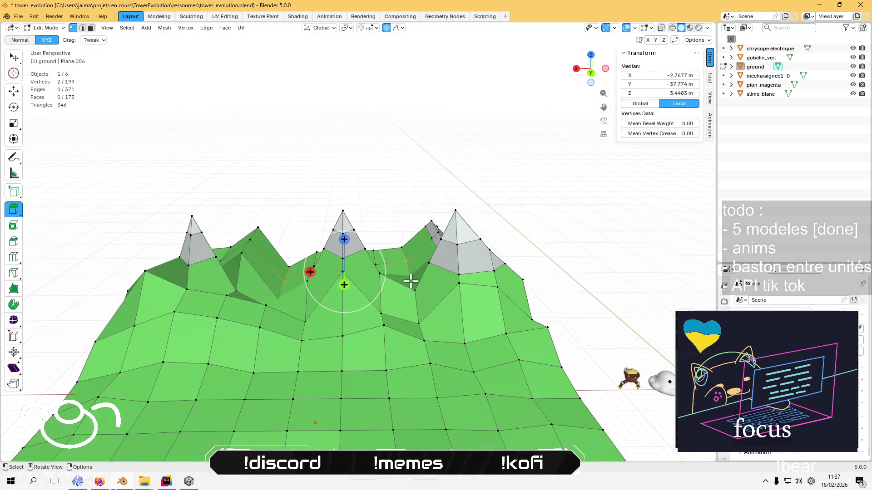
pyautogui.click(13, 91)
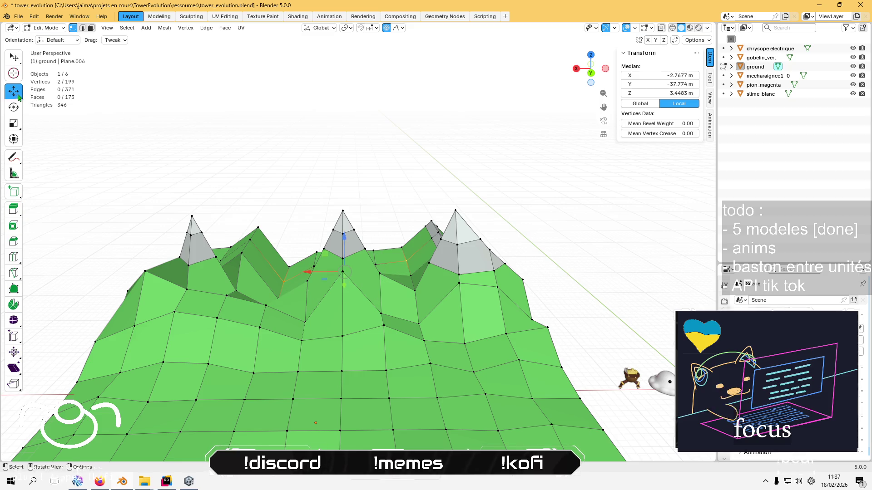
pyautogui.moveTo(344, 237)
pyautogui.mouseDown()
pyautogui.moveTo(349, 203)
pyautogui.moveTo(339, 209)
pyautogui.moveTo(349, 215)
pyautogui.mouseUp()
# Step: Raise a single ridge vertex straight up along Z
pyautogui.press('KP_2')
pyautogui.press('KP_2')
pyautogui.press('KP_2')
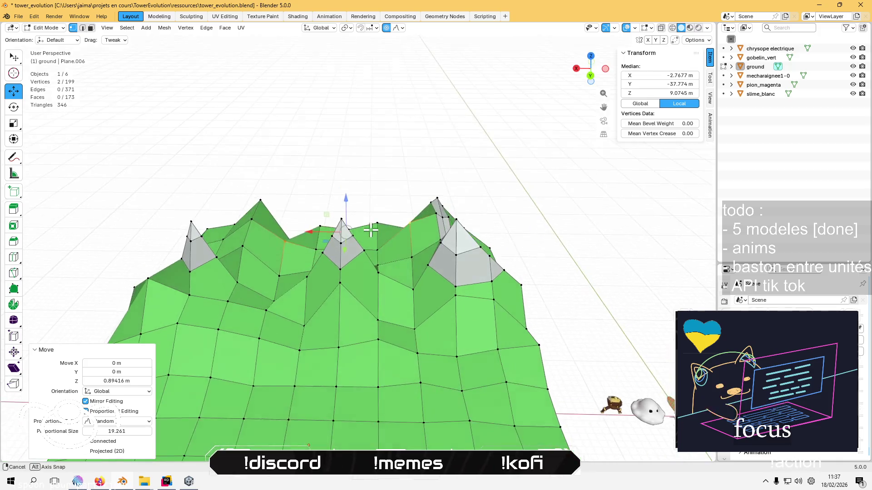
pyautogui.click(341, 236)
pyautogui.press('KP_8')
pyautogui.press('KP_8')
pyautogui.press('KP_8')
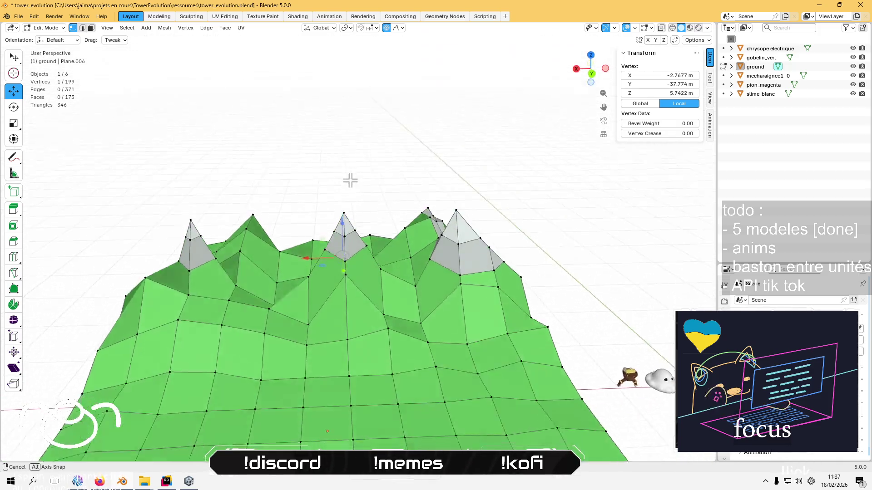
pyautogui.press('g')
pyautogui.press('z')
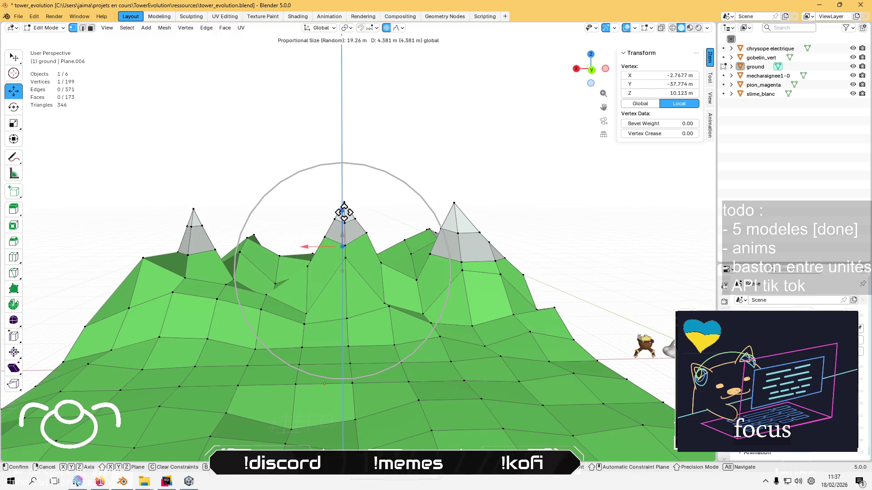
pyautogui.click(377, 204)
# Step: Raise the left peak vertex higher, then lower it together with a neighbouring vertex
pyautogui.press('KP_2')
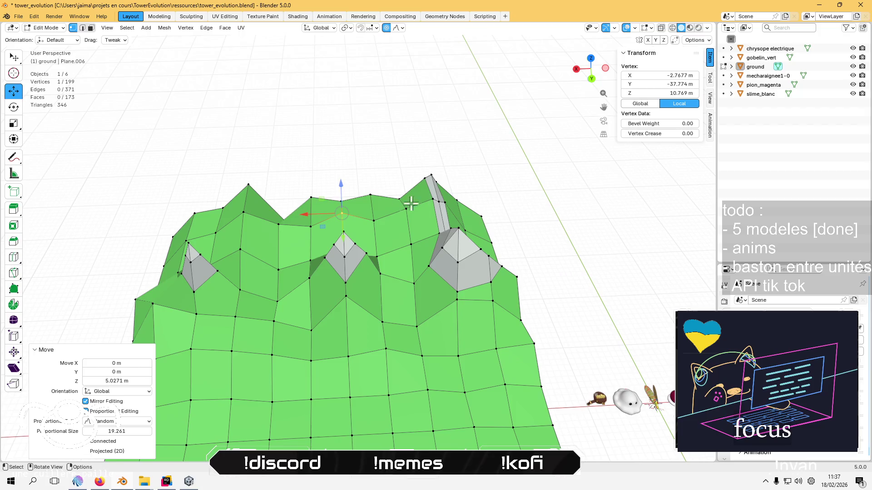
pyautogui.click(188, 243)
pyautogui.press('KP_8')
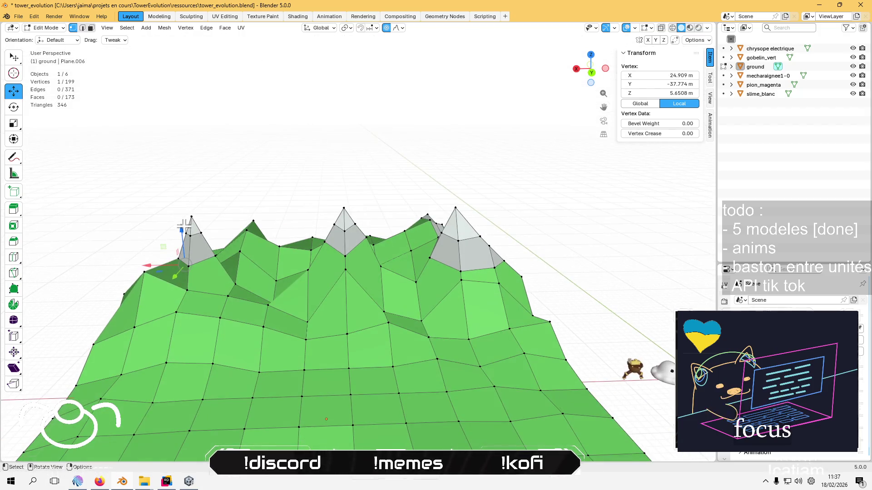
pyautogui.press('g')
pyautogui.press('z')
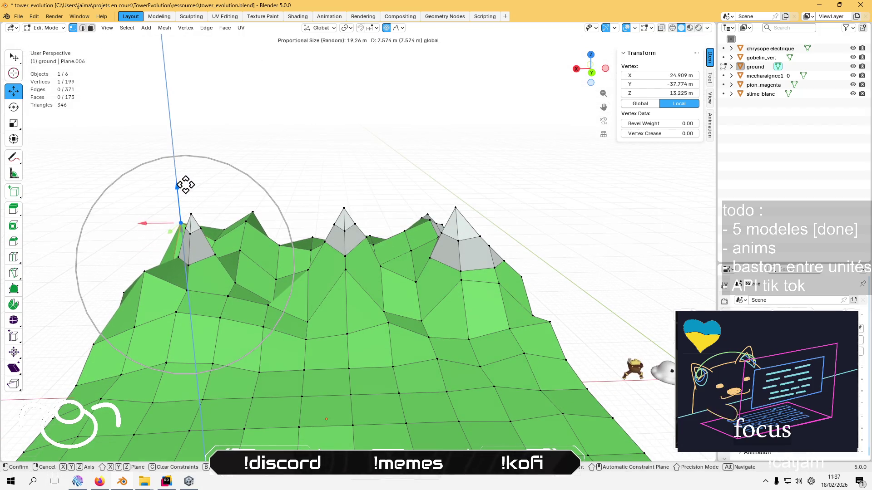
pyautogui.click(184, 186)
pyautogui.press('KP_8')
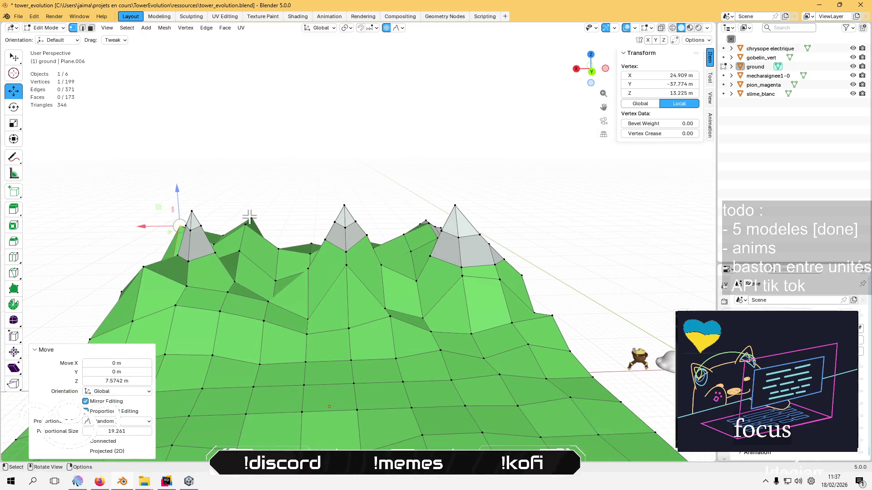
pyautogui.keyDown('shift'); pyautogui.click(249, 216); pyautogui.keyUp('shift')
pyautogui.press('g')
pyautogui.press('z')
pyautogui.click(283, 195)
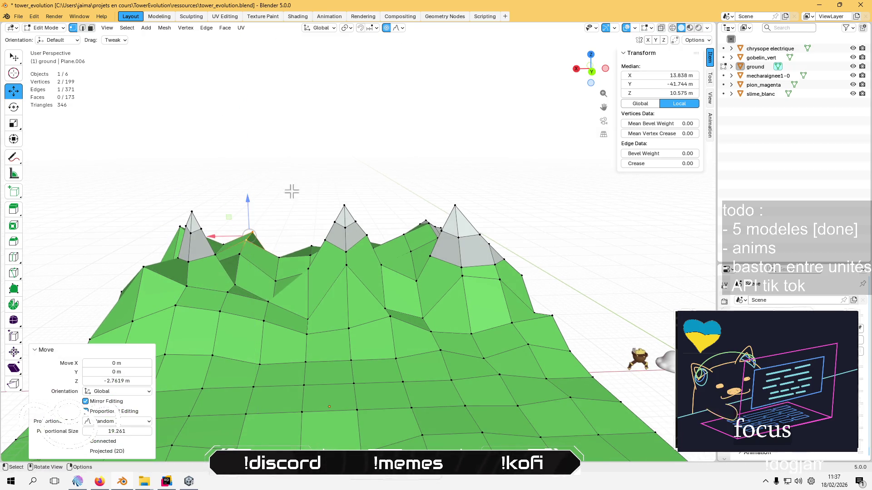
pyautogui.click(459, 174)
# Step: Raise another ridge vertex and the left peak, reaching 5.2219 m with random proportional falloff
pyautogui.press('KP_2')
pyautogui.press('KP_2')
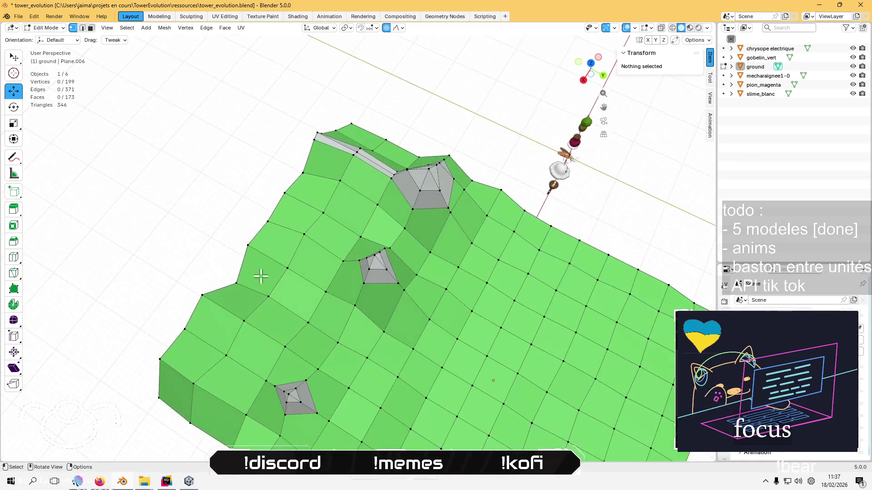
pyautogui.click(266, 282)
pyautogui.press('g')
pyautogui.press('z')
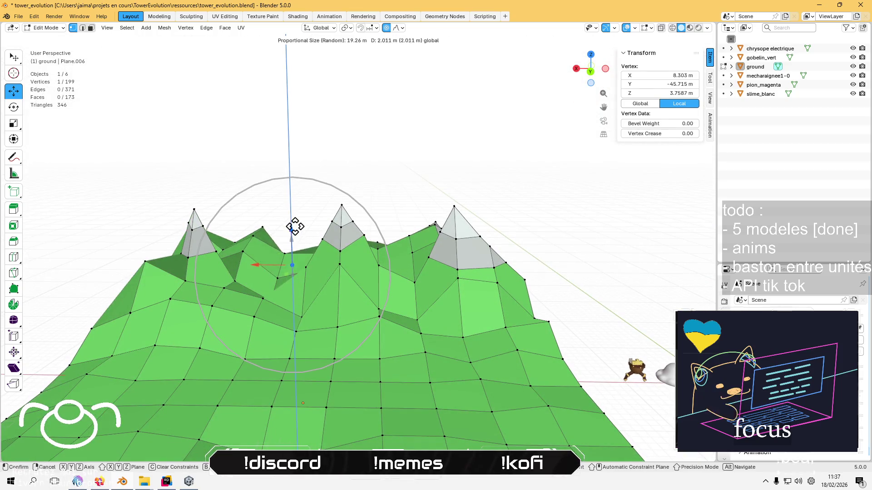
pyautogui.click(305, 204)
pyautogui.moveTo(336, 283)
pyautogui.mouseDown()
pyautogui.moveTo(348, 234)
pyautogui.moveTo(337, 218)
pyautogui.mouseUp()
pyautogui.moveTo(307, 181); pyautogui.dragTo(249, 191)
pyautogui.click(259, 196)
pyautogui.click(391, 196)
pyautogui.moveTo(391, 196); pyautogui.dragTo(363, 219)
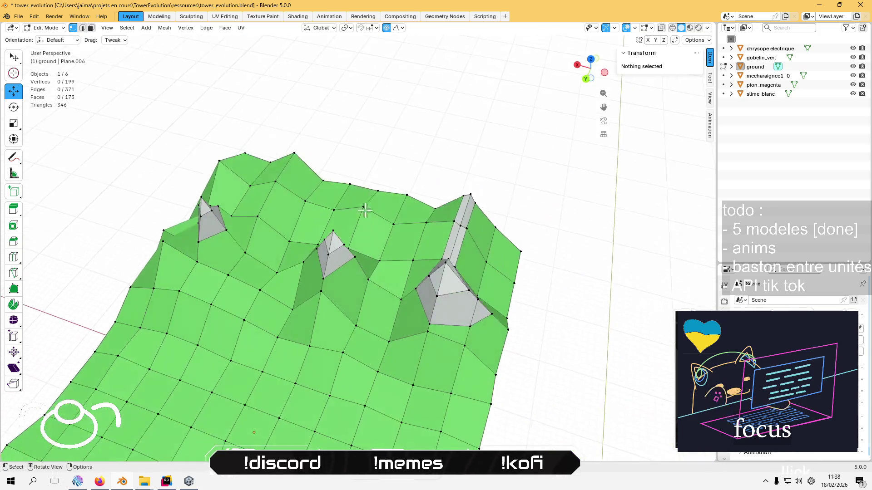
# Step: Pull two top-ridge vertices upward with soft proportional falloff
pyautogui.click(376, 187)
pyautogui.moveTo(376, 187)
pyautogui.mouseDown()
pyautogui.moveTo(399, 171)
pyautogui.moveTo(362, 159)
pyautogui.mouseUp()
pyautogui.click(419, 210)
pyautogui.moveTo(419, 211); pyautogui.dragTo(431, 171)
pyautogui.moveTo(404, 218); pyautogui.dragTo(411, 196)
# Step: Undo the soft-falloff raise, turn off Proportional Editing, and lift that vertex alone
pyautogui.hotkey('ctrl', 'z')
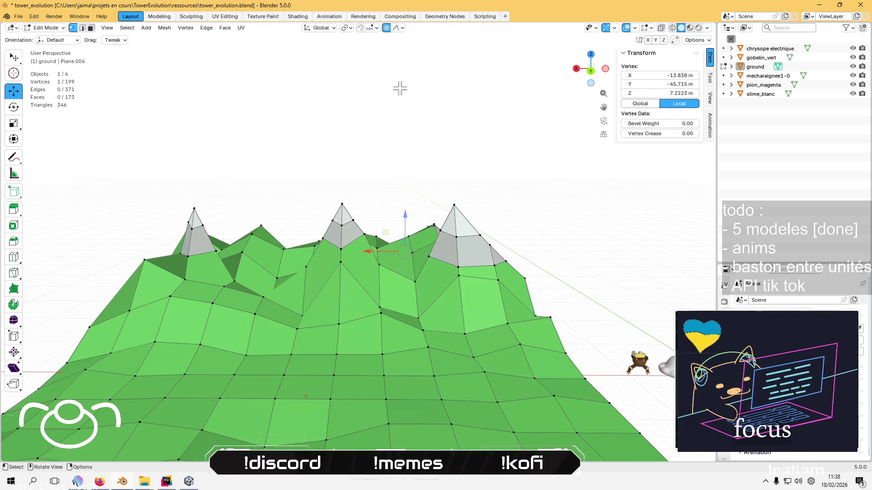
pyautogui.click(386, 28)
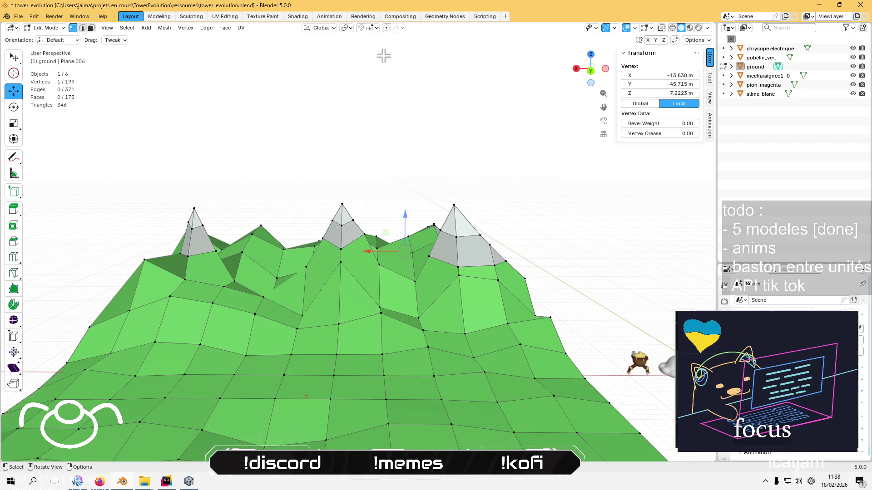
pyautogui.moveTo(408, 205); pyautogui.dragTo(411, 194)
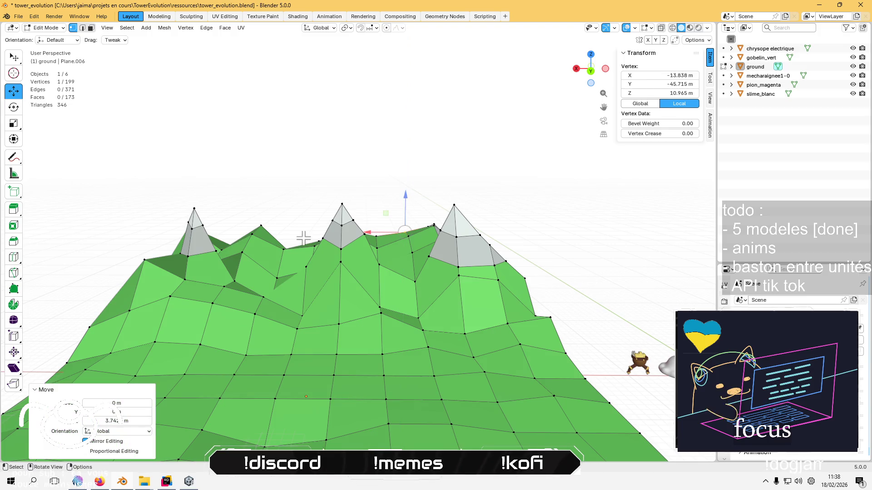
pyautogui.click(300, 227)
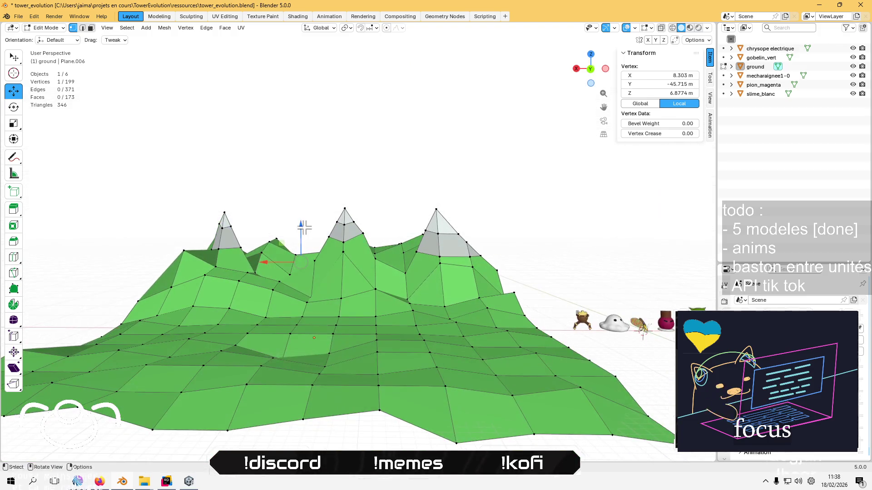
pyautogui.press('g')
pyautogui.press('z')
pyautogui.press('Escape')
pyautogui.hotkey('alt', 'a')
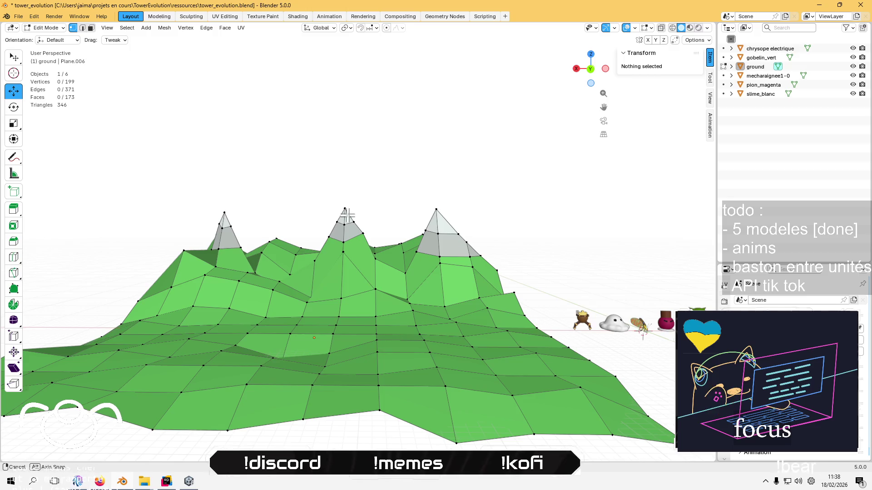
# Step: Raise the left peak vertex straight up along Z in two moves
pyautogui.click(240, 223)
pyautogui.press('g')
pyautogui.press('z')
pyautogui.click(229, 182)
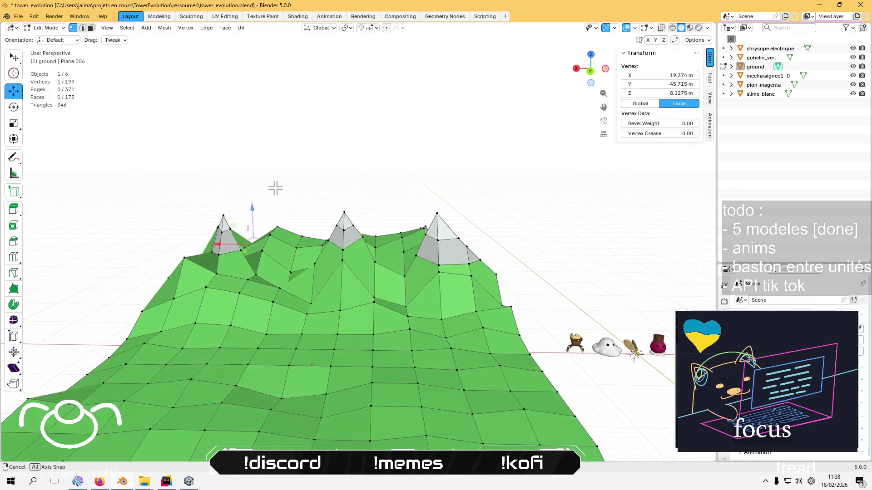
pyautogui.press('g')
pyautogui.press('z')
pyautogui.click(271, 208)
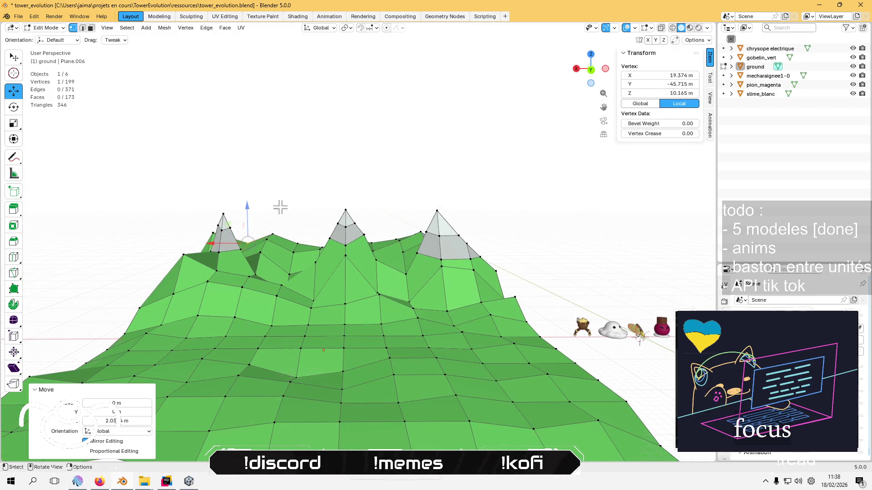
pyautogui.click(499, 238)
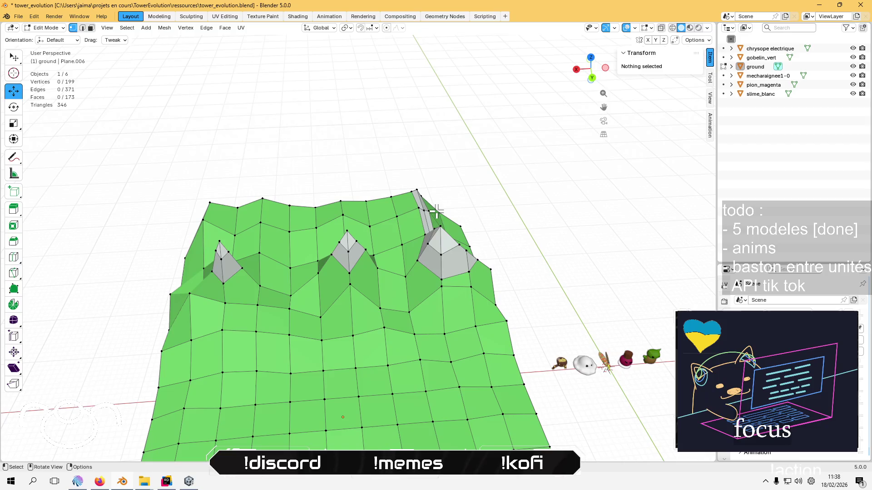
# Step: Raise a back-ridge vertex higher along Z, then select a vertex near the right peak
pyautogui.click(441, 211)
pyautogui.press('g')
pyautogui.press('z')
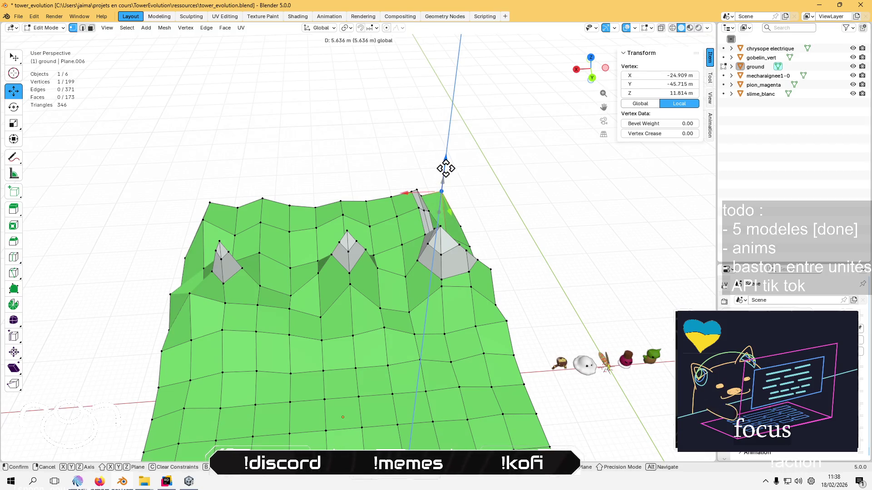
pyautogui.click(444, 169)
pyautogui.moveTo(412, 223); pyautogui.dragTo(468, 241)
pyautogui.press('g')
pyautogui.press('z')
pyautogui.click(490, 215)
pyautogui.click(461, 200)
pyautogui.moveTo(461, 200); pyautogui.dragTo(445, 274)
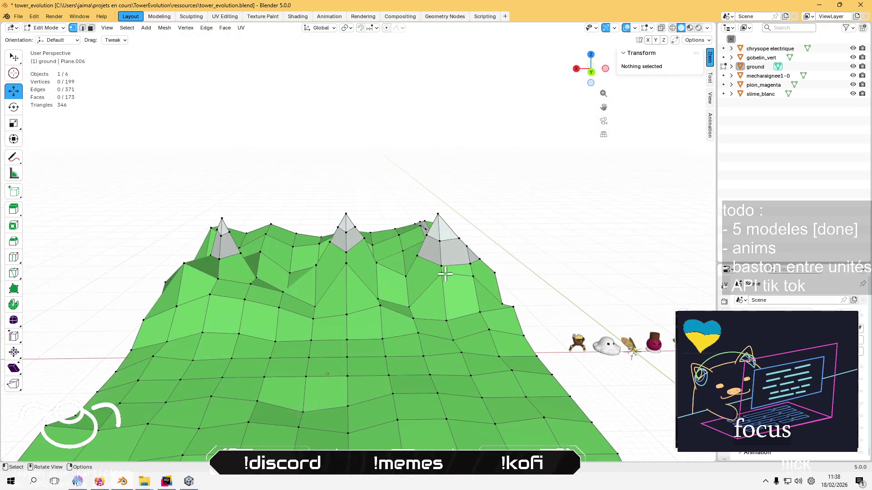
pyautogui.click(395, 229)
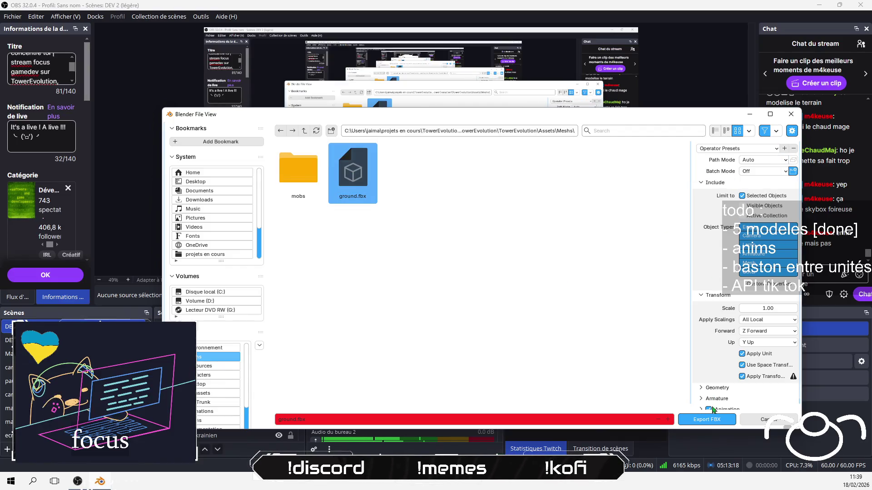
# Step: Save the terrain as ground.fbx in Assets/Meshs and bring Unity to the front
pyautogui.press('Escape')
pyautogui.hotkey('alt', 'Tab')
pyautogui.hotkey('alt', 'Tab')
pyautogui.hotkey('alt', 'Tab')
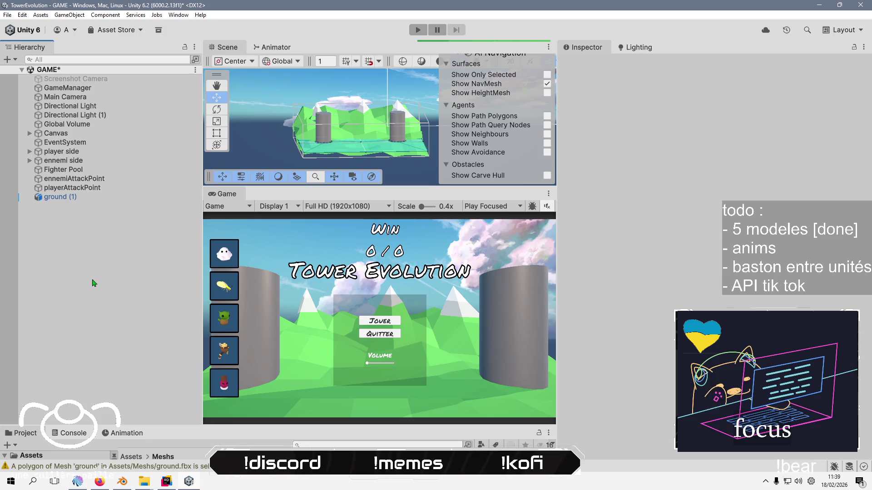
# Step: Scale ground (1) up to about 1.88 and move it to Y -9.8, Z -7.47
pyautogui.click(95, 196)
pyautogui.press('r')
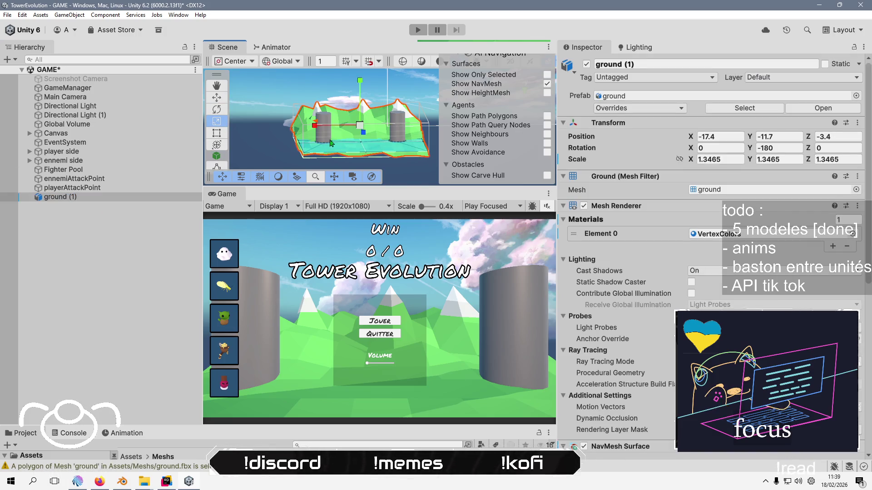
pyautogui.moveTo(358, 132); pyautogui.dragTo(381, 125)
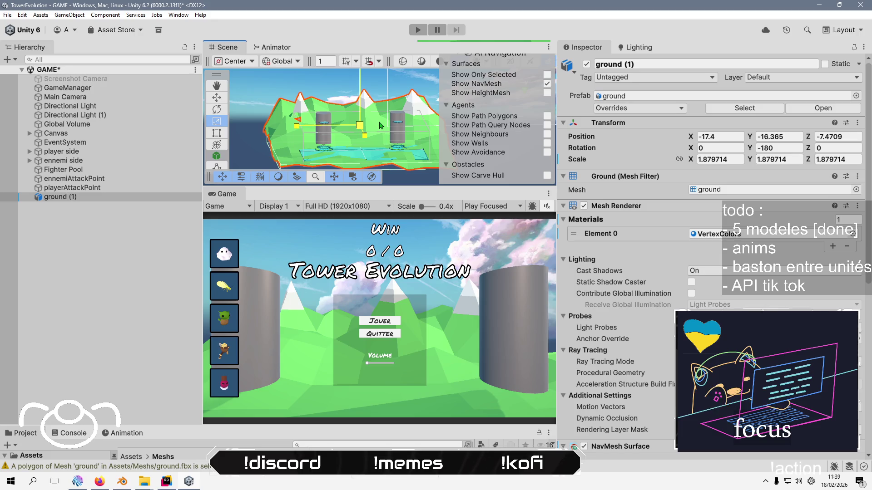
pyautogui.click(216, 98)
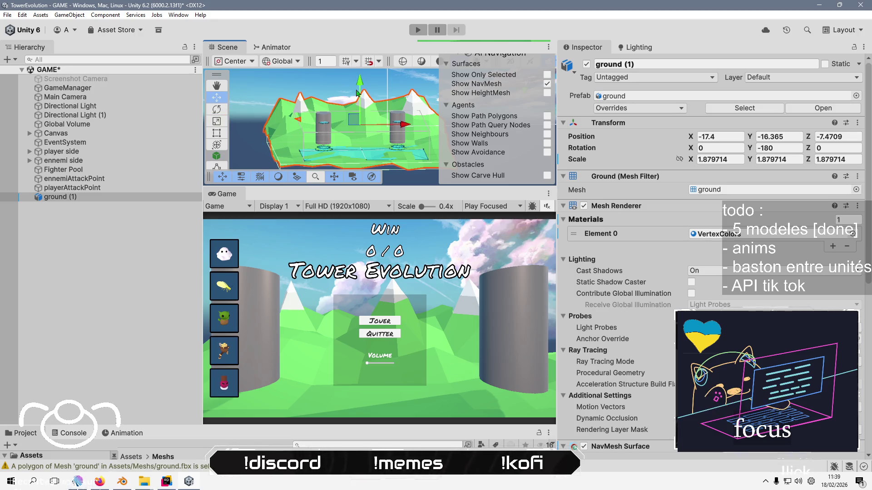
pyautogui.moveTo(361, 85); pyautogui.dragTo(363, 75)
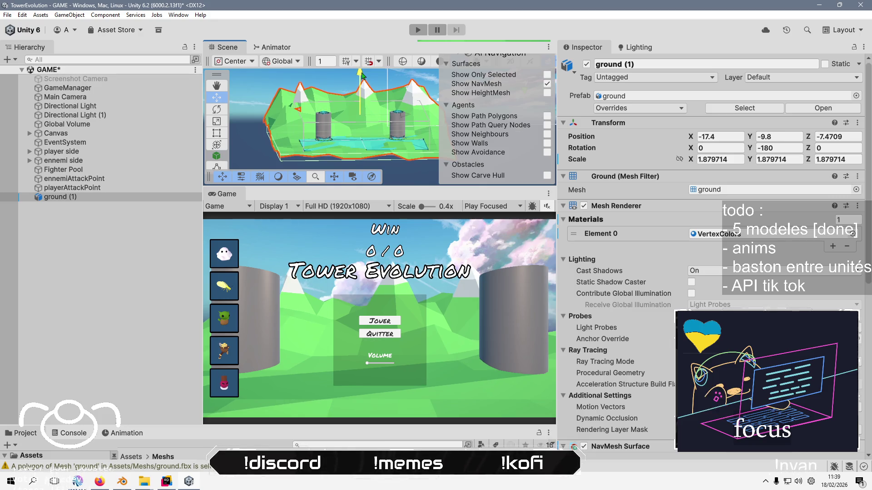
pyautogui.click(142, 293)
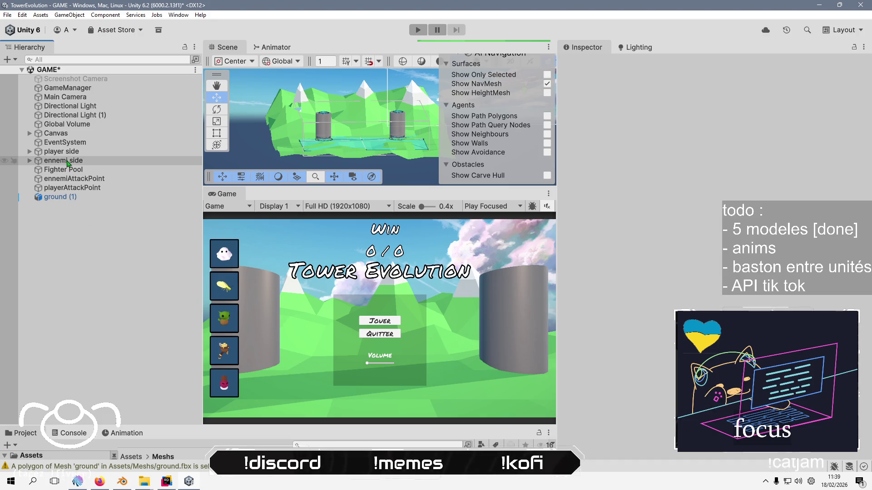
# Step: Select the two tower cylinders and the ground, inspecting the terrain from a low side view
pyautogui.click(320, 136)
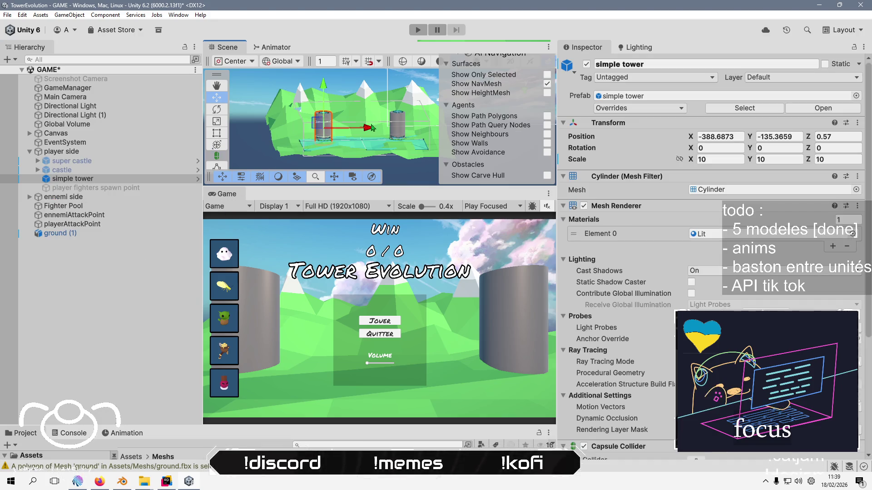
pyautogui.click(397, 126)
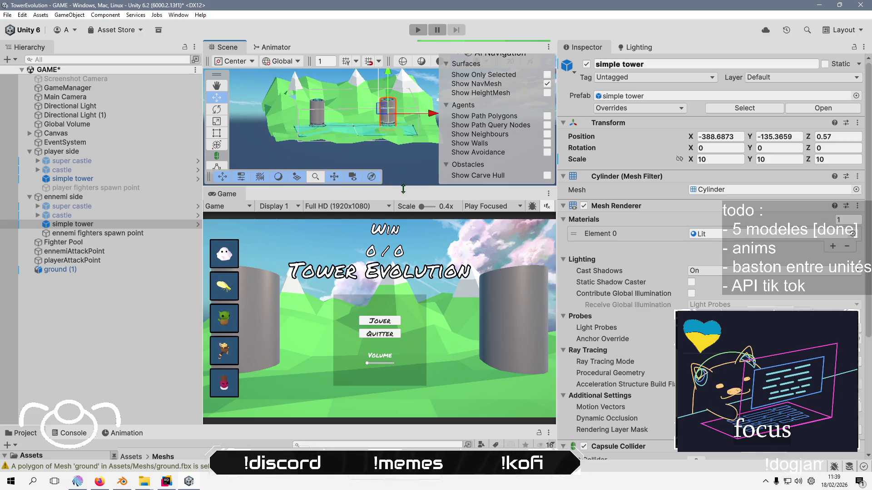
pyautogui.moveTo(404, 189); pyautogui.dragTo(403, 365)
pyautogui.scroll(5, 280, 261)
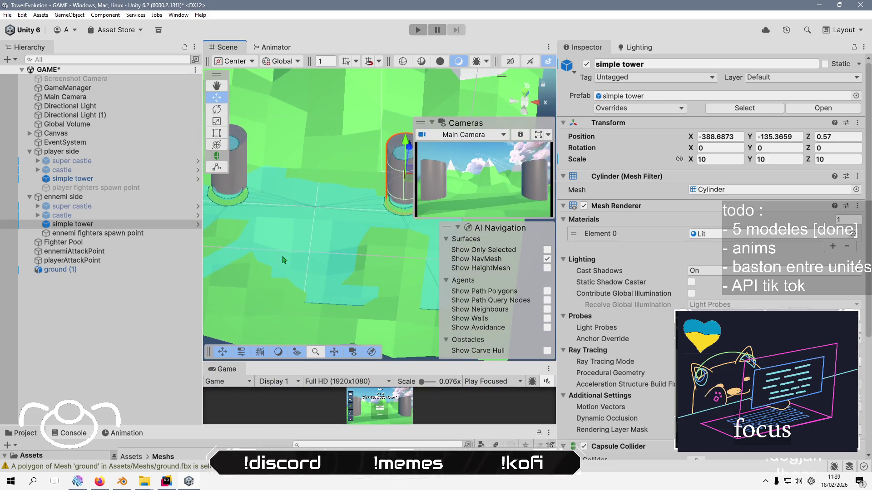
pyautogui.scroll(-3, 280, 261)
pyautogui.click(304, 286)
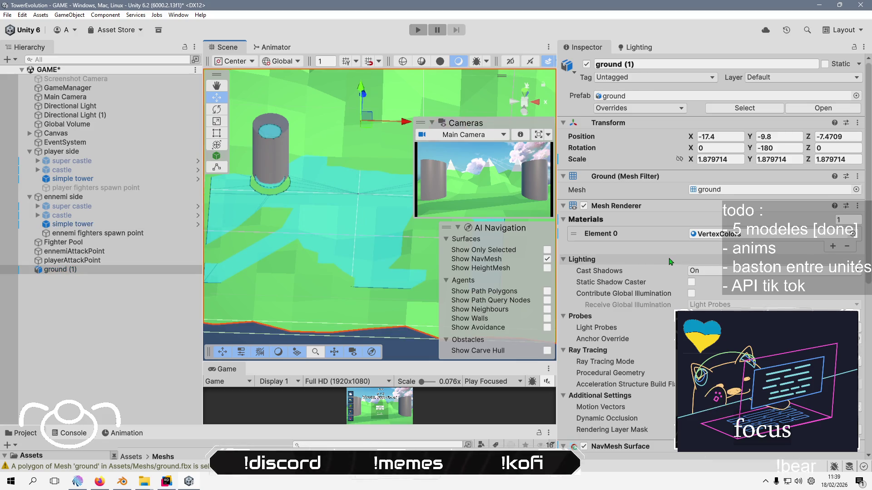
pyautogui.scroll(-8, 671, 262)
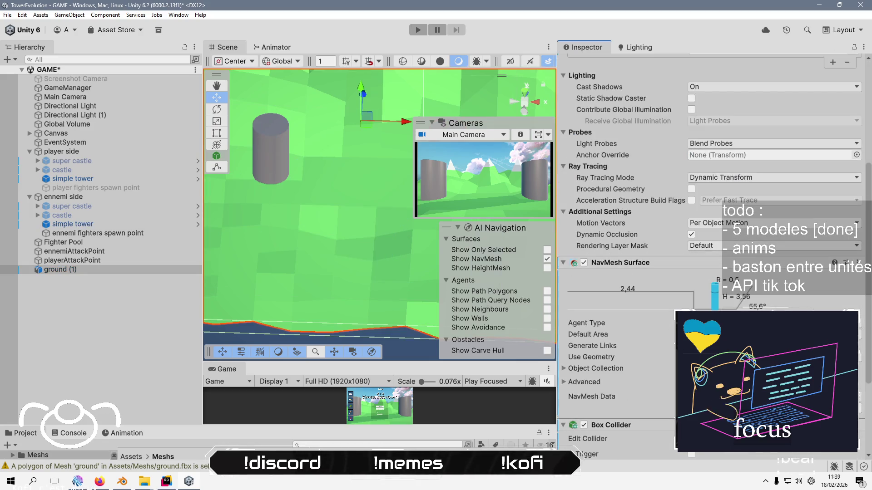
pyautogui.scroll(-5, 410, 293)
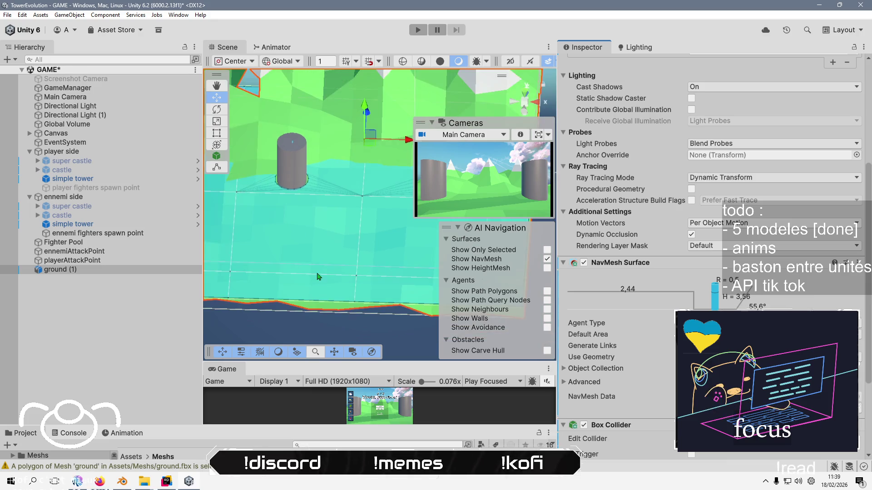
pyautogui.keyDown('alt'); pyautogui.moveTo(410, 293); pyautogui.dragTo(431, 240); pyautogui.keyUp('alt')
pyautogui.scroll(10, 352, 216)
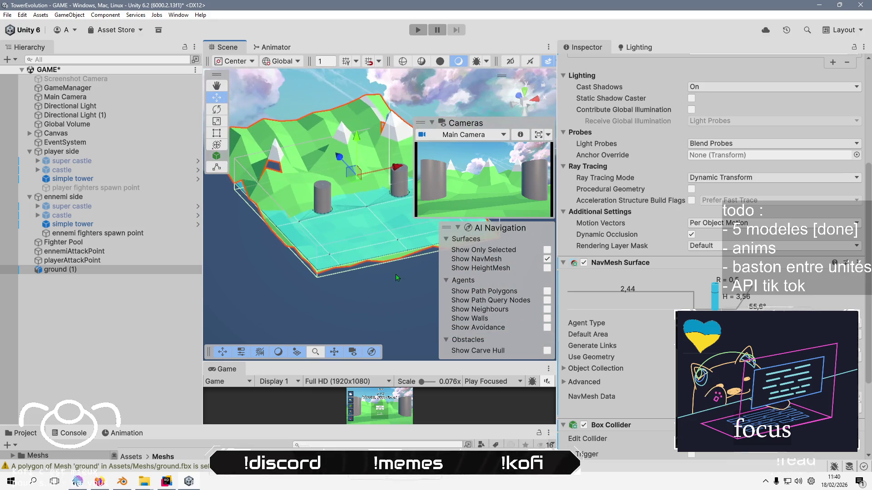
pyautogui.moveTo(355, 239)
pyautogui.mouseDown()
pyautogui.moveTo(308, 288)
pyautogui.moveTo(284, 292)
pyautogui.mouseUp()
pyautogui.click(300, 297)
# Step: Remove the Box Collider component from ground (1)
pyautogui.press('w')
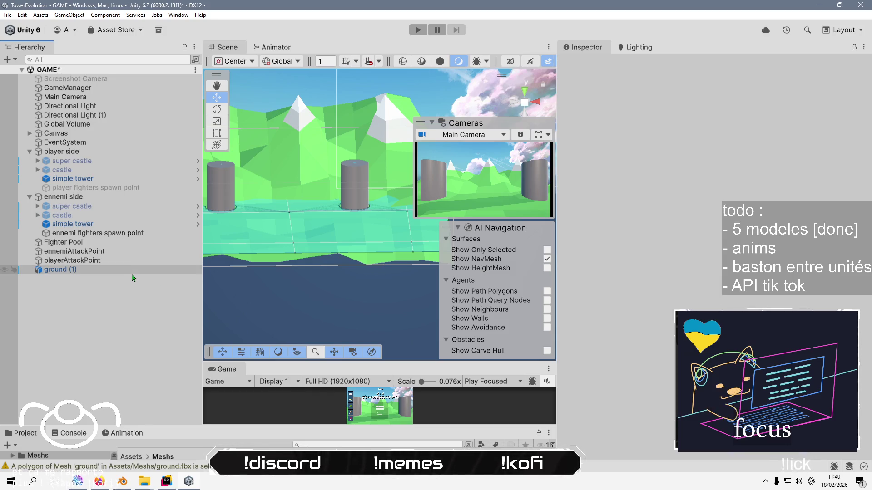
pyautogui.click(192, 271)
pyautogui.scroll(-8, 808, 303)
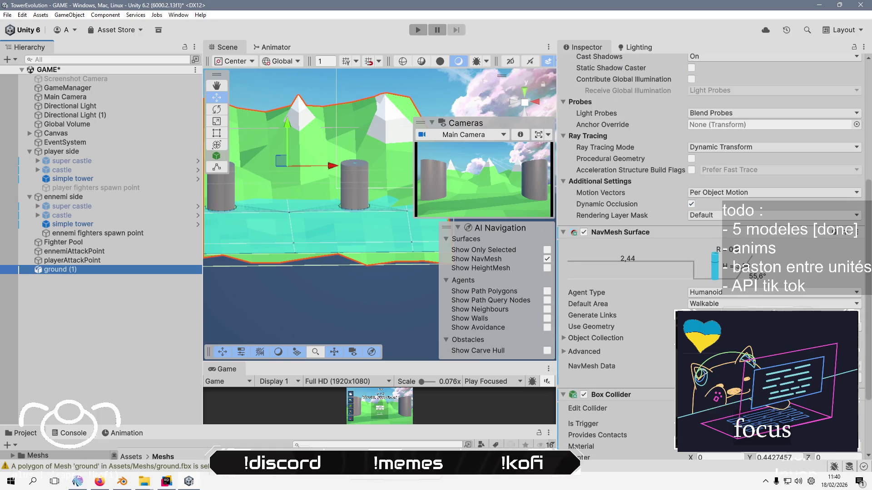
pyautogui.rightClick(779, 266)
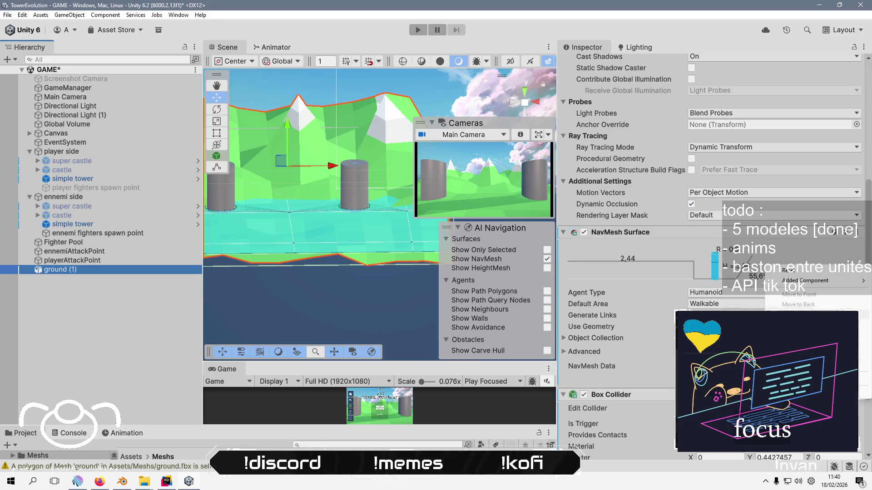
pyautogui.click(799, 314)
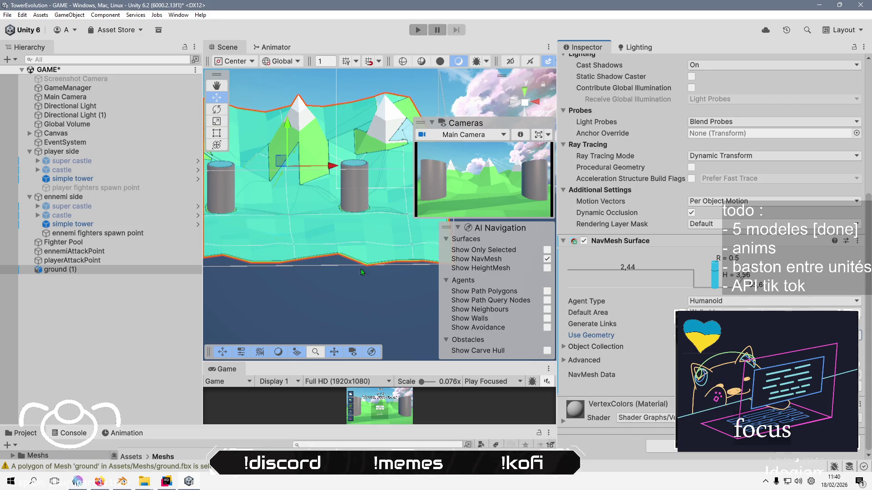
pyautogui.click(400, 277)
# Step: Resize the editor panels so the Game view fills most of the window, then return to Blender
pyautogui.moveTo(399, 277)
pyautogui.mouseDown()
pyautogui.moveTo(301, 297)
pyautogui.moveTo(388, 288)
pyautogui.moveTo(319, 299)
pyautogui.mouseUp()
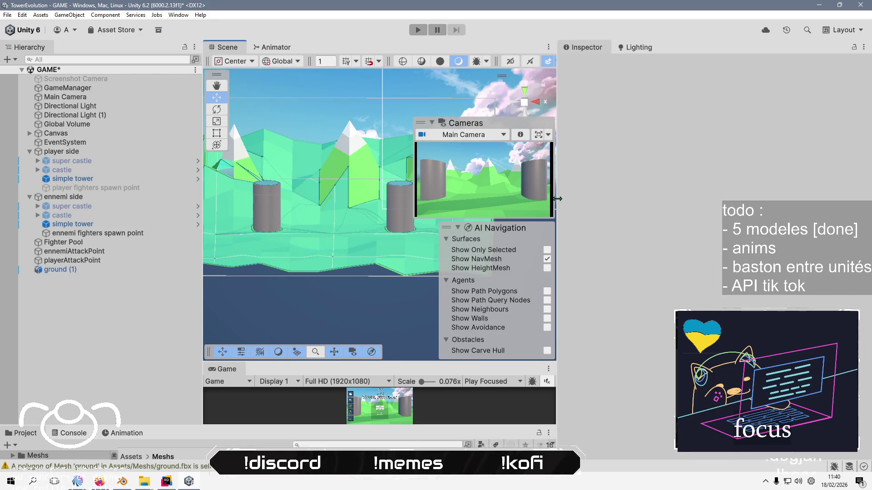
pyautogui.moveTo(557, 199); pyautogui.dragTo(700, 202)
pyautogui.moveTo(245, 227)
pyautogui.mouseDown()
pyautogui.moveTo(146, 263)
pyautogui.moveTo(298, 265)
pyautogui.mouseUp()
pyautogui.moveTo(418, 362); pyautogui.dragTo(417, 89)
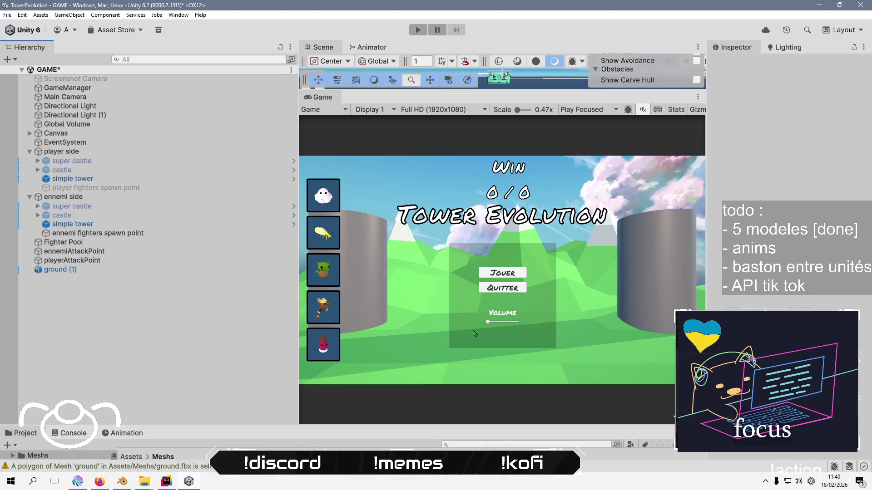
pyautogui.hotkey('alt', 'Tab')
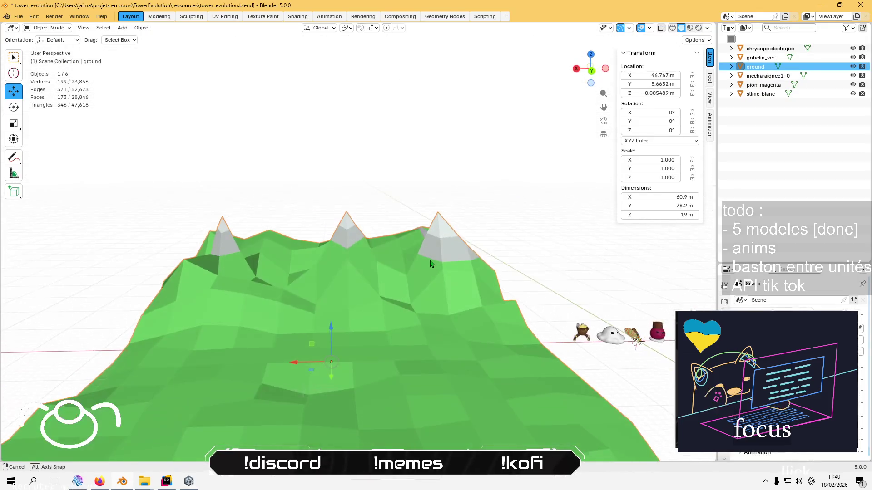
# Step: In Edit Mode, raise a vertex beside the largest peak and its mirror by about 4.9 m
pyautogui.hotkey('alt', 'Tab')
pyautogui.hotkey('alt', 'Tab')
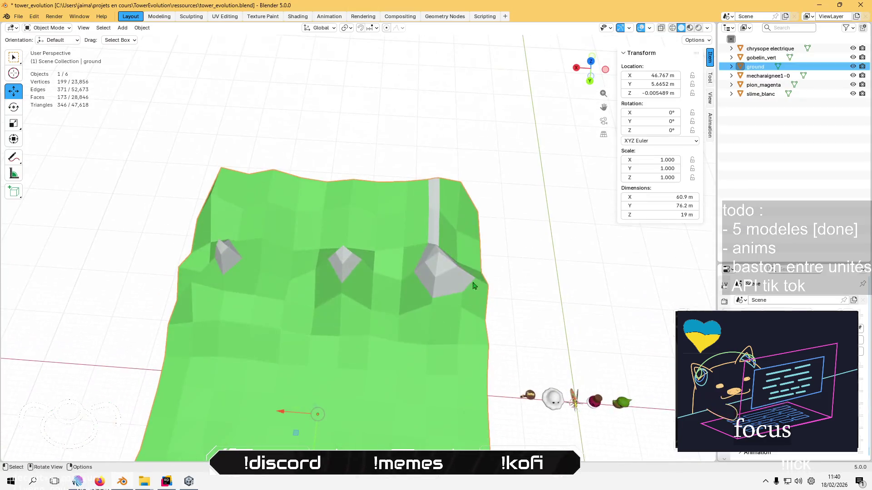
pyautogui.press('Tab')
pyautogui.click(481, 242)
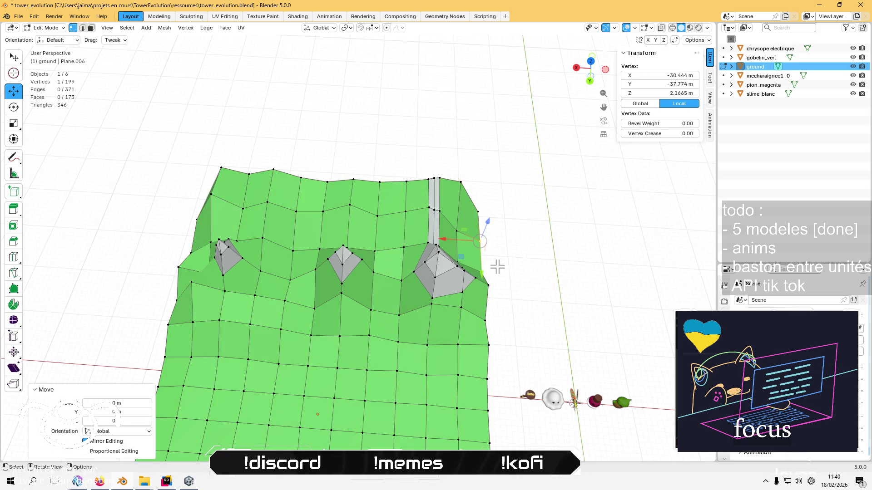
pyautogui.scroll(-3, 269, 245)
pyautogui.keyDown('shift'); pyautogui.click(180, 256); pyautogui.keyUp('shift')
pyautogui.scroll(3, 282, 251)
pyautogui.moveTo(331, 230); pyautogui.dragTo(338, 209)
pyautogui.press('KP_8')
# Step: Raise two more vertices near the peak straight up along Z
pyautogui.click(453, 213)
pyautogui.press('g')
pyautogui.press('z')
pyautogui.click(456, 188)
pyautogui.click(482, 244)
pyautogui.press('g')
pyautogui.press('z')
pyautogui.click(486, 224)
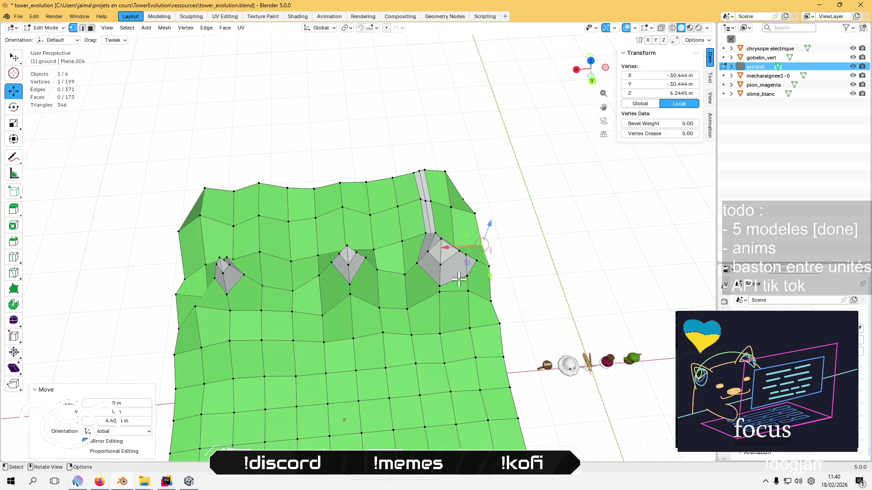
pyautogui.press('KP_2')
pyautogui.press('g')
pyautogui.press('z')
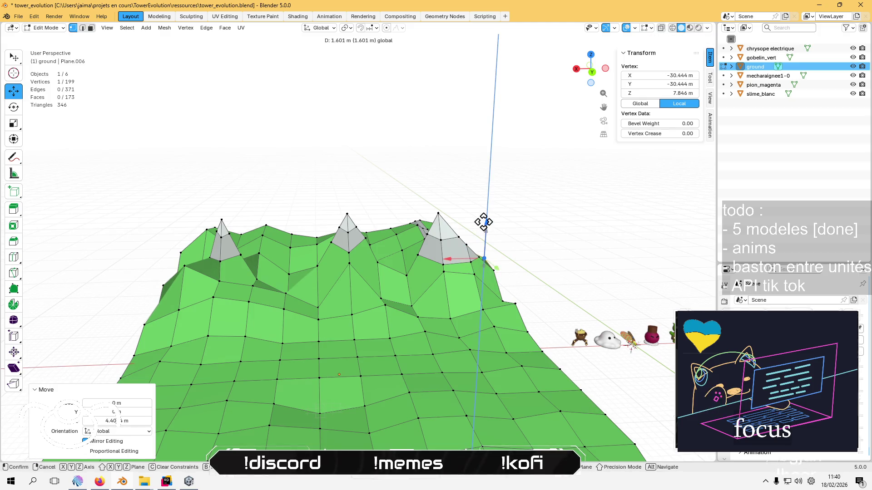
pyautogui.click(483, 222)
# Step: Lift a corner vertex of the terrain about 6 m
pyautogui.click(488, 272)
pyautogui.press('KP_4')
pyautogui.press('KP_4')
pyautogui.press('KP_4')
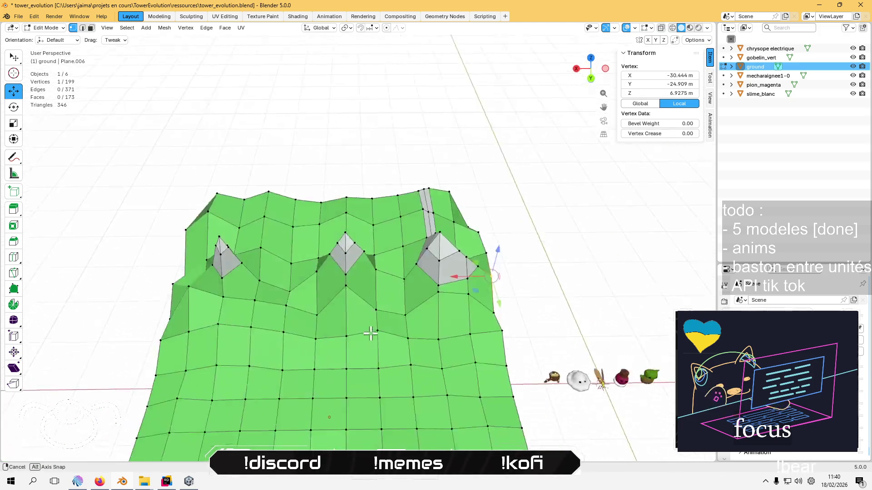
pyautogui.press('KP_4')
pyautogui.press('KP_4')
pyautogui.click(175, 361)
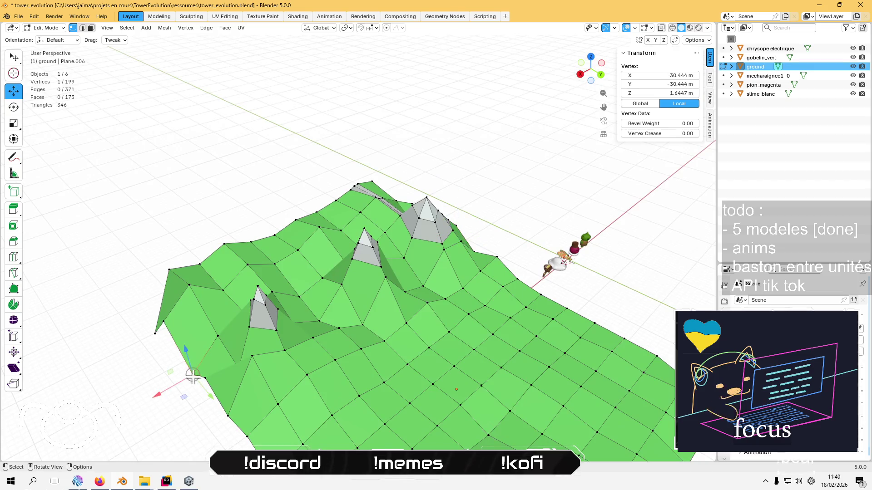
pyautogui.press('KP_4')
pyautogui.press('KP_4')
pyautogui.moveTo(171, 256); pyautogui.dragTo(171, 222)
pyautogui.click(172, 222)
pyautogui.hotkey('alt', 'a')
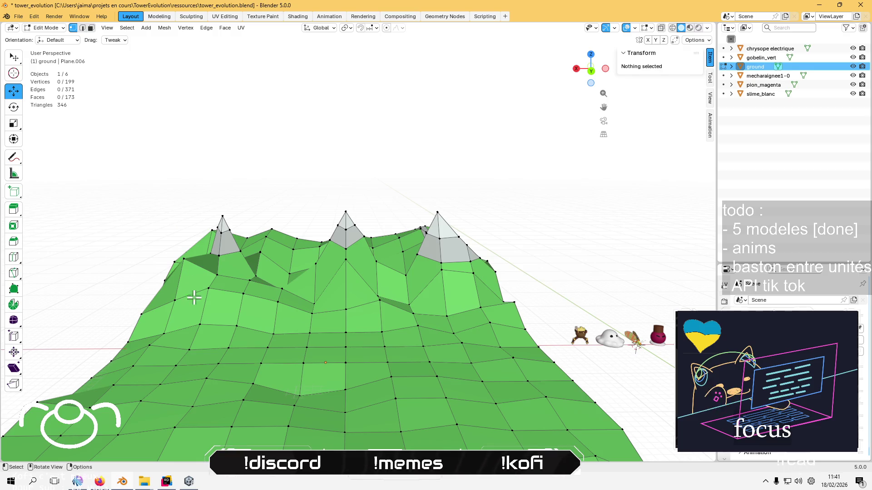
# Step: Cancel a trial move on another vertex, compare with Unity, and return to Object Mode
pyautogui.click(121, 296)
pyautogui.press('g')
pyautogui.press('z')
pyautogui.press('Escape')
pyautogui.hotkey('alt', 'a')
pyautogui.moveTo(167, 315); pyautogui.dragTo(170, 280)
pyautogui.click(186, 278)
pyautogui.hotkey('alt', 'a')
pyautogui.hotkey('alt', 'Tab')
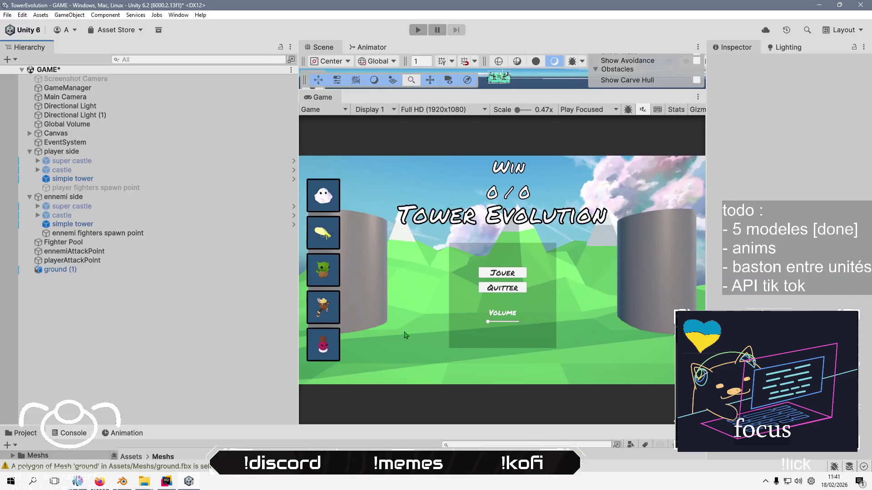
pyautogui.hotkey('alt', 'Tab')
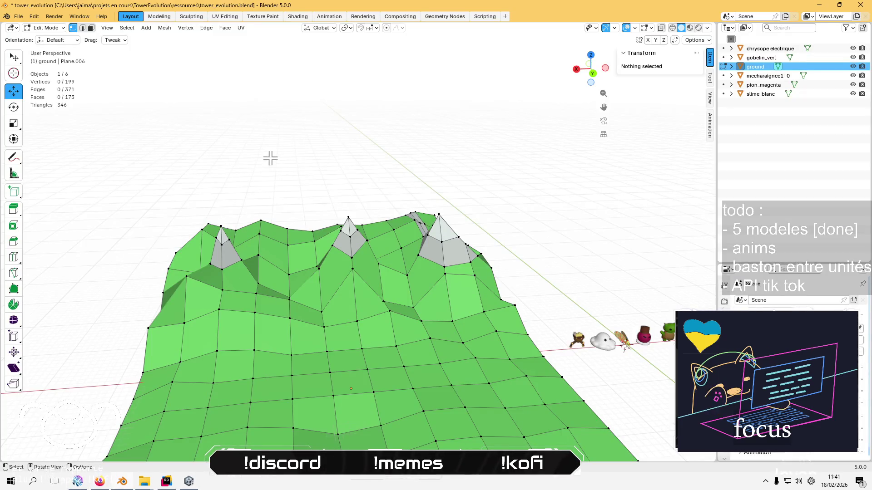
pyautogui.press('Tab')
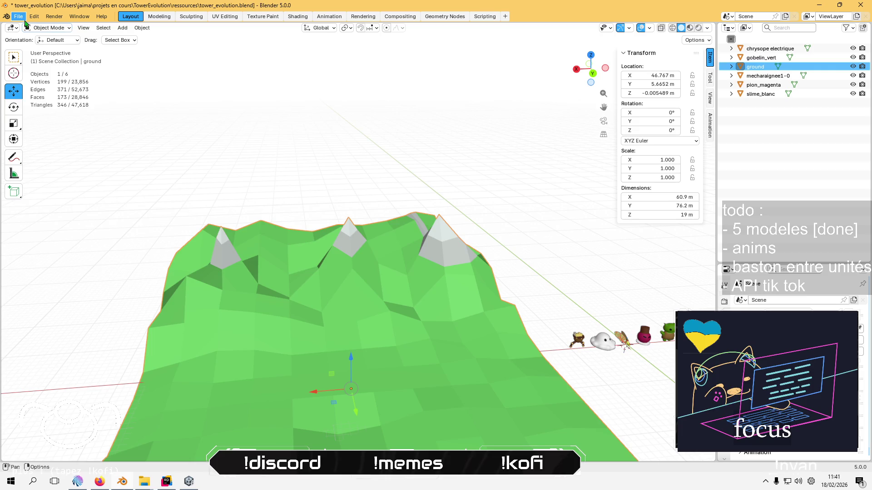
# Step: Export the ground terrain as FBX and glance at it in Unity before returning to Blender
pyautogui.click(19, 17)
pyautogui.moveTo(50, 155)
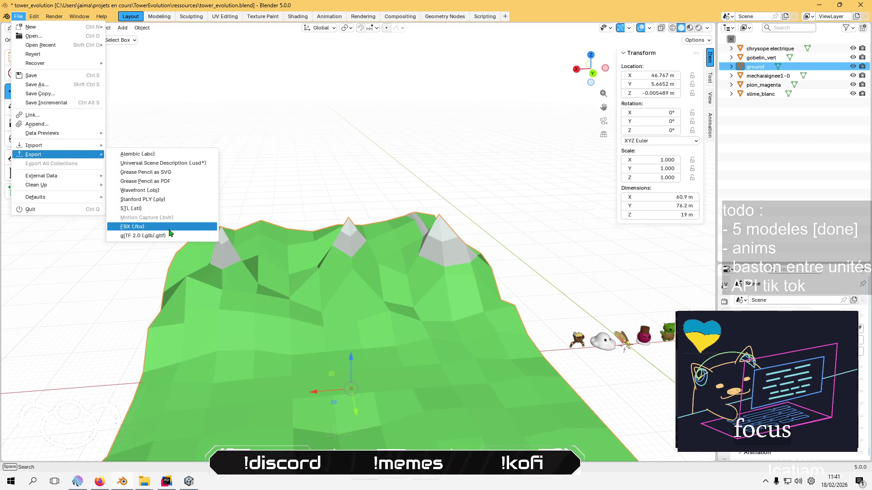
pyautogui.click(170, 230)
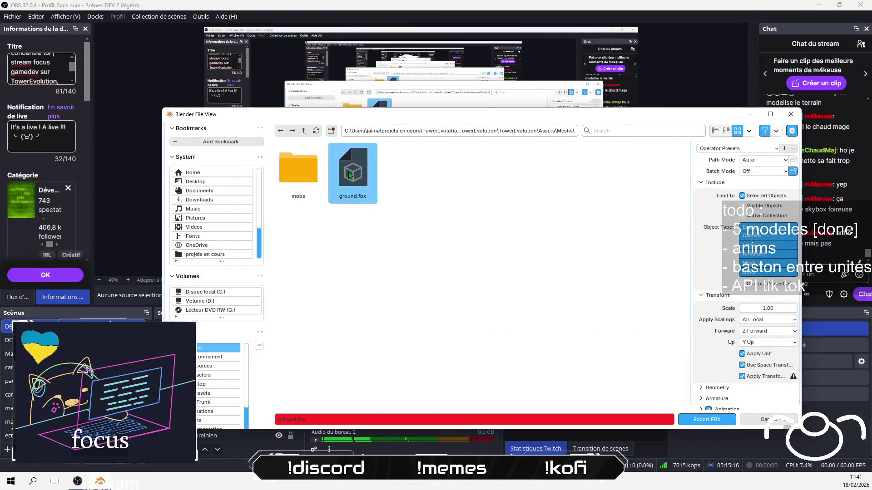
pyautogui.click(705, 420)
pyautogui.hotkey('alt', 'Tab')
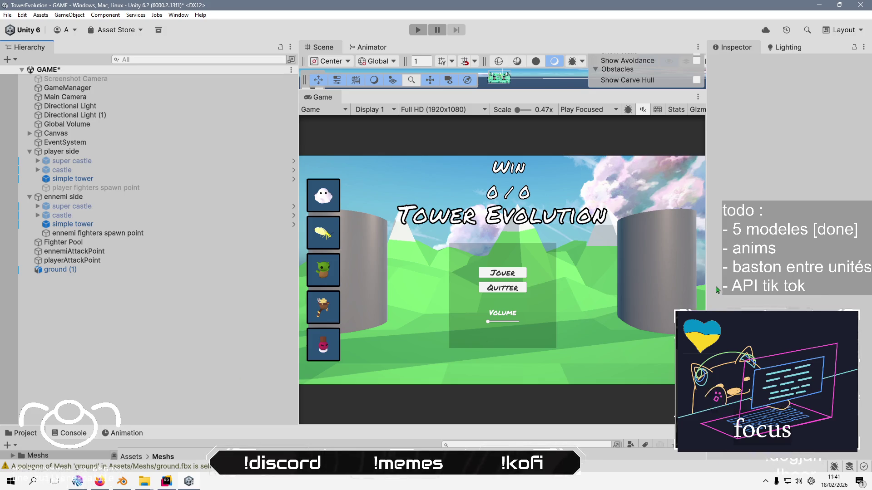
pyautogui.hotkey('alt', 'Tab')
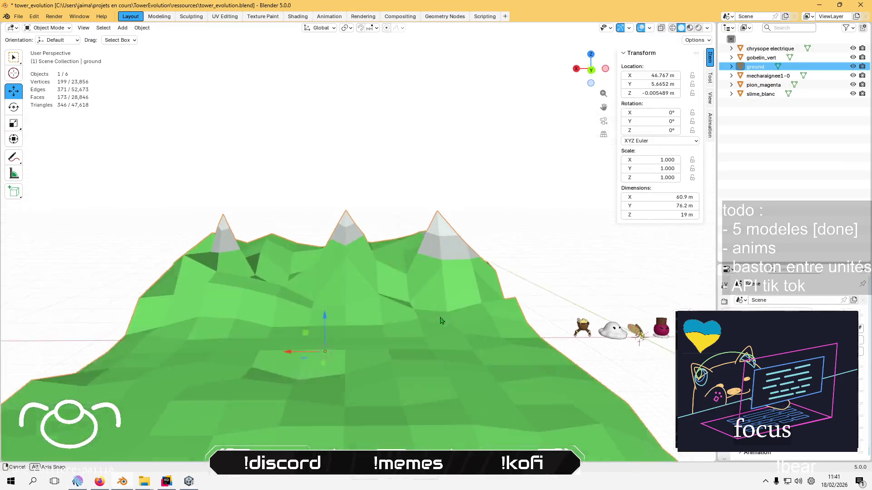
# Step: In Edit Mode, move one terrain vertex vertically along Z, then return to Object Mode
pyautogui.press('Tab')
pyautogui.click(499, 327)
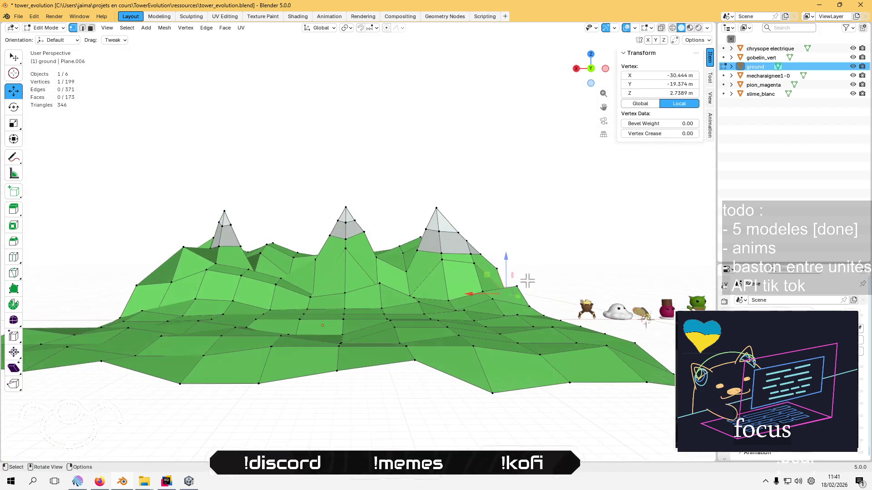
pyautogui.press('g')
pyautogui.press('z')
pyautogui.click(513, 241)
pyautogui.click(542, 242)
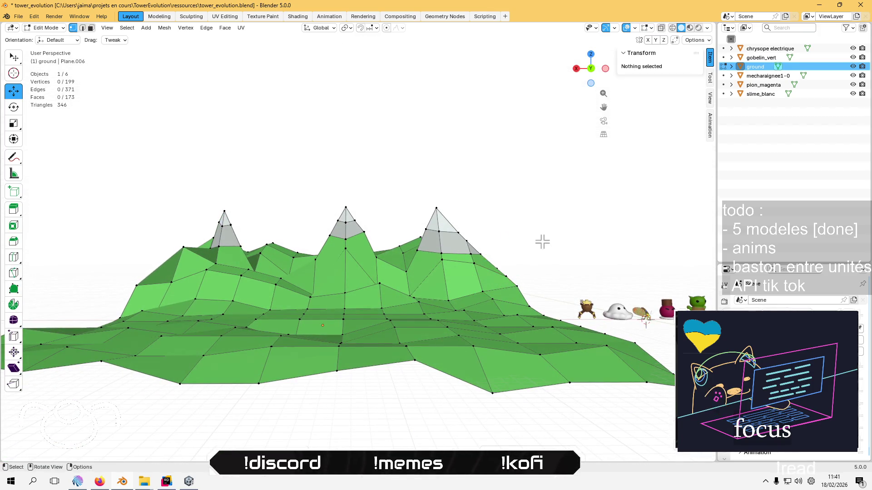
pyautogui.press('Tab')
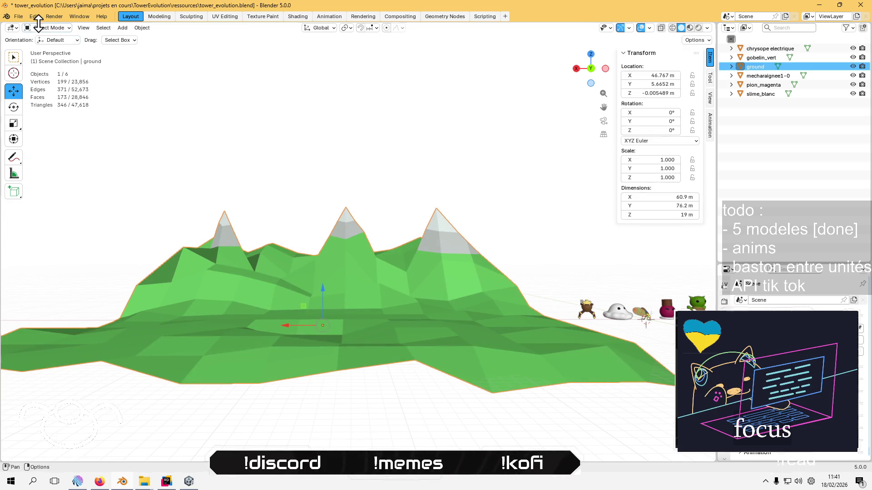
# Step: Re-export the edited terrain over ground.fbx and switch to Unity, enlarging the Project panel
pyautogui.click(18, 17)
pyautogui.moveTo(64, 155)
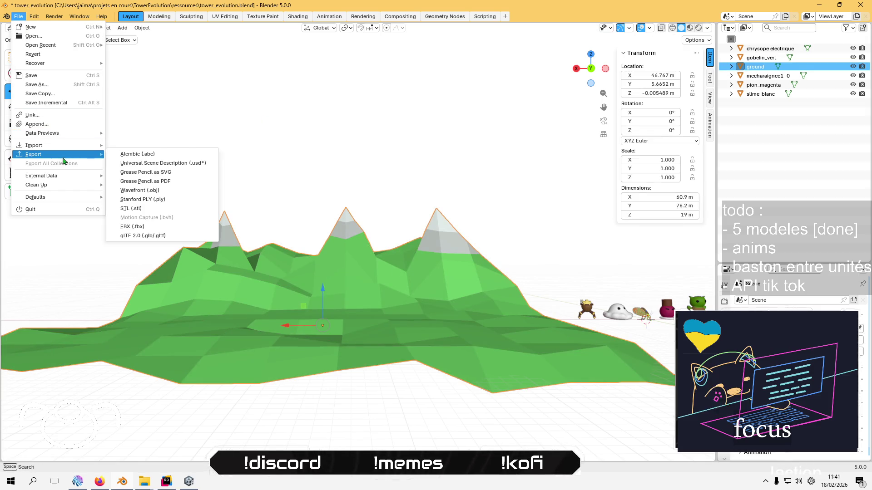
pyautogui.click(163, 229)
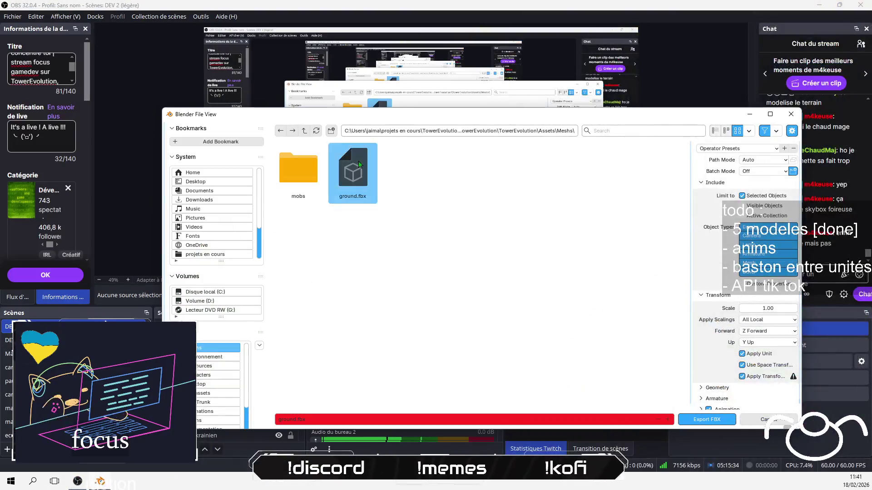
pyautogui.click(707, 420)
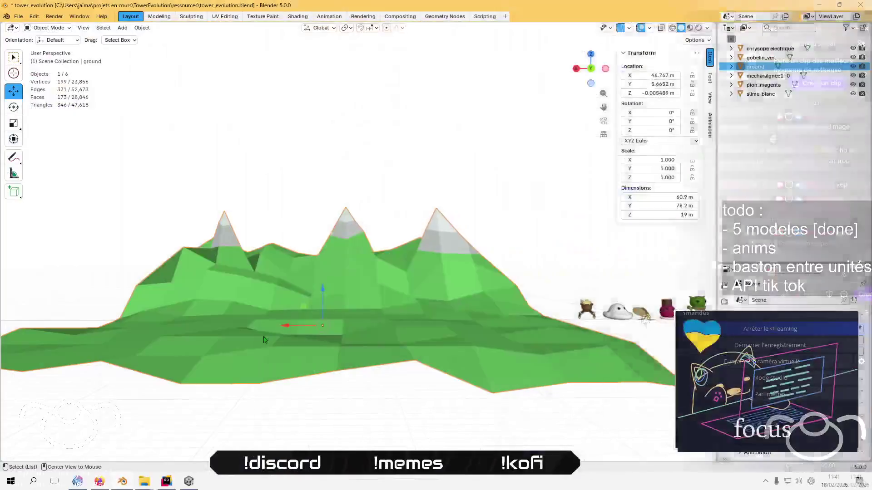
pyautogui.hotkey('alt', 'Tab')
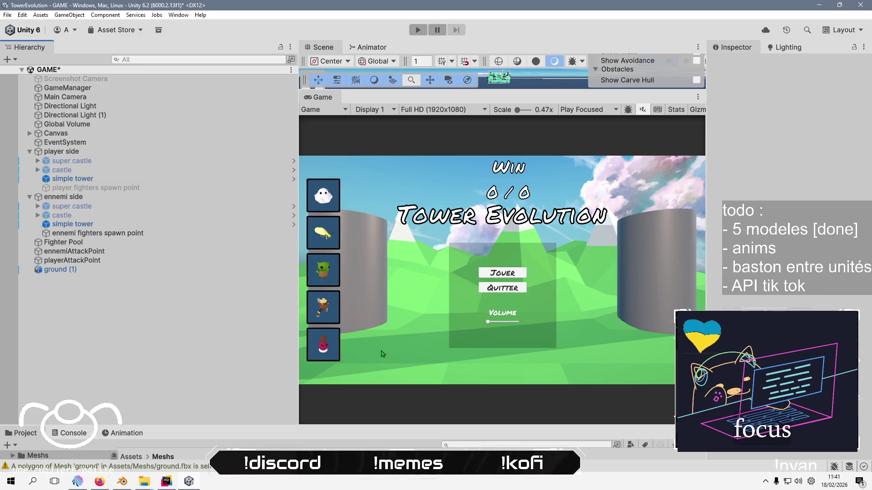
pyautogui.moveTo(240, 426); pyautogui.dragTo(227, 245)
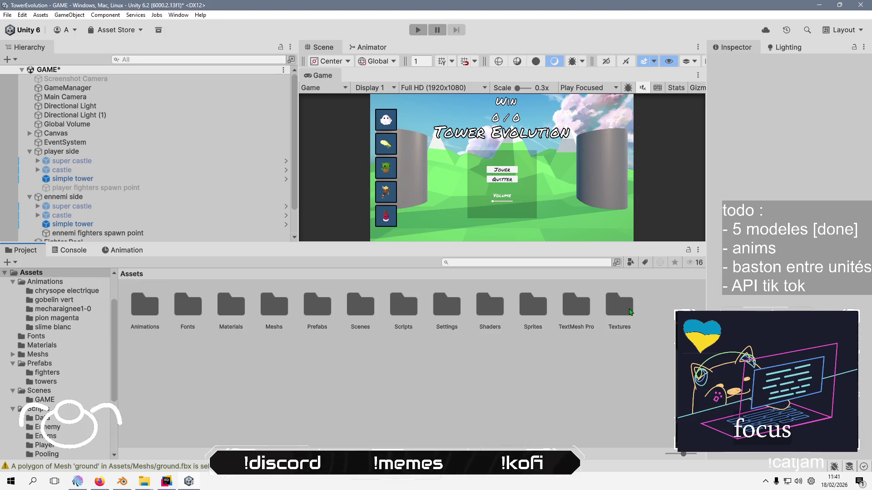
# Step: Browse to Textures/Skyboxes/Textures/Day_1 and inspect the pz skybox texture
pyautogui.doubleClick(629, 307)
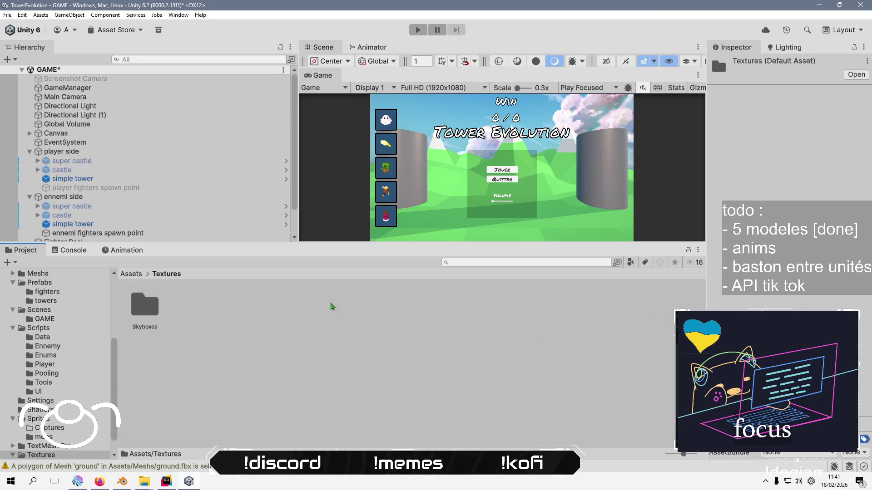
pyautogui.doubleClick(151, 307)
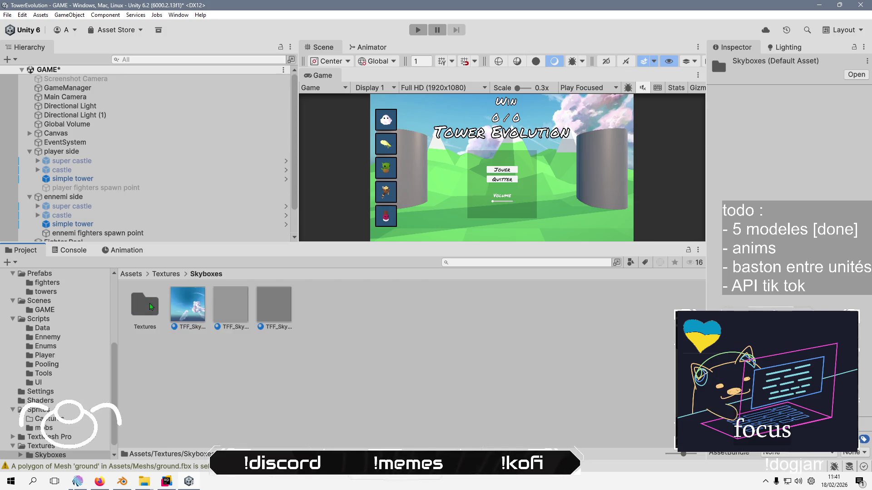
pyautogui.doubleClick(145, 303)
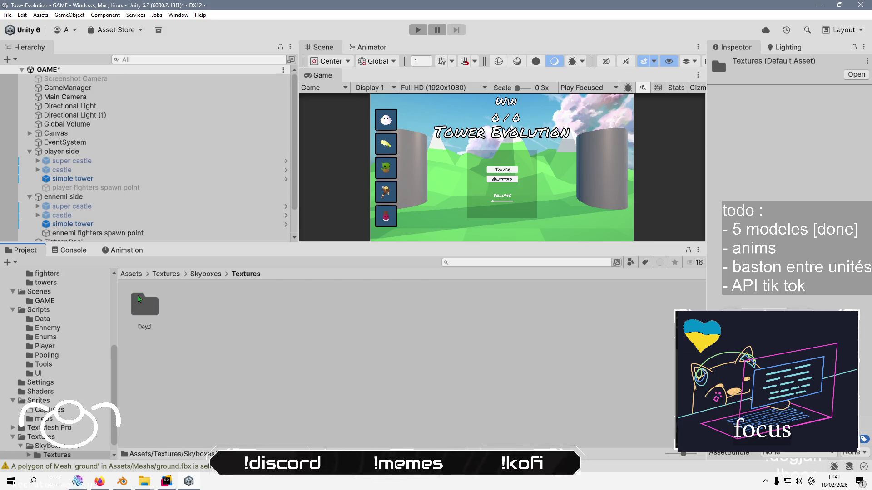
pyautogui.doubleClick(140, 299)
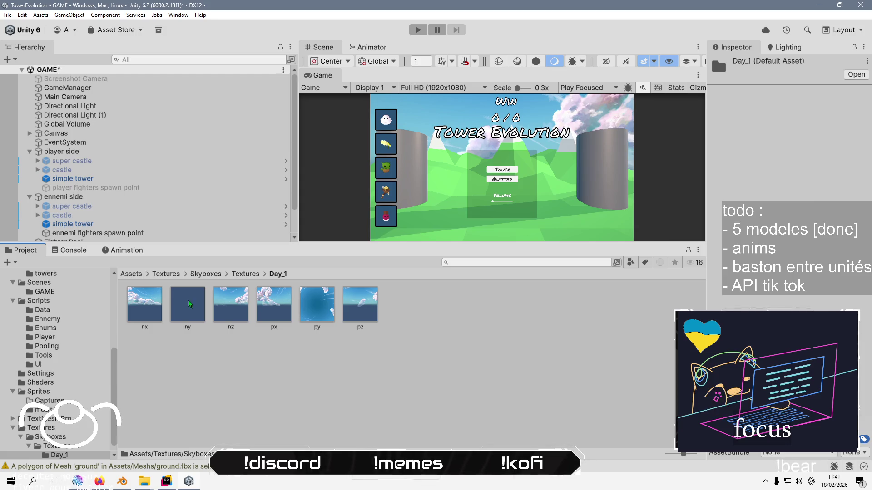
pyautogui.click(360, 304)
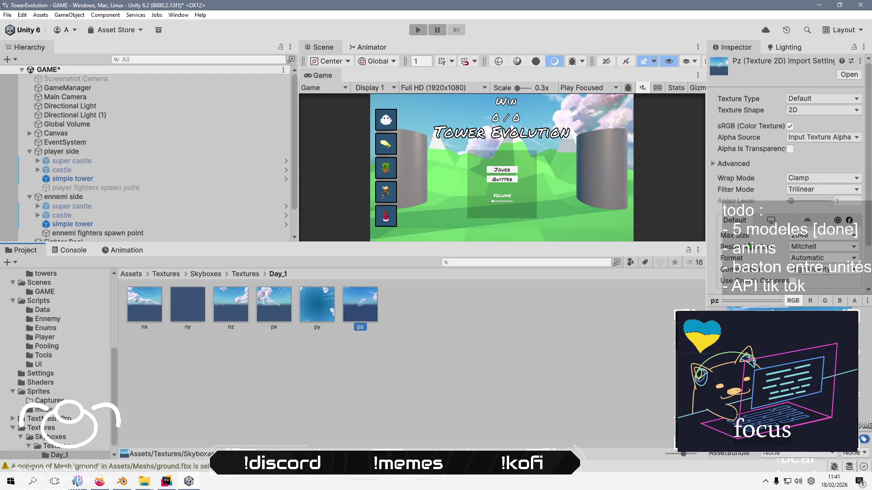
# Step: Widen the Inspector and navigate back up to the Skyboxes folder
pyautogui.moveTo(708, 196); pyautogui.dragTo(544, 196)
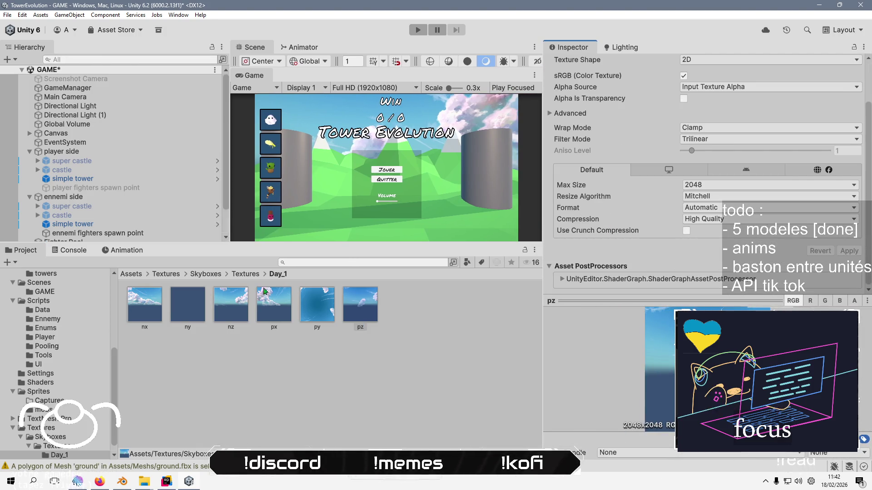
pyautogui.click(247, 278)
pyautogui.click(246, 275)
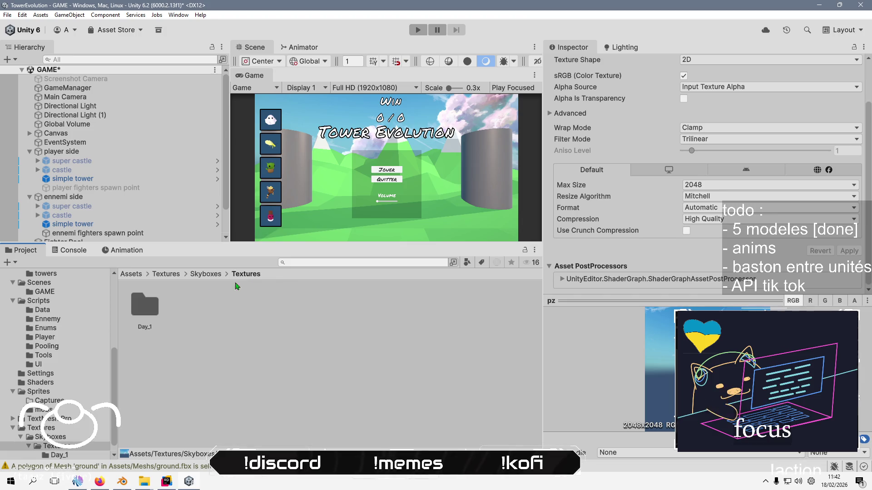
pyautogui.click(210, 274)
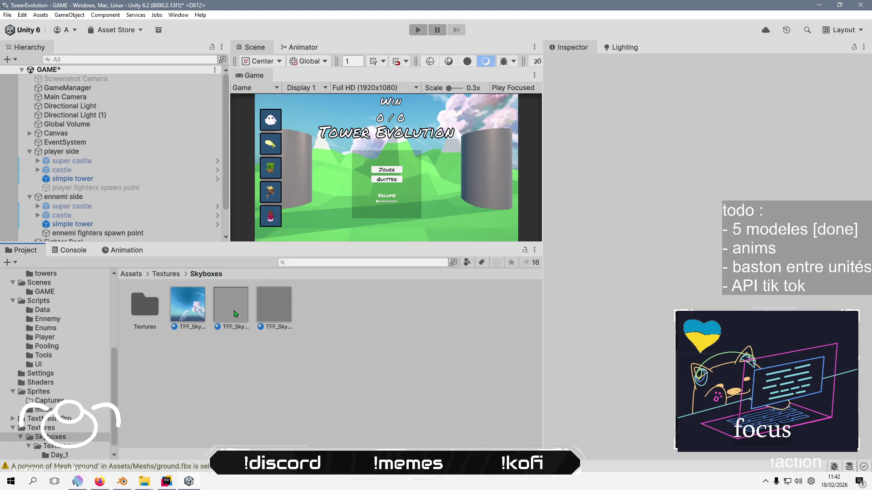
# Step: Delete the TFF_Skybox_Night_01A and TFF_Skybox_Sunset_01A skybox materials
pyautogui.click(235, 312)
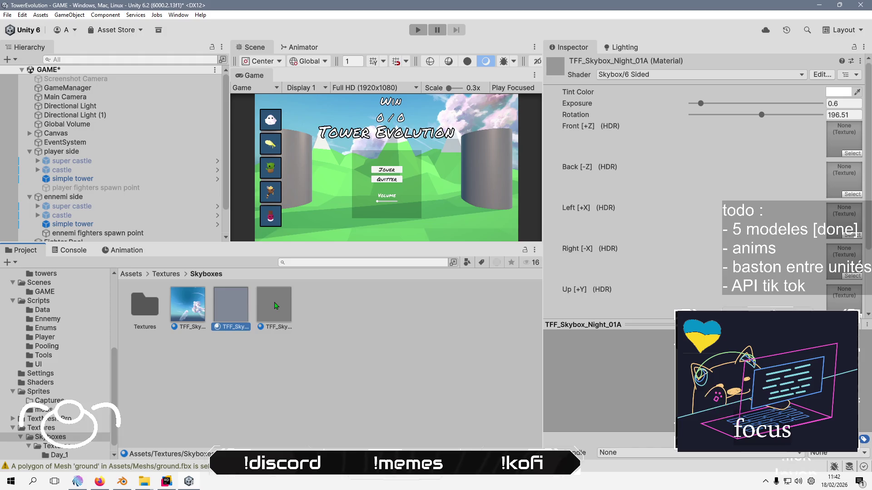
pyautogui.press('Delete')
pyautogui.click(469, 258)
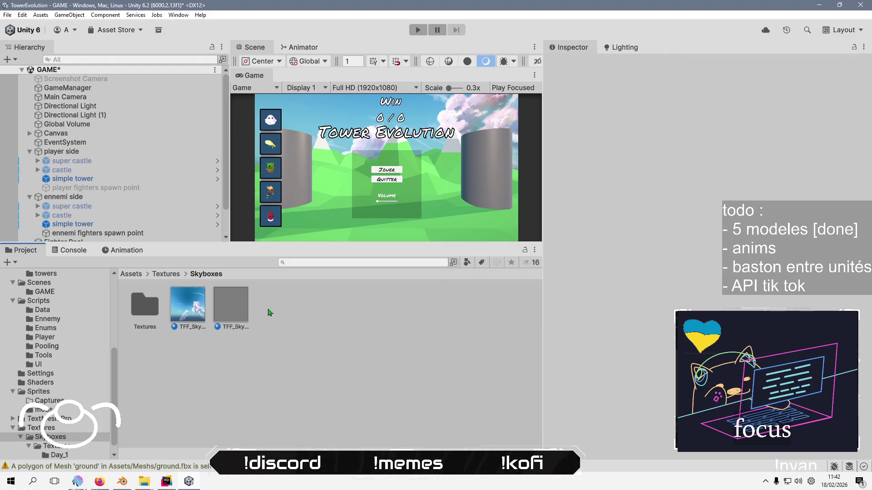
pyautogui.click(239, 313)
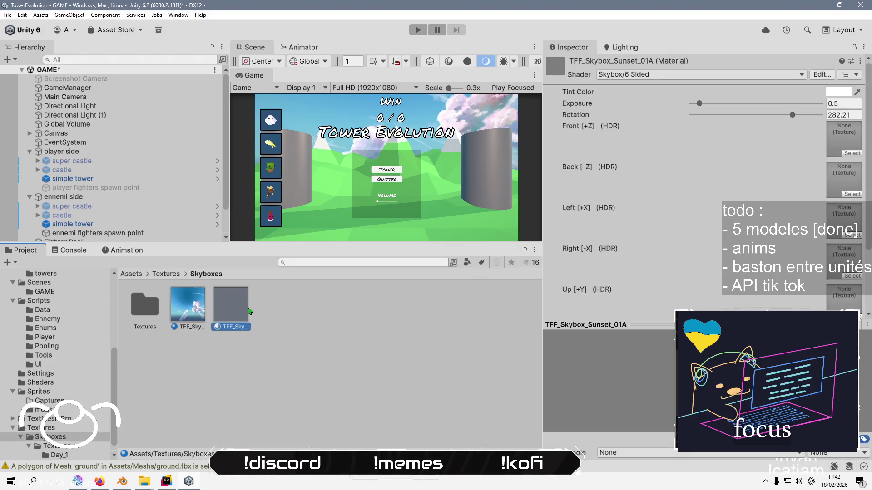
pyautogui.press('Delete')
pyautogui.click(462, 260)
# Step: Set TFF_Skybox_Day_01A Rotation to 0 with Exposure left at 0.525, save the scene, and enlarge the Game view
pyautogui.press('Right')
pyautogui.press('Right')
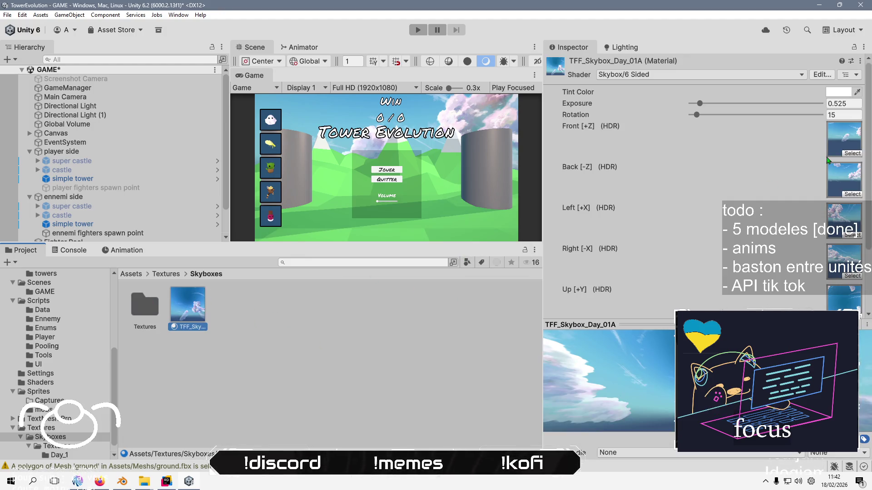
pyautogui.moveTo(700, 104)
pyautogui.mouseDown()
pyautogui.moveTo(690, 103)
pyautogui.moveTo(704, 103)
pyautogui.mouseUp()
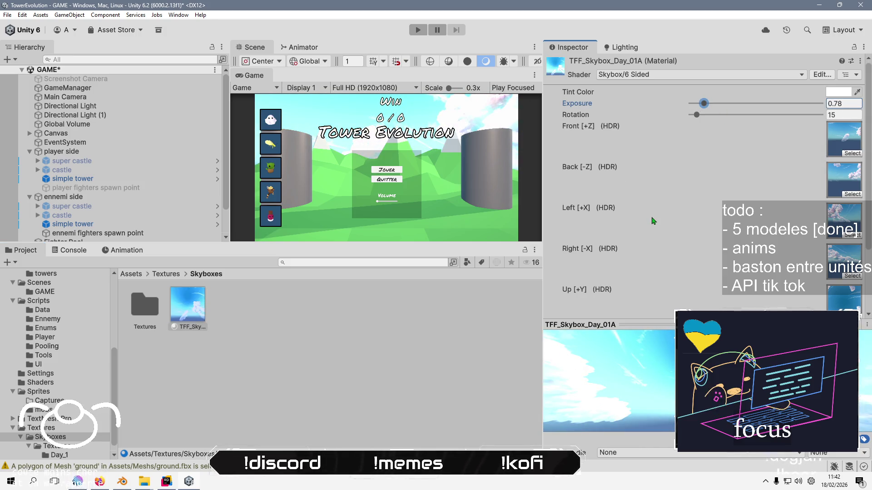
pyautogui.hotkey('ctrl', 'z')
pyautogui.moveTo(696, 115); pyautogui.dragTo(692, 117)
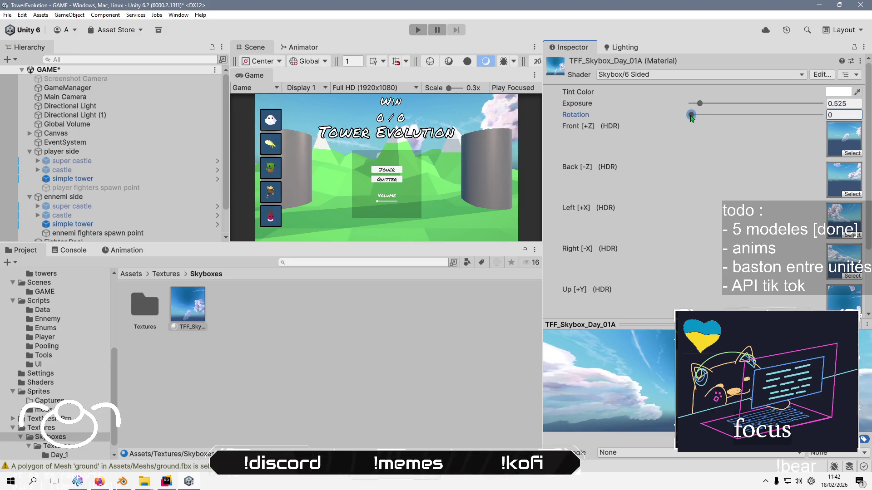
pyautogui.scroll(-3, 735, 282)
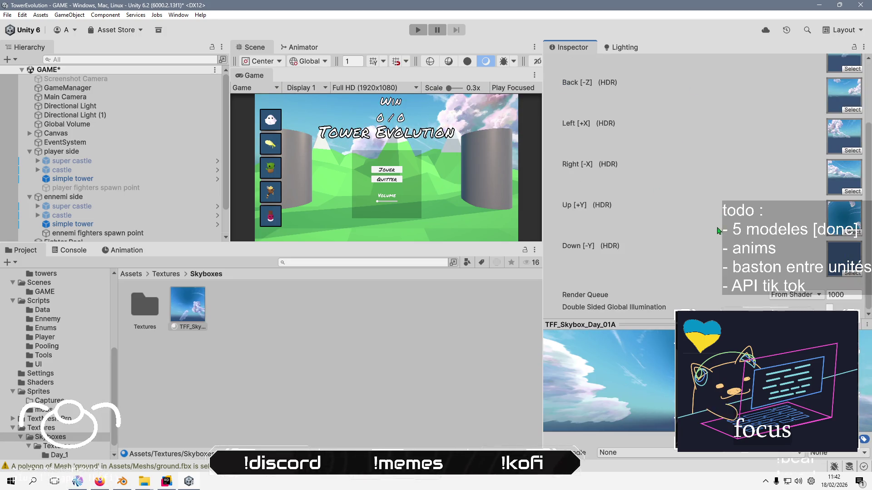
pyautogui.click(394, 332)
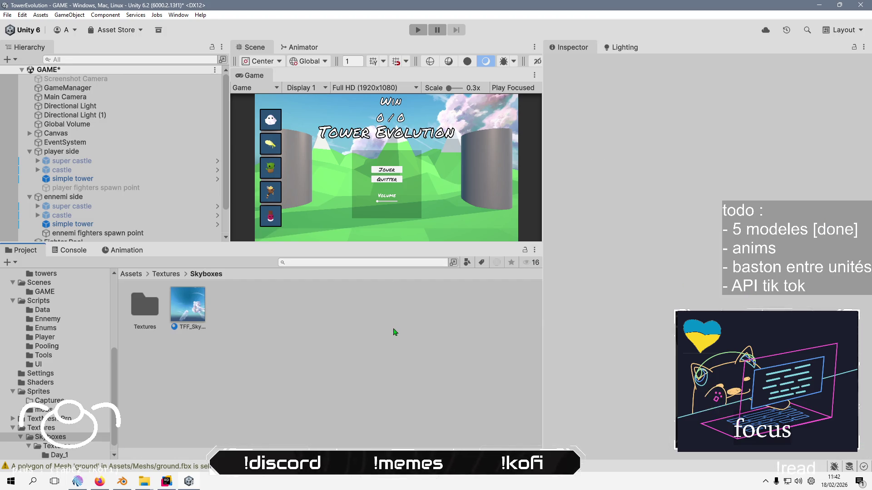
pyautogui.hotkey('ctrl', 's')
pyautogui.moveTo(394, 244); pyautogui.dragTo(400, 357)
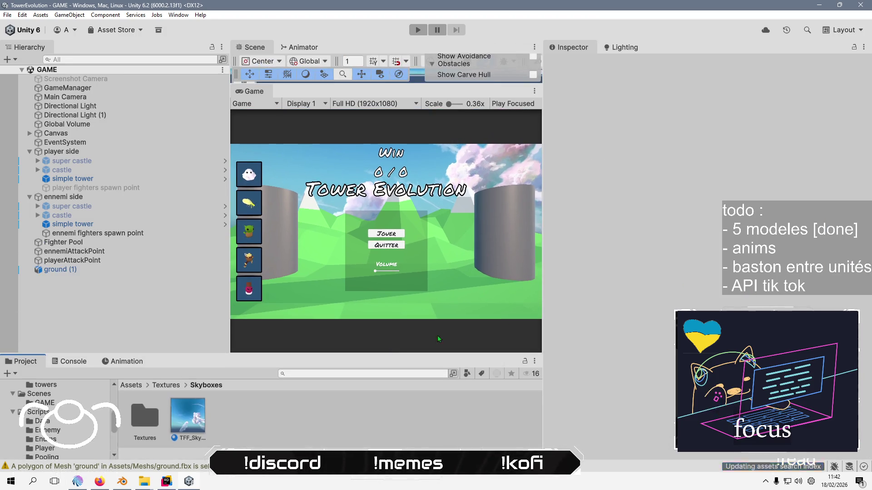
# Step: Widen the Game view, clear the Console's ground mesh warnings, and start a match via Jouer
pyautogui.moveTo(543, 268); pyautogui.dragTo(697, 253)
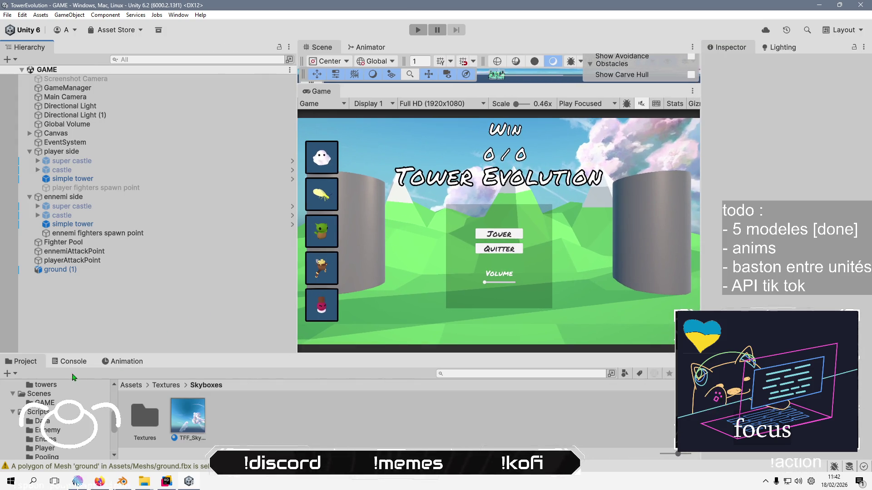
pyautogui.click(73, 363)
pyautogui.click(11, 374)
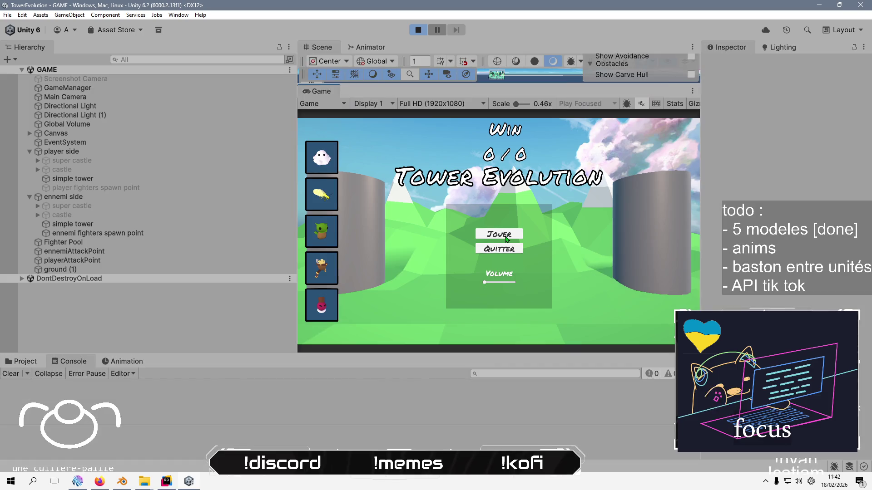
pyautogui.click(507, 240)
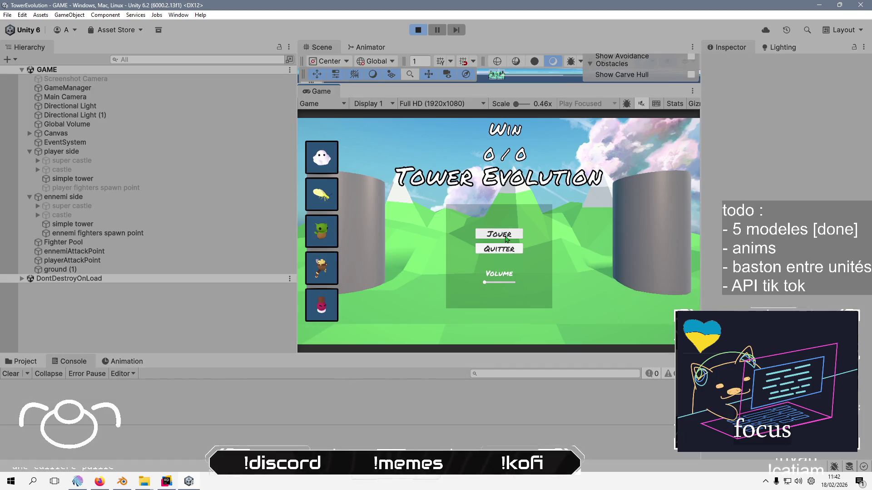
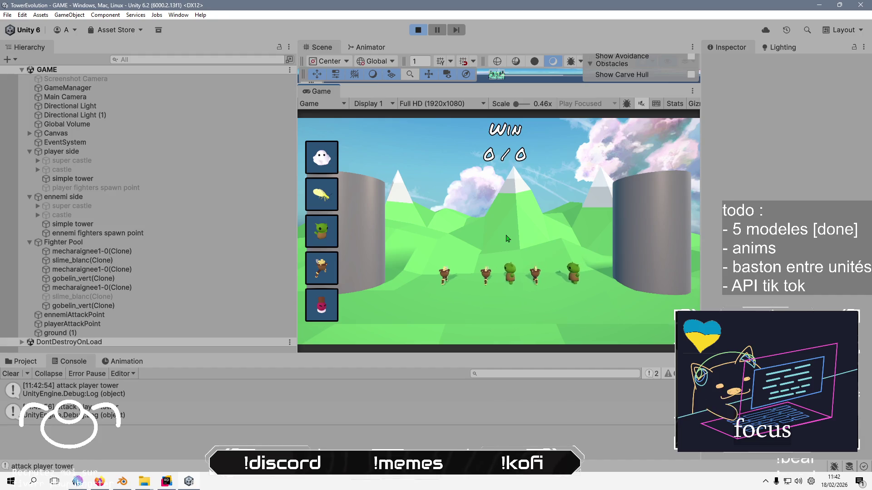
# Step: Select Fighter Pool, then enlarge the Scene view and zoom in on the battlefield
pyautogui.click(220, 251)
pyautogui.click(220, 242)
pyautogui.moveTo(476, 85); pyautogui.dragTo(476, 241)
pyautogui.scroll(3, 468, 150)
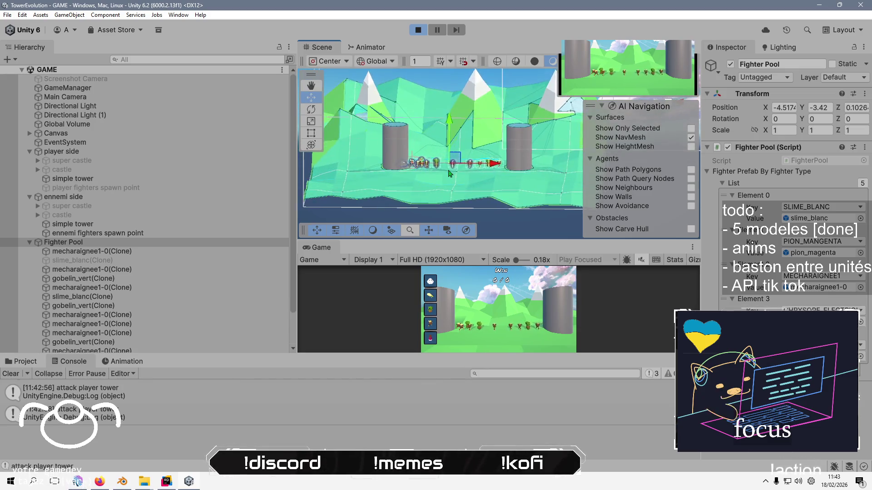
pyautogui.scroll(4, 449, 173)
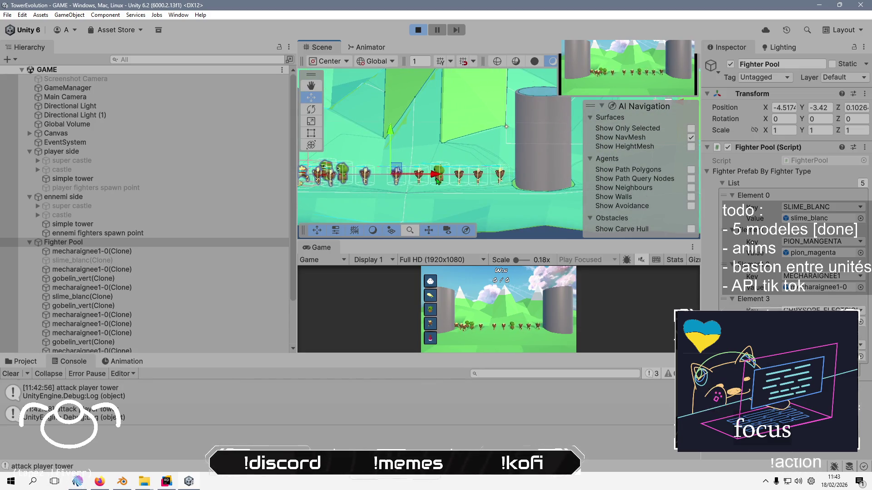
# Step: Lower the enemy simple tower to Position Y -138.9 and give the Game view its space back
pyautogui.click(552, 158)
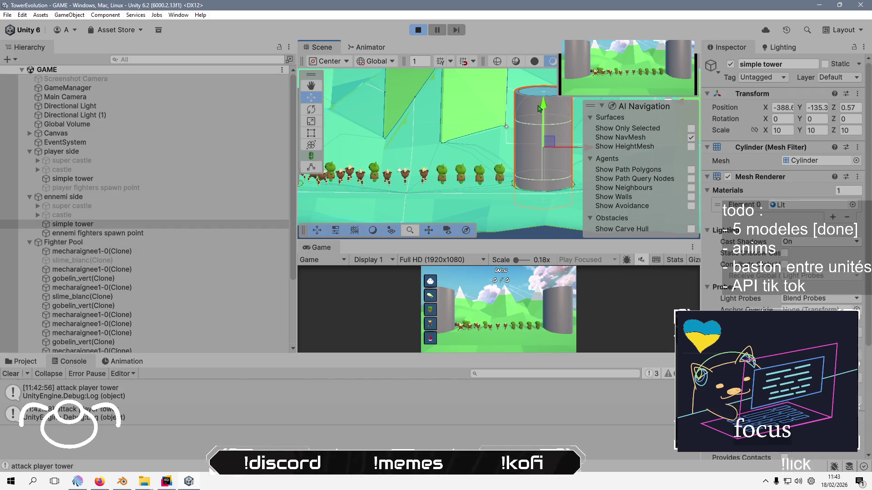
pyautogui.moveTo(543, 113); pyautogui.dragTo(547, 123)
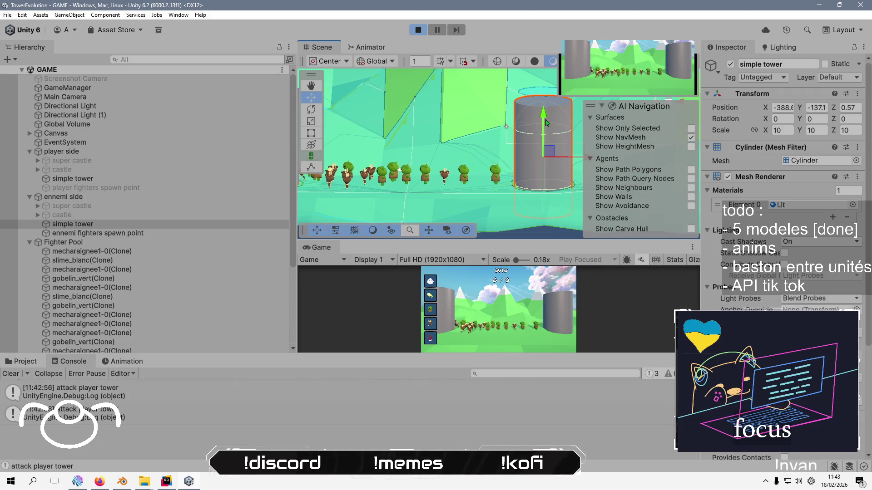
pyautogui.moveTo(545, 121); pyautogui.dragTo(544, 131)
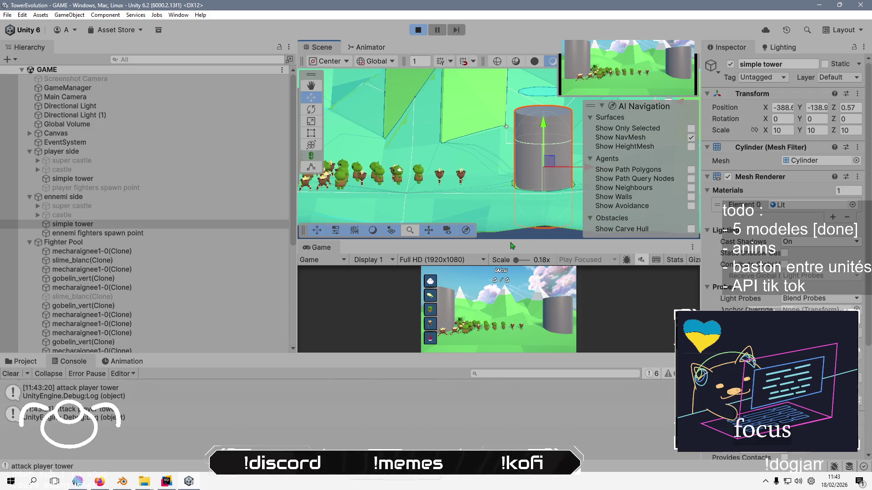
pyautogui.moveTo(517, 247); pyautogui.dragTo(486, 68)
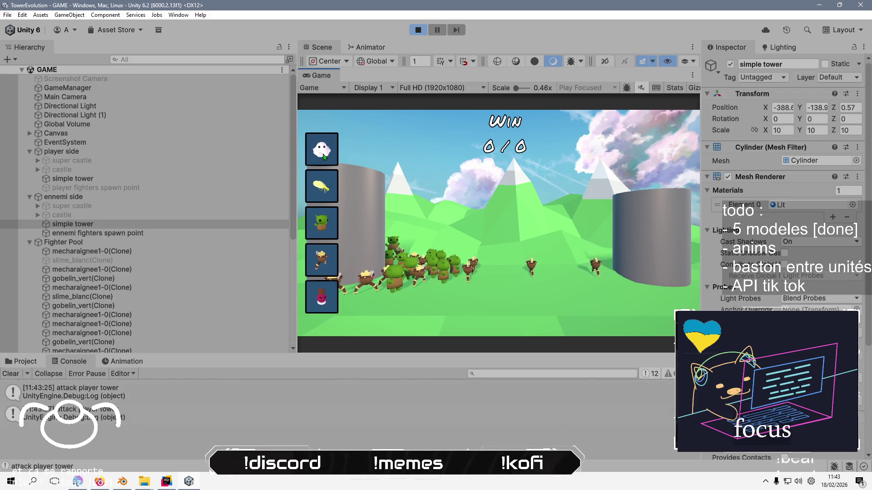
# Step: Spawn a white slime fighter and select a slime_blanc(Clone) in the Hierarchy
pyautogui.click(323, 156)
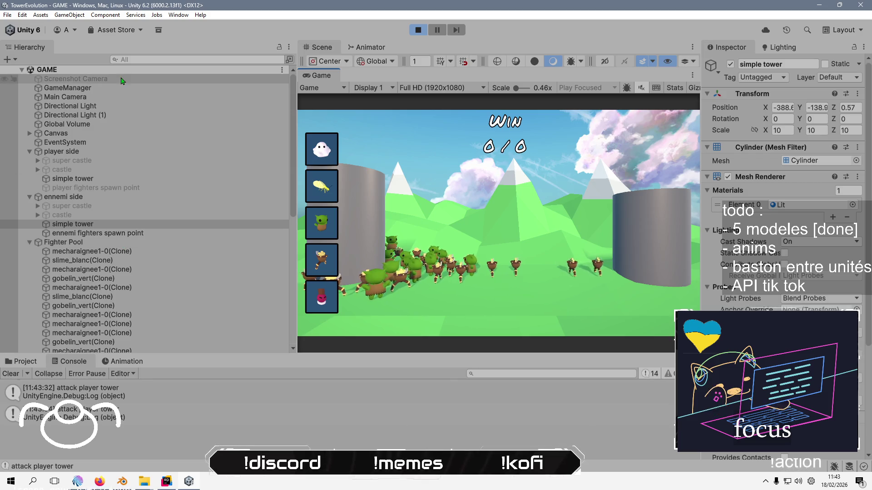
pyautogui.scroll(-5, 204, 217)
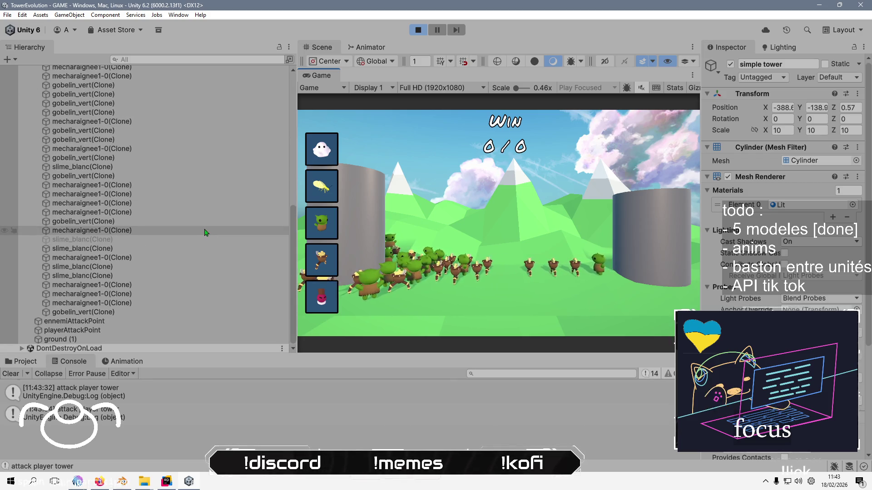
pyautogui.scroll(1, 200, 231)
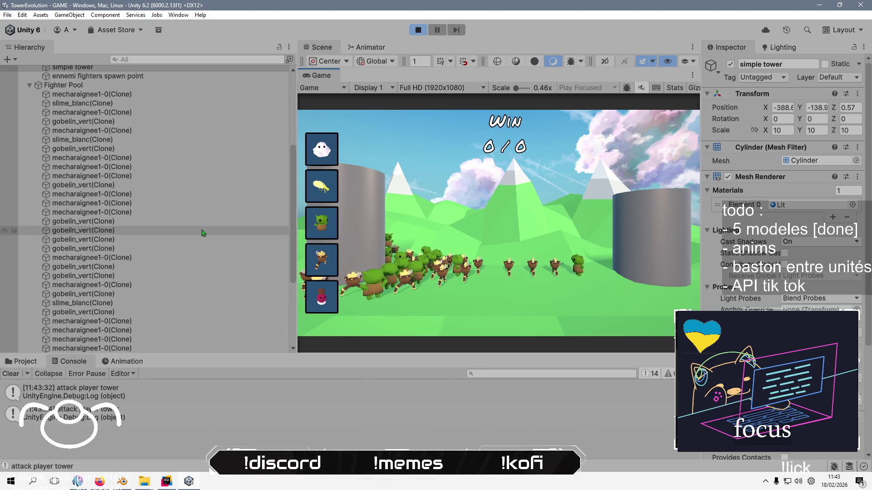
pyautogui.click(150, 303)
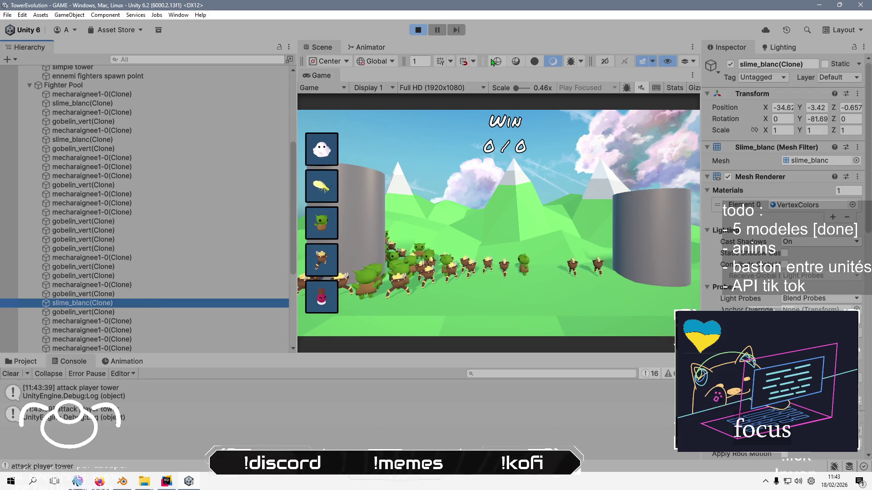
# Step: Frame the slime_blanc clone in an enlarged Scene view, orbit to face it, then stop playing
pyautogui.moveTo(482, 69); pyautogui.dragTo(482, 269)
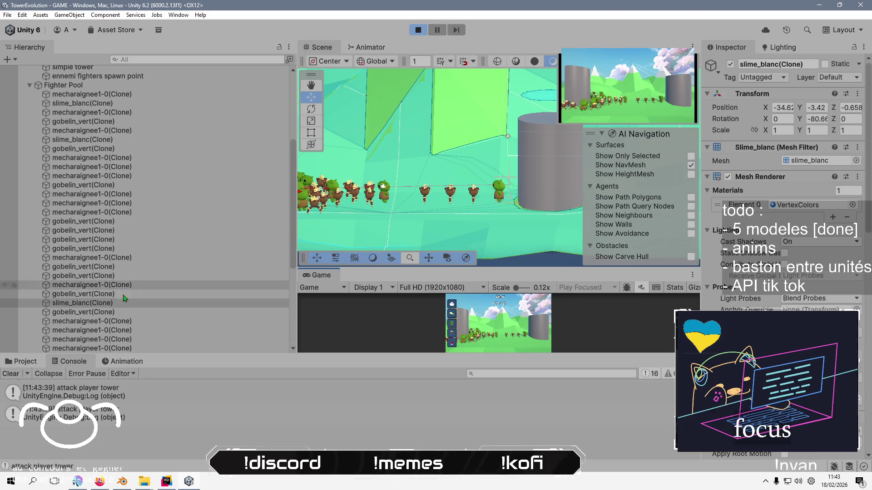
pyautogui.doubleClick(107, 303)
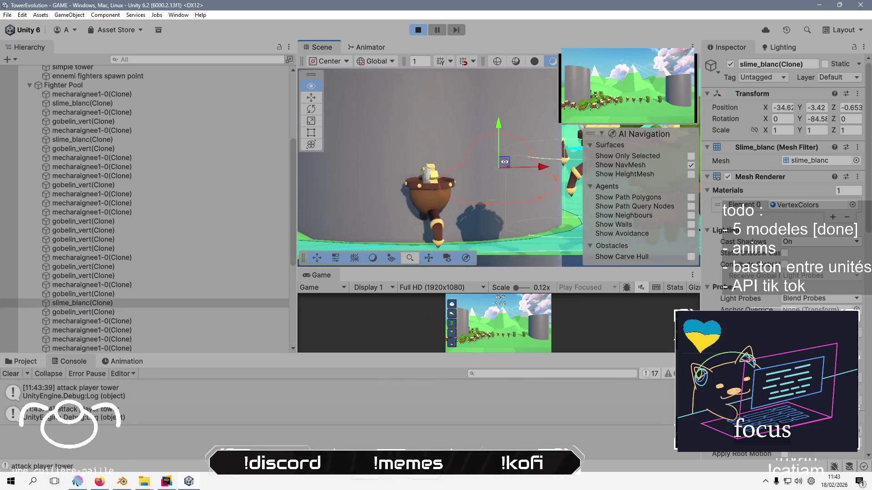
pyautogui.moveTo(639, 215)
pyautogui.mouseDown()
pyautogui.moveTo(527, 127)
pyautogui.moveTo(484, 169)
pyautogui.moveTo(438, 184)
pyautogui.mouseUp()
pyautogui.hotkey('ctrl', 'p')
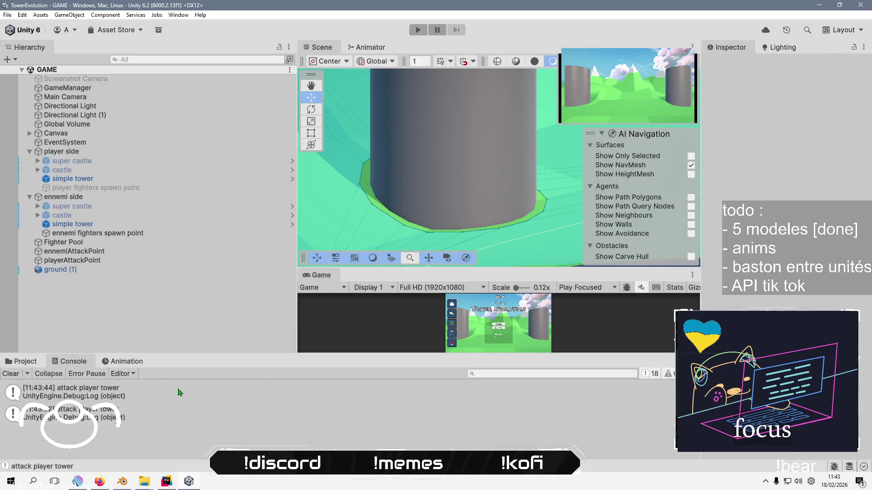
# Step: Check GameManager's attack point references and lower ennemiAttackPoint to Y -7.71
pyautogui.click(68, 87)
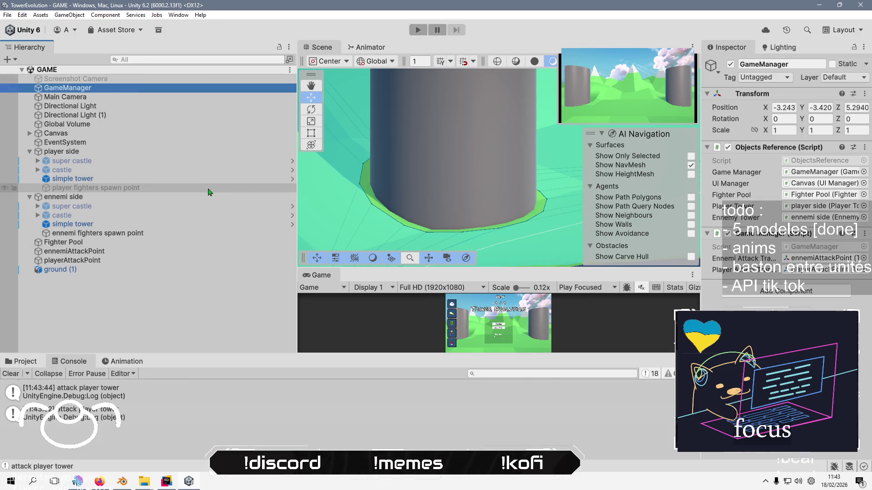
pyautogui.click(824, 269)
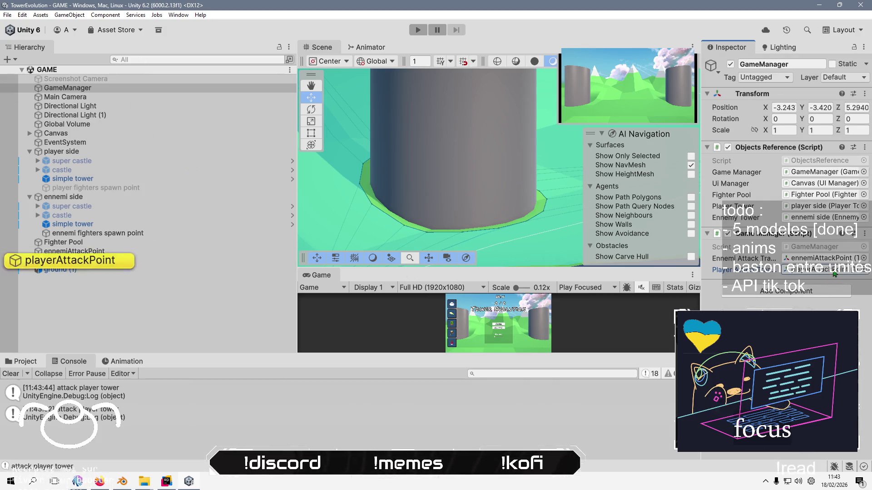
pyautogui.click(211, 254)
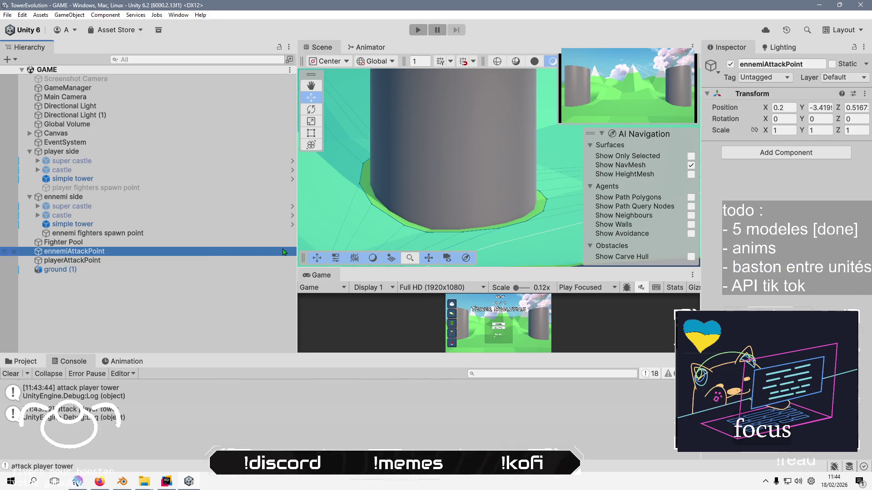
pyautogui.doubleClick(208, 255)
pyautogui.moveTo(445, 191)
pyautogui.mouseDown()
pyautogui.moveTo(495, 125)
pyautogui.moveTo(499, 174)
pyautogui.moveTo(456, 184)
pyautogui.mouseUp()
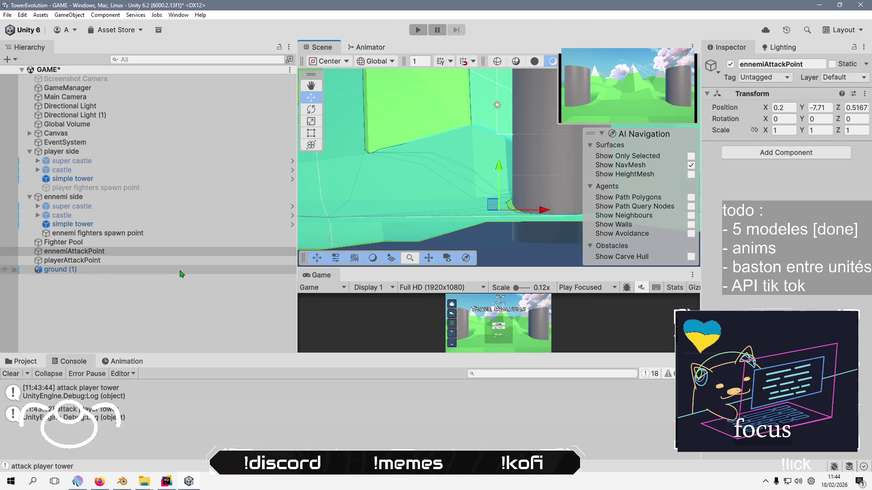
# Step: Lower playerAttackPoint to Y -7.69, clear the selection and start a test run
pyautogui.doubleClick(189, 261)
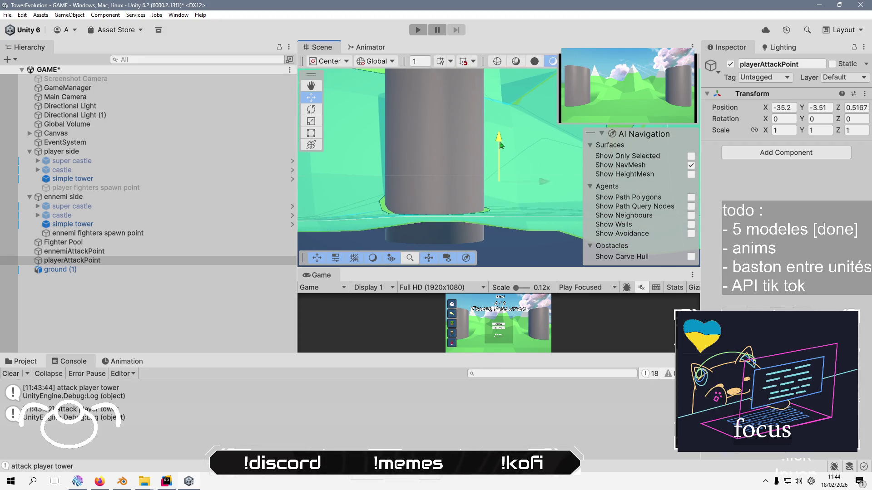
pyautogui.moveTo(499, 164)
pyautogui.mouseDown()
pyautogui.moveTo(499, 173)
pyautogui.moveTo(409, 104)
pyautogui.moveTo(407, 187)
pyautogui.mouseUp()
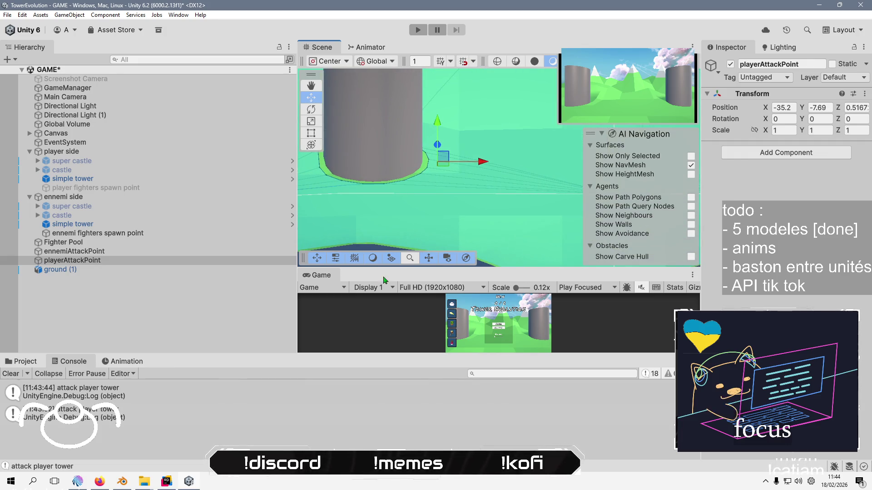
pyautogui.click(228, 308)
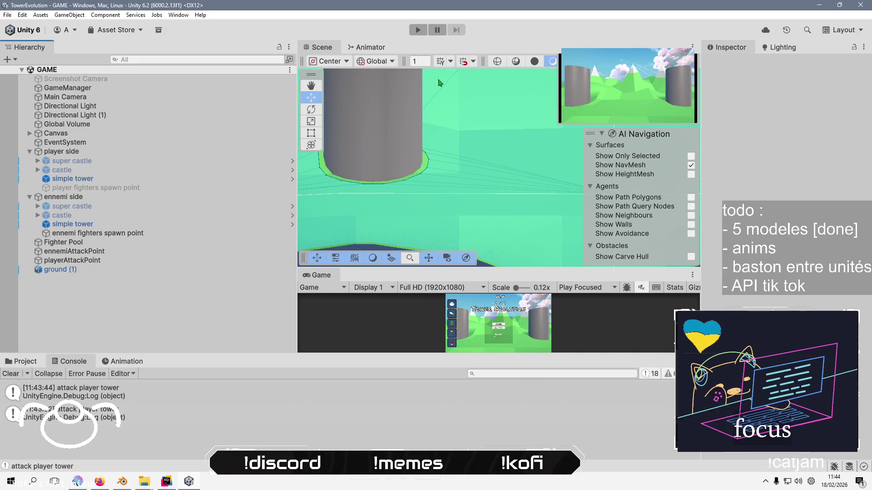
pyautogui.click(419, 30)
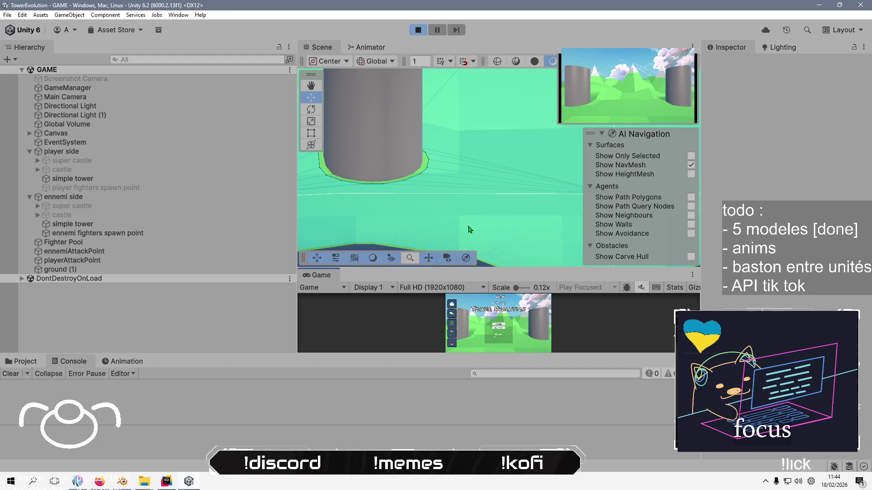
# Step: Stop Play mode and select the enemy side's castles and tower
pyautogui.click(418, 29)
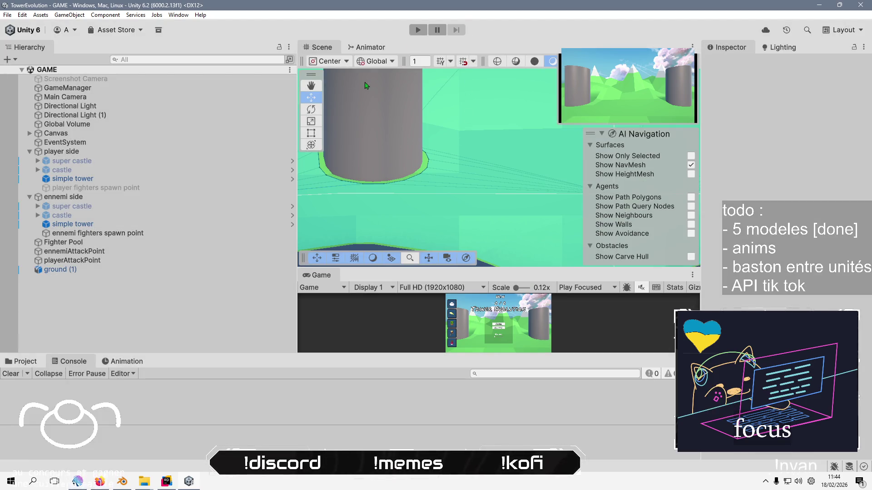
pyautogui.click(220, 224)
pyautogui.keyDown('shift'); pyautogui.click(221, 207); pyautogui.keyUp('shift')
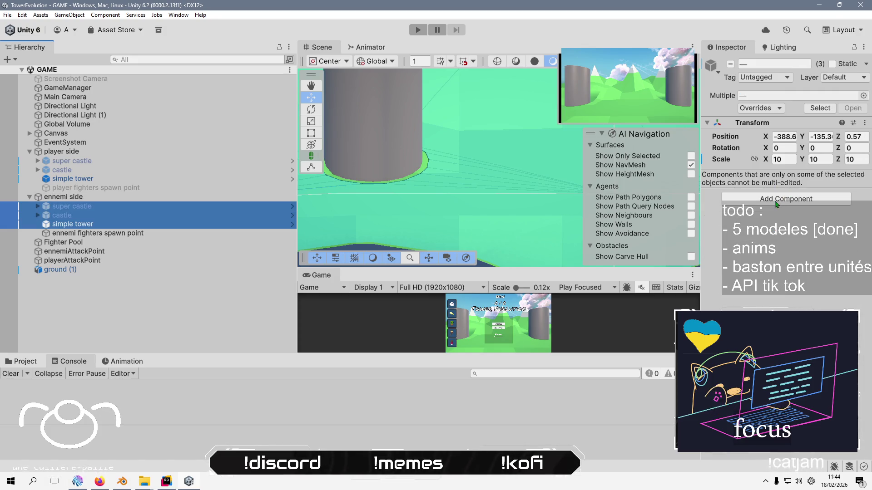
# Step: Add a NavMesh Obstacle component to the selected enemy super castle, castle and simple tower
pyautogui.click(779, 199)
pyautogui.write('nav')
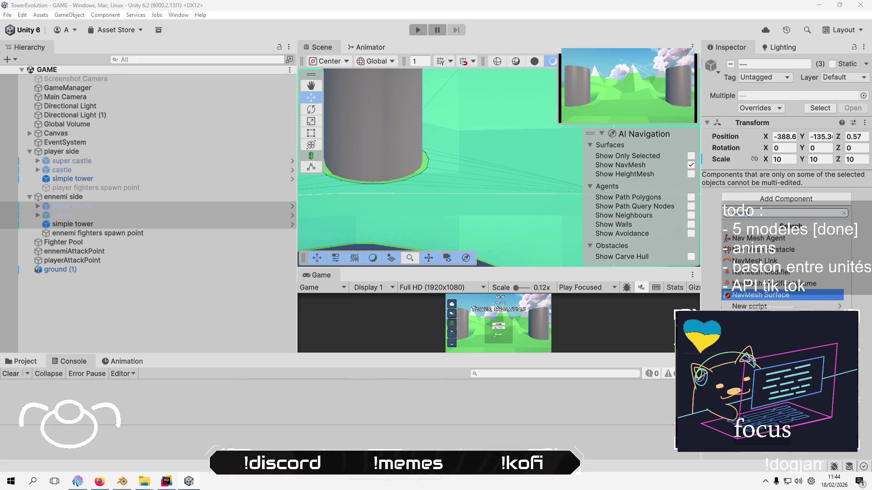
pyautogui.click(792, 252)
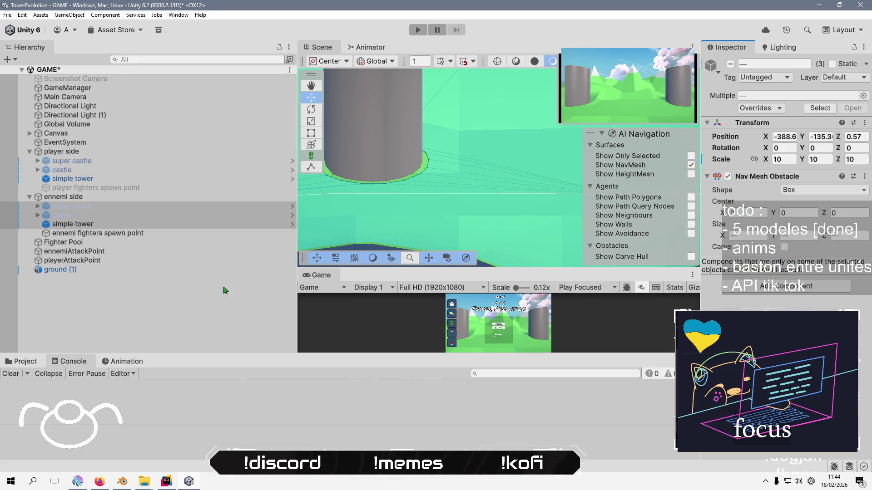
# Step: Expand super castle to inspect its cone (1) part, then select the player-side simple tower
pyautogui.click(38, 206)
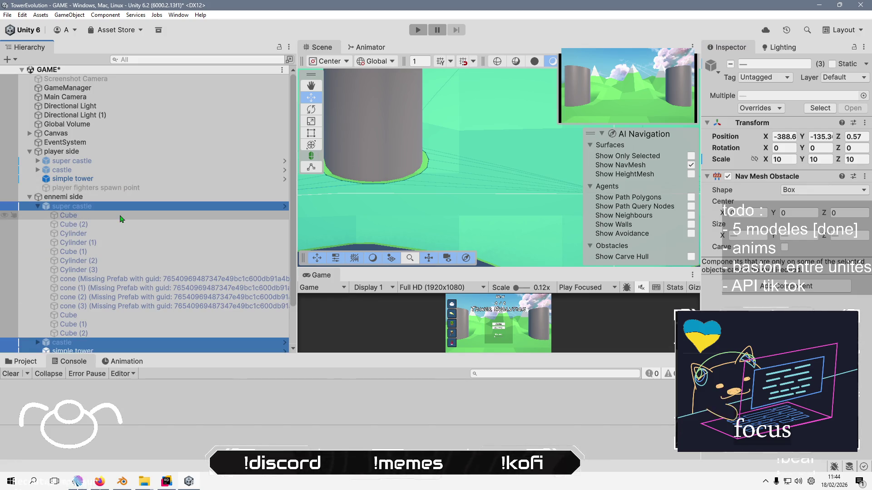
pyautogui.click(172, 288)
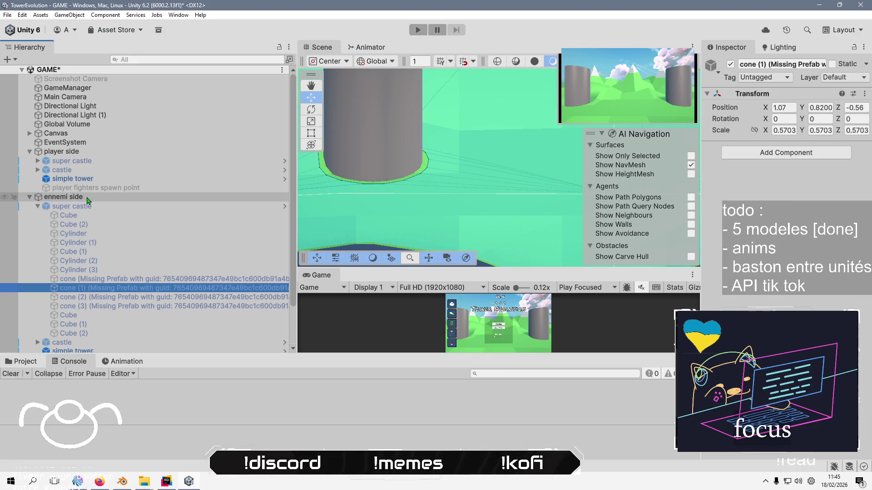
pyautogui.click(113, 177)
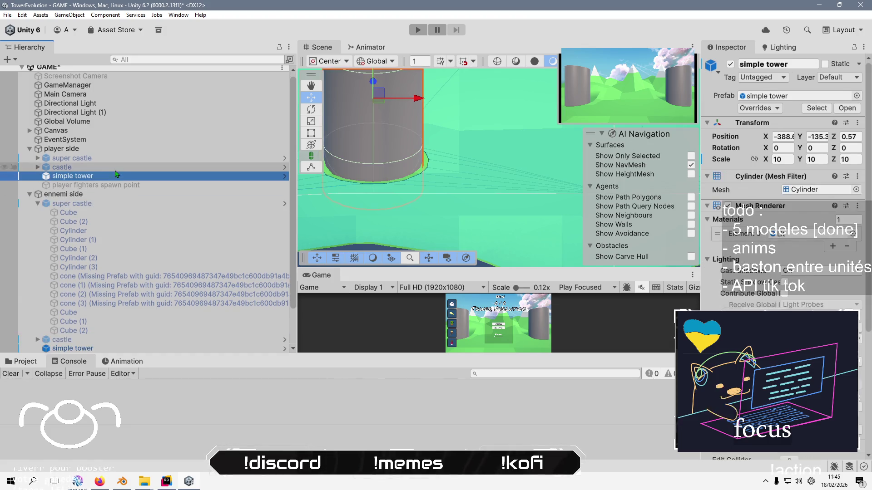
# Step: Delete the four cone (Missing Prefab) children from the player-side super castle
pyautogui.click(122, 167)
pyautogui.click(136, 277)
pyautogui.hotkey('shift', 'Down')
pyautogui.hotkey('shift', 'Down')
pyautogui.hotkey('shift', 'Down')
pyautogui.press('Delete')
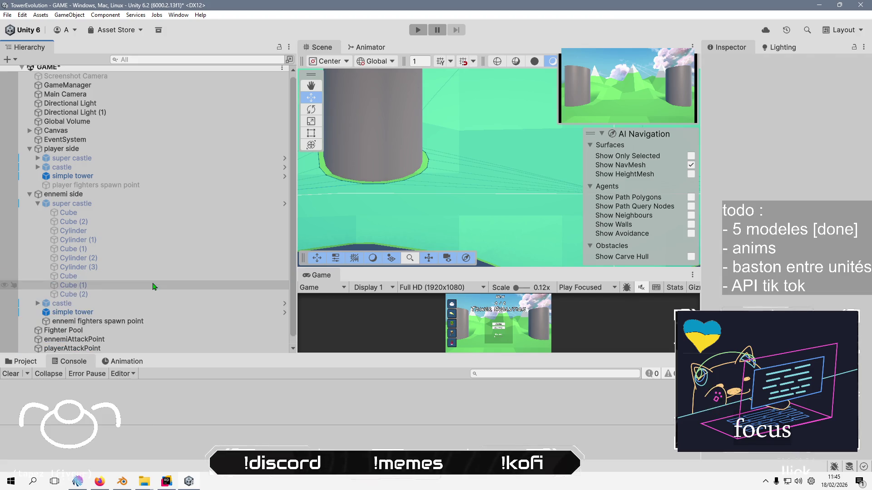
pyautogui.hotkey('ctrl', 'z')
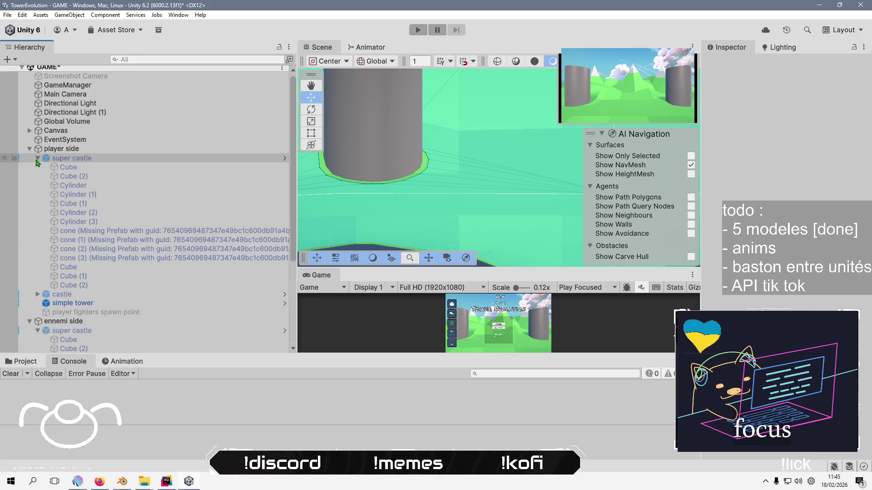
pyautogui.click(116, 231)
pyautogui.keyDown('shift'); pyautogui.click(117, 261); pyautogui.keyUp('shift')
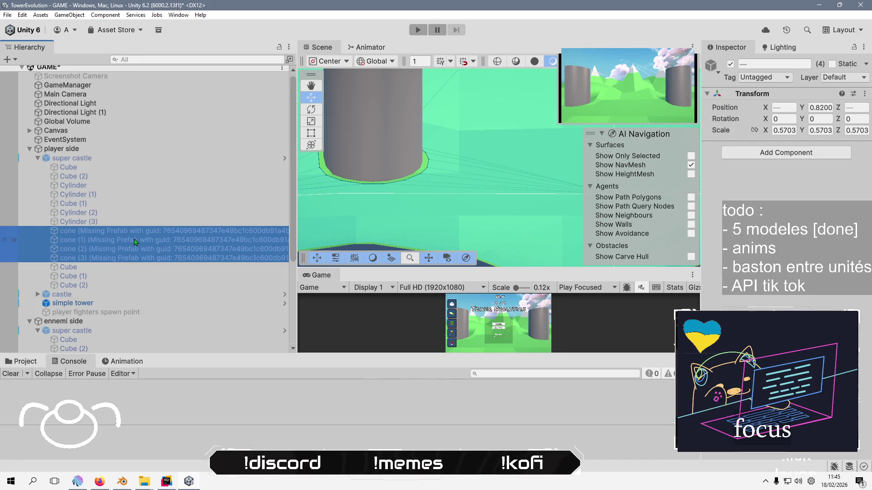
pyautogui.press('Delete')
# Step: Inspect the super castle's Cube child and the player simple tower's components, cancelling Add Component
pyautogui.click(68, 159)
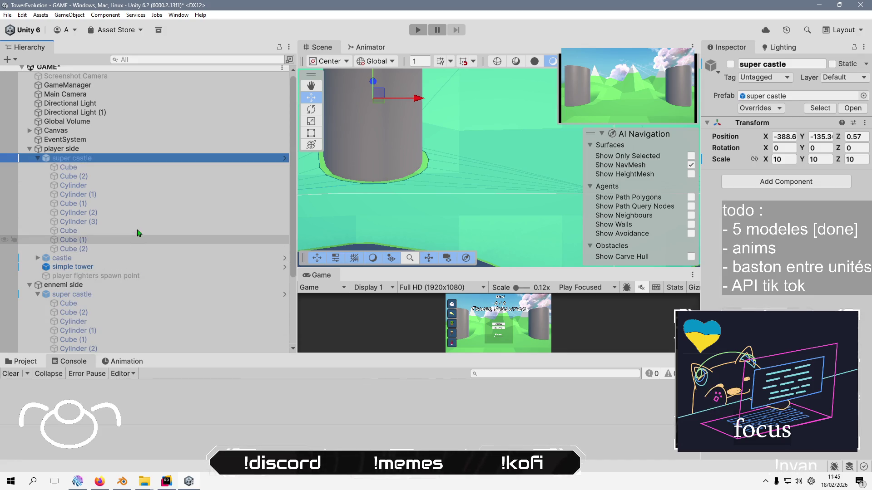
pyautogui.click(133, 170)
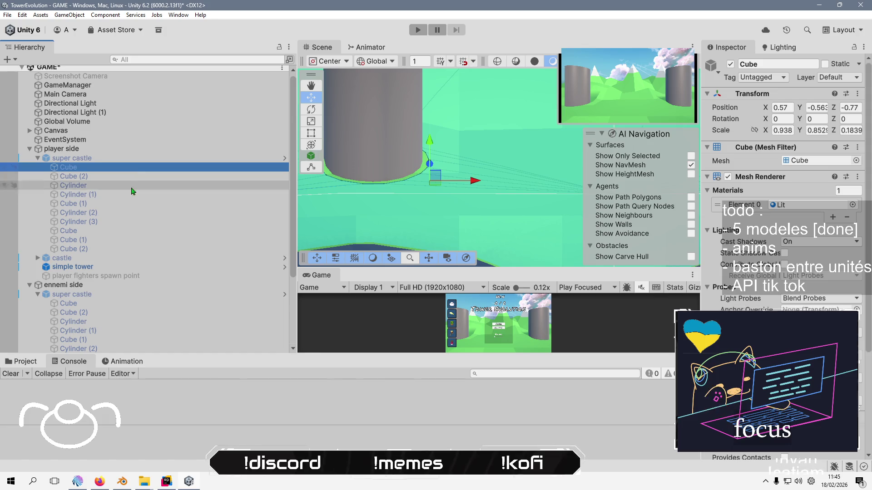
pyautogui.click(100, 266)
pyautogui.scroll(-5, 791, 292)
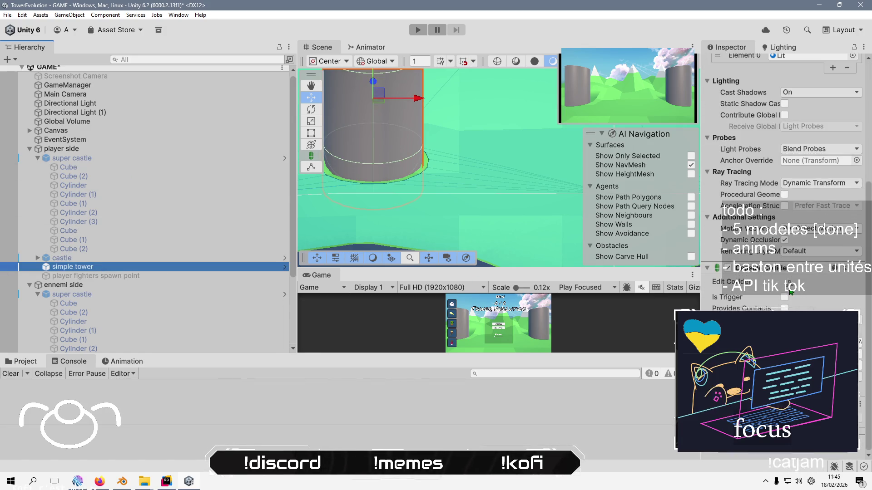
pyautogui.click(784, 451)
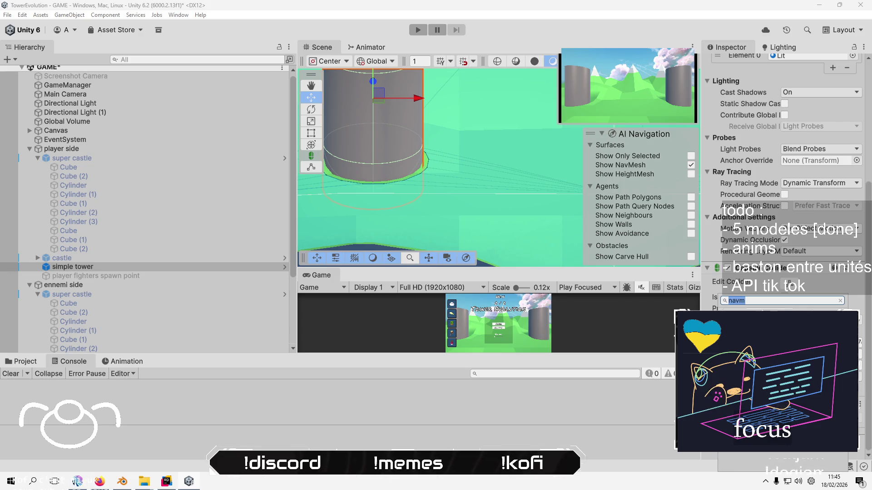
pyautogui.press('Escape')
pyautogui.scroll(-4, 783, 204)
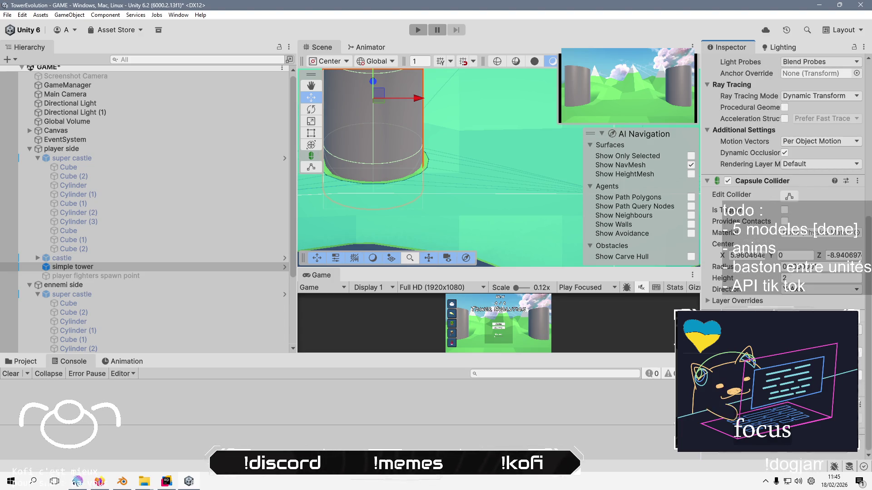
# Step: Frame both simple towers in the Scene view, check ground (1)'s navmesh settings, then show the Project assets
pyautogui.doubleClick(131, 267)
pyautogui.moveTo(391, 119)
pyautogui.mouseDown()
pyautogui.moveTo(414, 112)
pyautogui.moveTo(431, 178)
pyautogui.mouseUp()
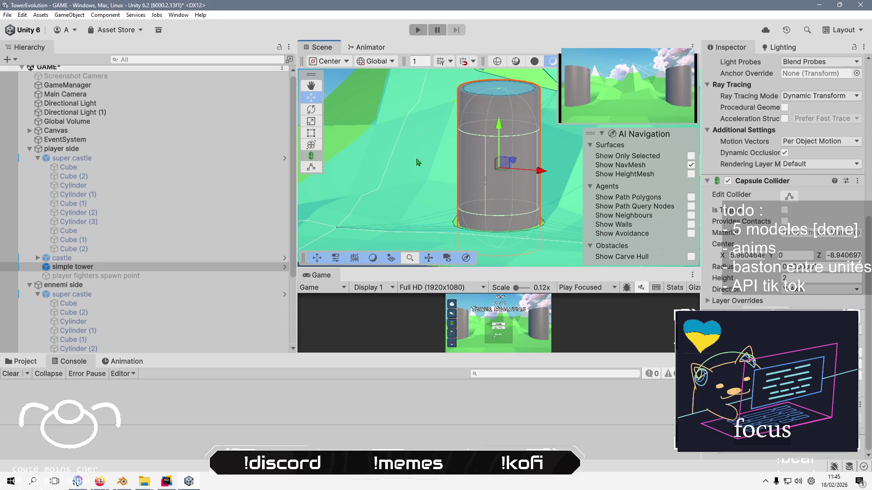
pyautogui.scroll(-4, 113, 304)
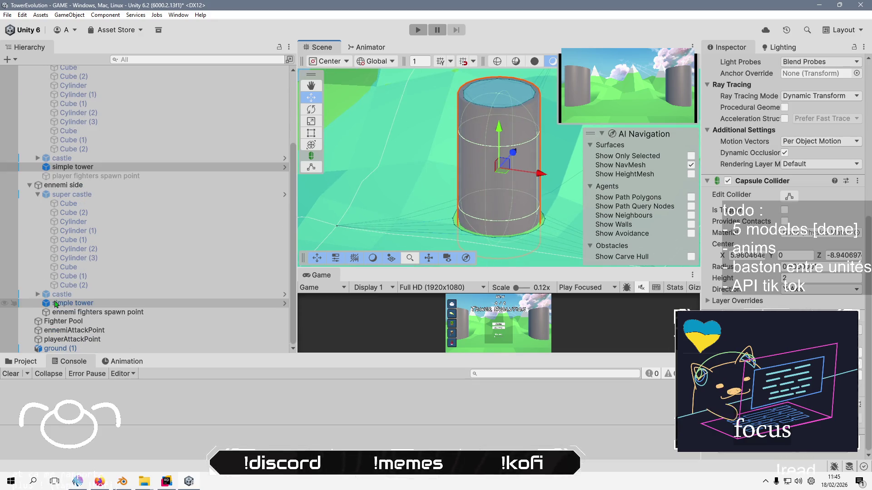
pyautogui.click(113, 303)
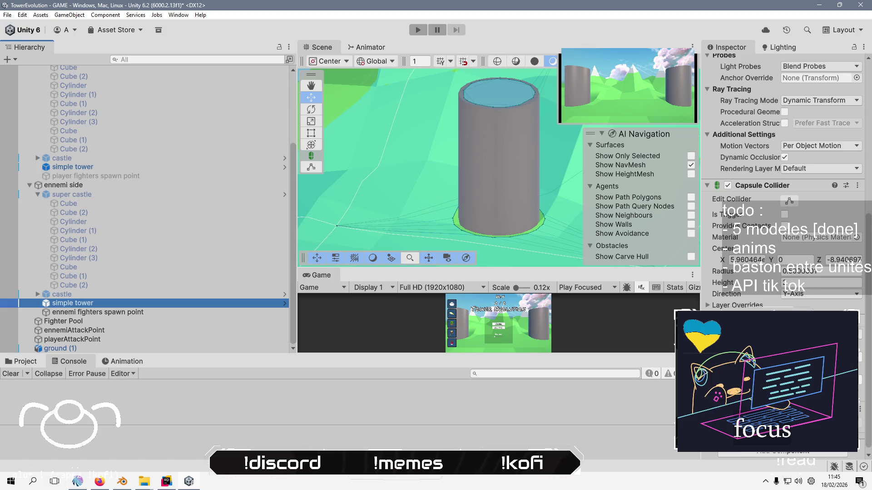
pyautogui.doubleClick(113, 303)
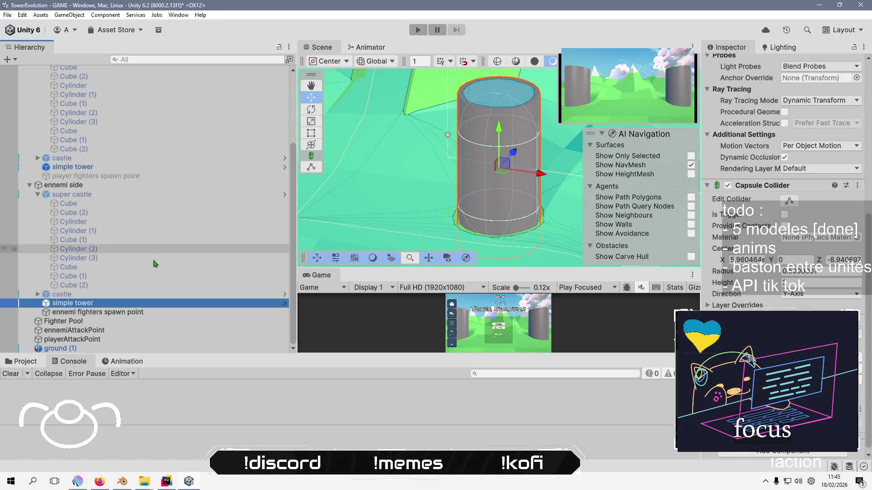
pyautogui.click(59, 348)
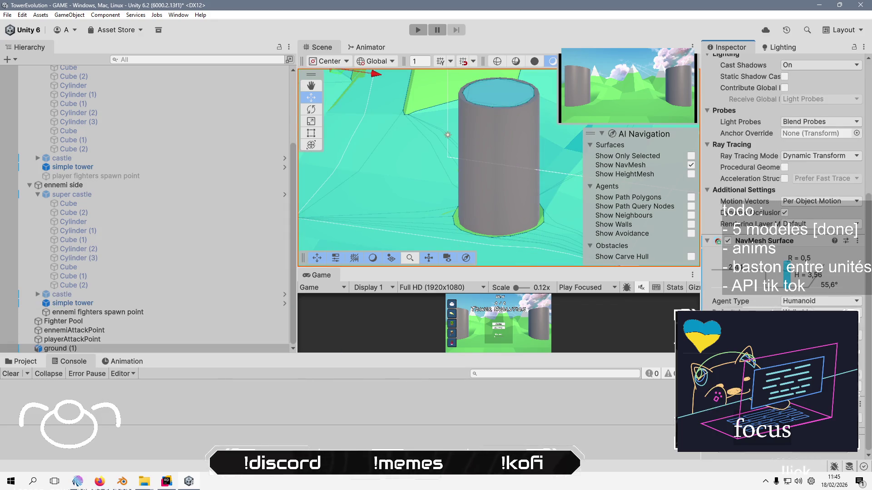
pyautogui.click(25, 361)
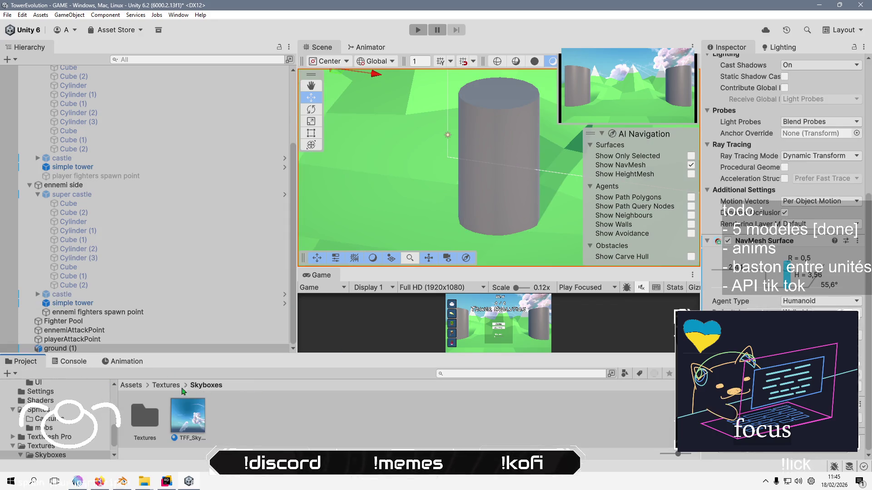
# Step: Browse the Project window to the Assets > Scenes > GAME folder
pyautogui.click(130, 386)
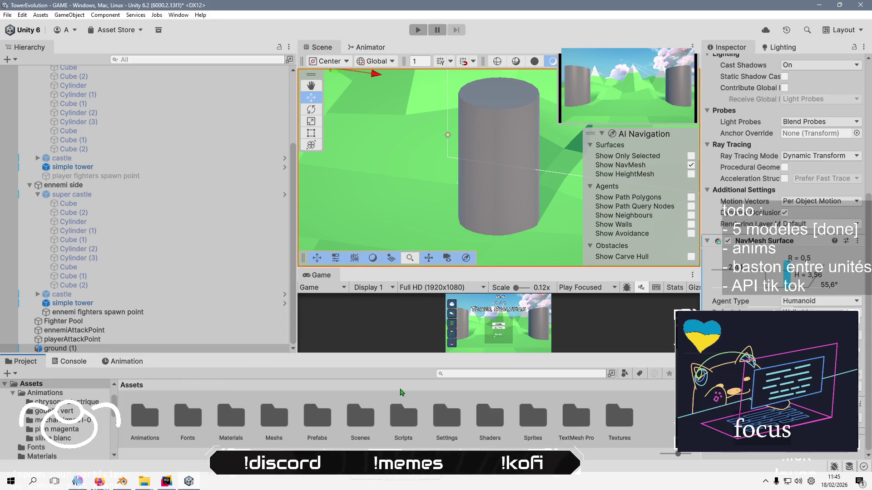
pyautogui.doubleClick(359, 413)
pyautogui.doubleClick(138, 415)
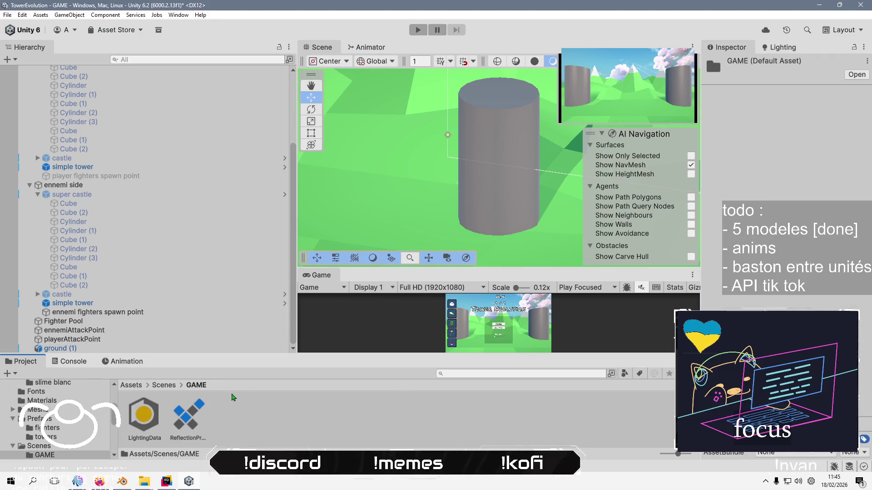
# Step: Check ground (1)'s NavMesh Surface and navmesh overlay, then deselect and start Play mode
pyautogui.click(193, 349)
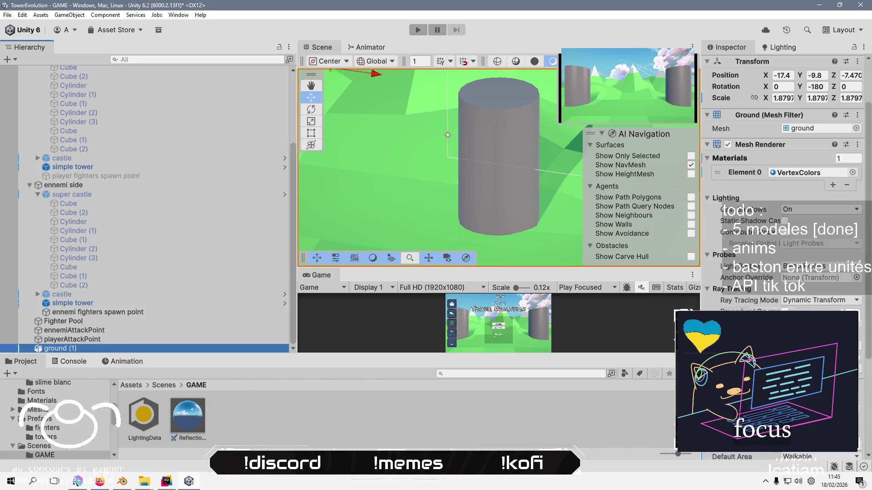
pyautogui.scroll(-5, 786, 181)
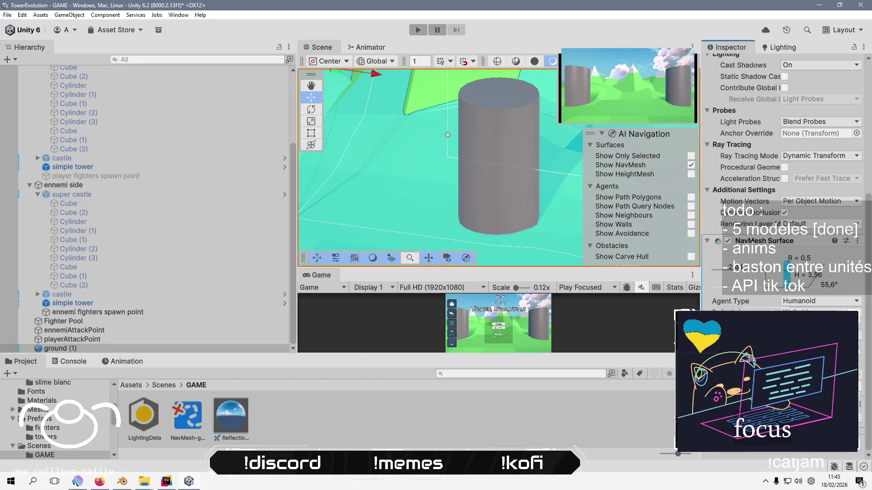
pyautogui.moveTo(526, 232)
pyautogui.mouseDown()
pyautogui.moveTo(489, 211)
pyautogui.moveTo(483, 151)
pyautogui.moveTo(570, 309)
pyautogui.moveTo(441, 217)
pyautogui.moveTo(502, 189)
pyautogui.moveTo(446, 189)
pyautogui.moveTo(463, 72)
pyautogui.moveTo(431, 274)
pyautogui.moveTo(448, 117)
pyautogui.moveTo(454, 137)
pyautogui.moveTo(422, 200)
pyautogui.moveTo(536, 180)
pyautogui.moveTo(465, 183)
pyautogui.mouseUp()
pyautogui.click(420, 410)
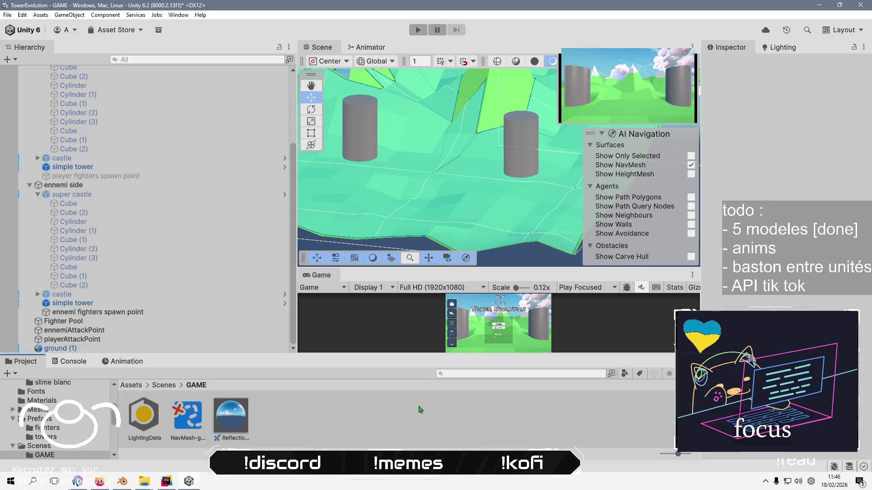
pyautogui.click(414, 32)
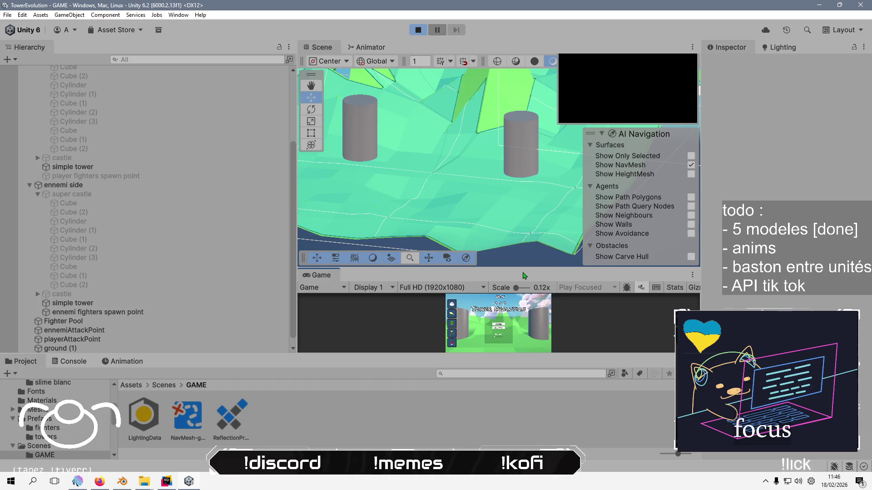
# Step: Enlarge the Game view, start a match with Jouer and inspect a spawned slime_blanc clone
pyautogui.moveTo(523, 269); pyautogui.dragTo(525, 123)
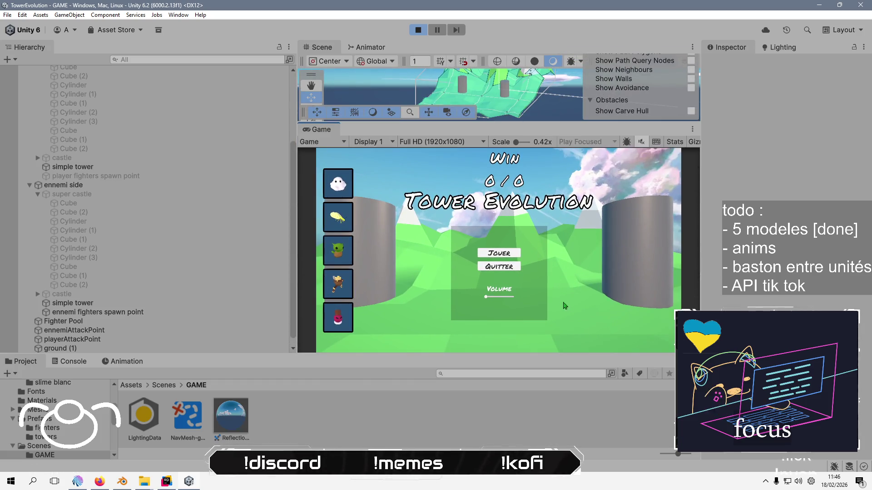
pyautogui.click(493, 254)
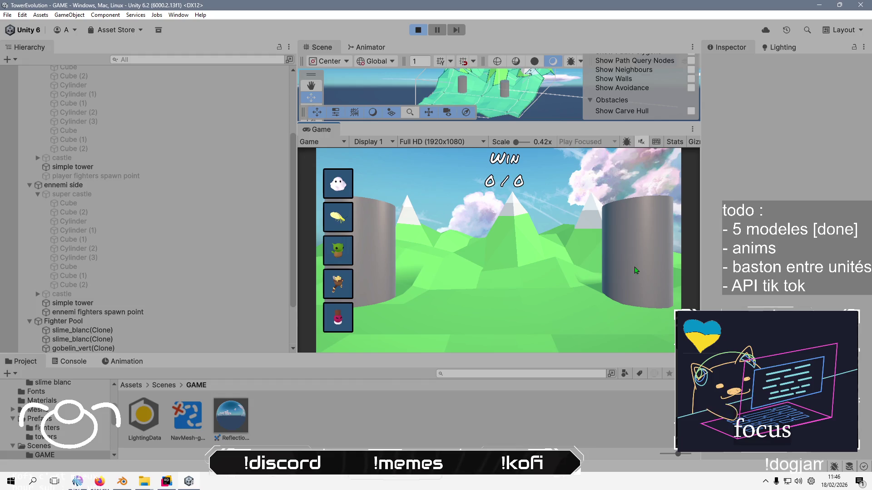
pyautogui.scroll(-3, 136, 227)
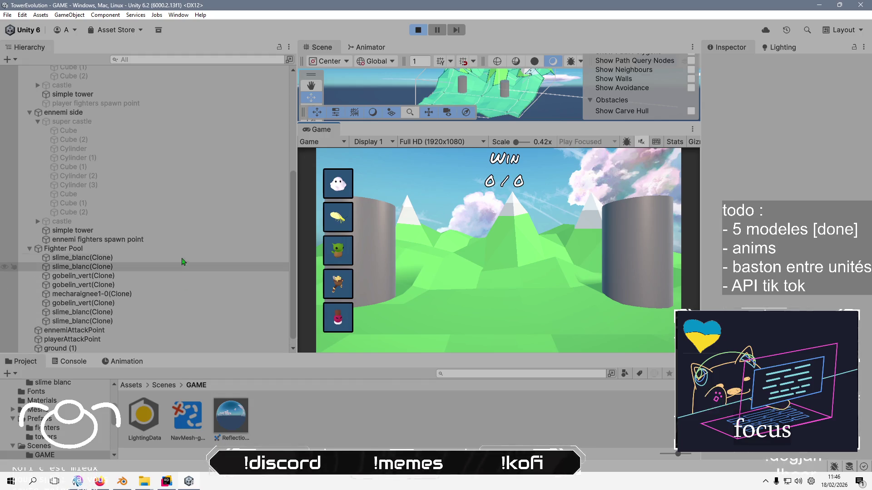
pyautogui.doubleClick(82, 258)
# Step: Inspect another slime_blanc clone and a gobelin_vert clone in the Scene view, then stop Play mode
pyautogui.moveTo(479, 124); pyautogui.dragTo(479, 263)
pyautogui.click(150, 330)
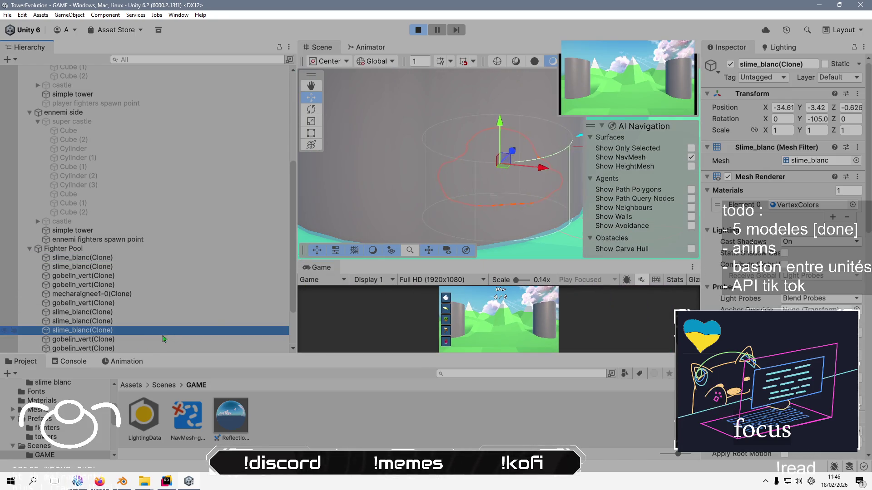
pyautogui.doubleClick(165, 303)
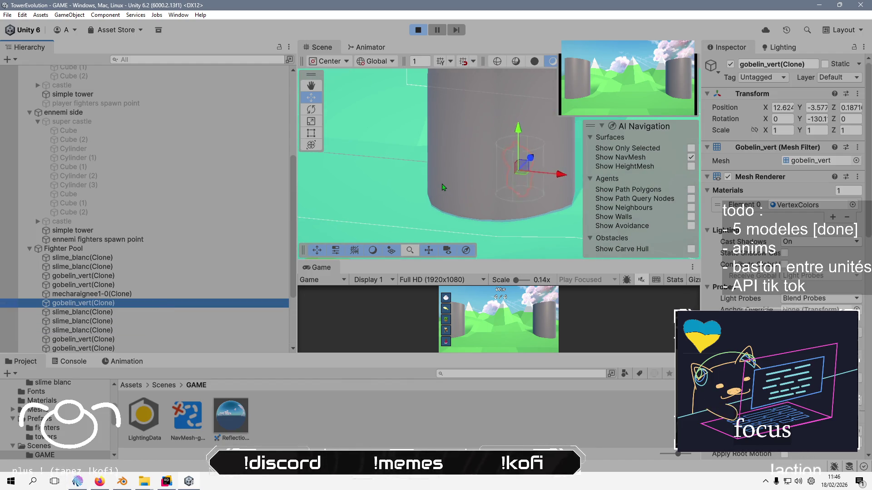
pyautogui.hotkey('ctrl', 'p')
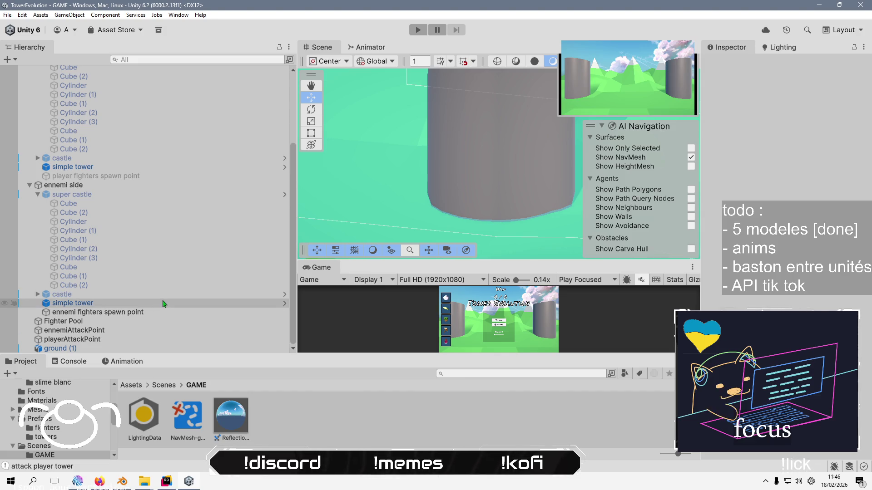
# Step: Remove the Nav Mesh Obstacle components from castle and super castle
pyautogui.click(149, 295)
pyautogui.click(149, 303)
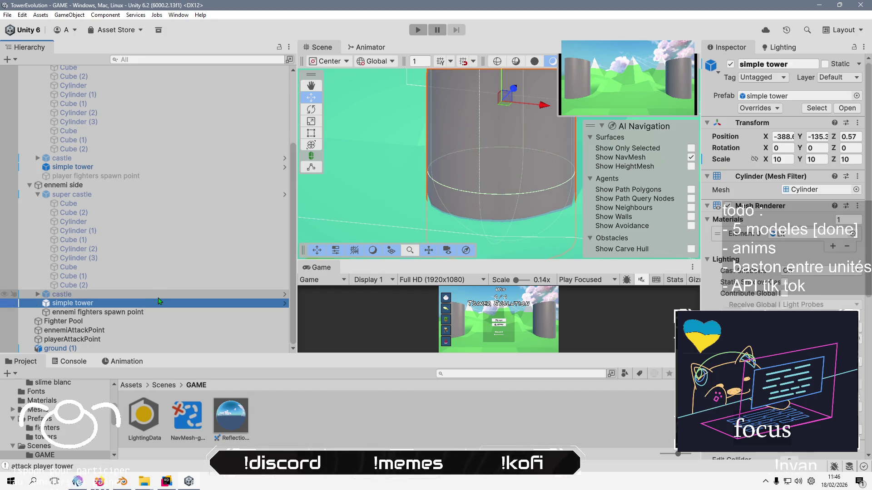
pyautogui.scroll(-6, 781, 181)
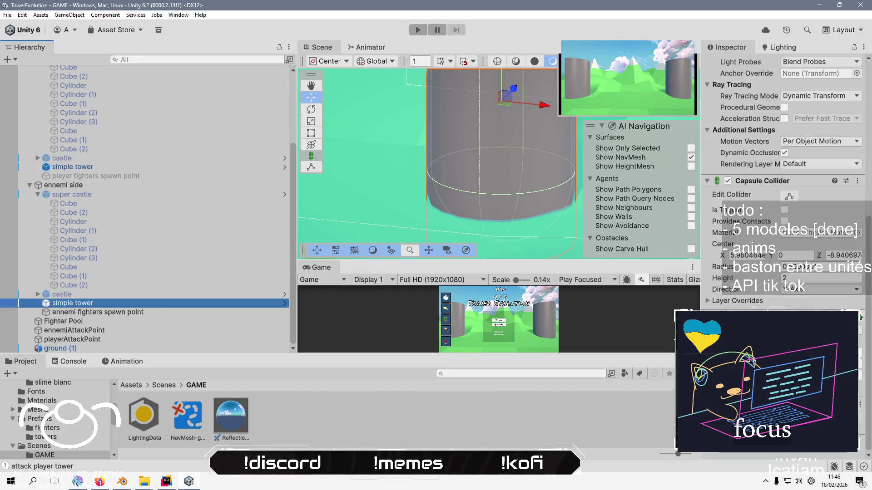
pyautogui.click(170, 294)
pyautogui.click(864, 176)
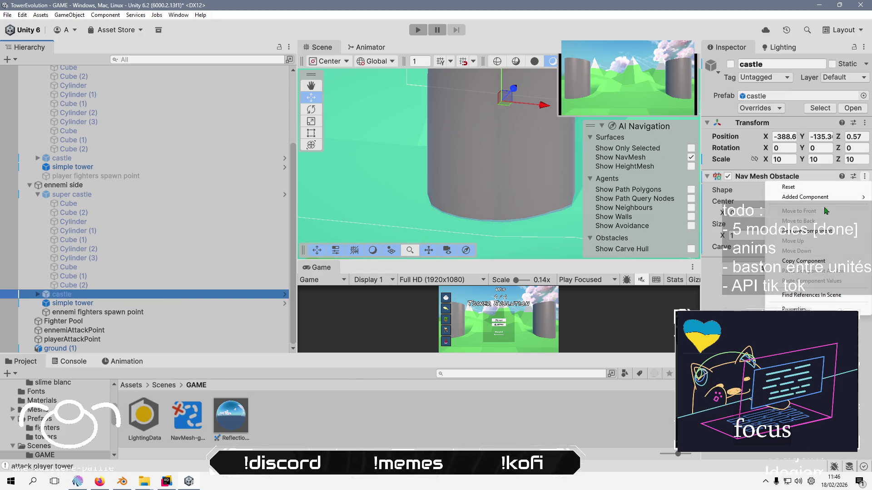
pyautogui.click(813, 231)
pyautogui.click(136, 194)
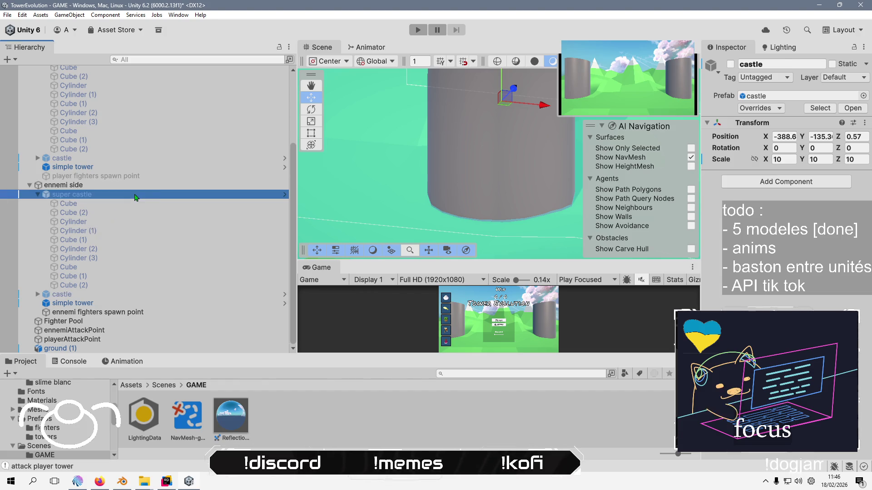
pyautogui.click(864, 176)
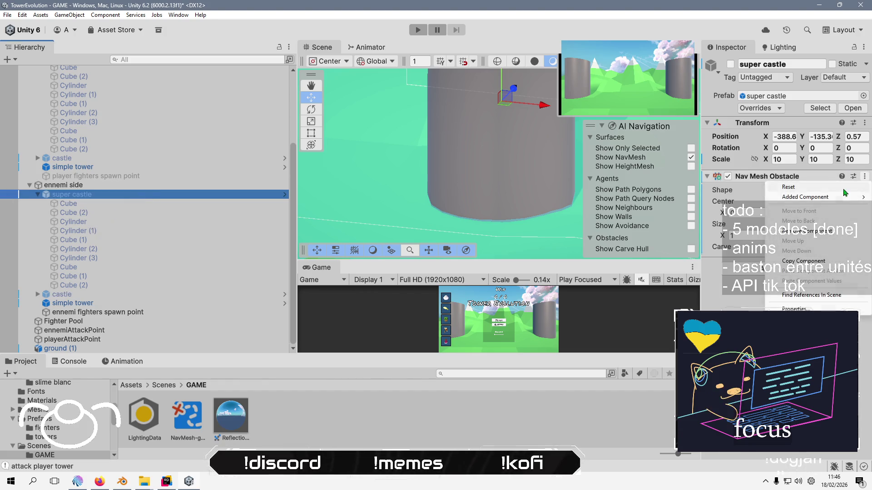
pyautogui.click(813, 231)
# Step: Remove the Capsule Collider component from the simple tower
pyautogui.click(227, 184)
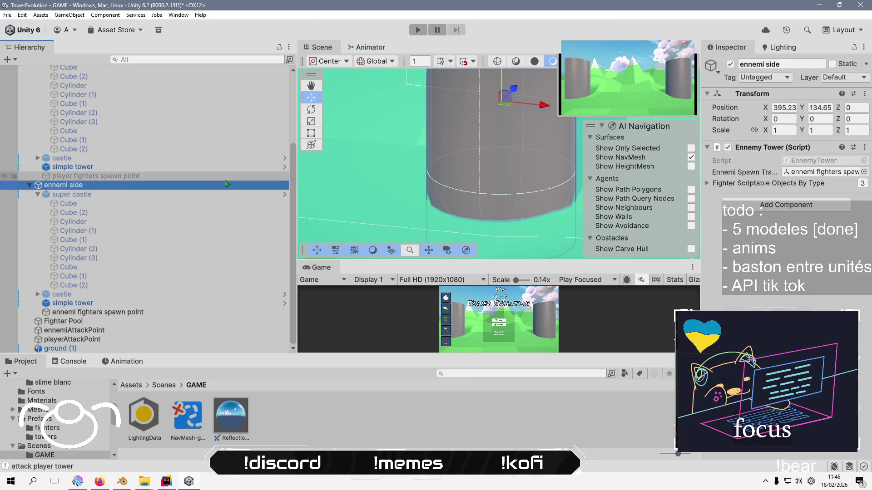
pyautogui.click(207, 167)
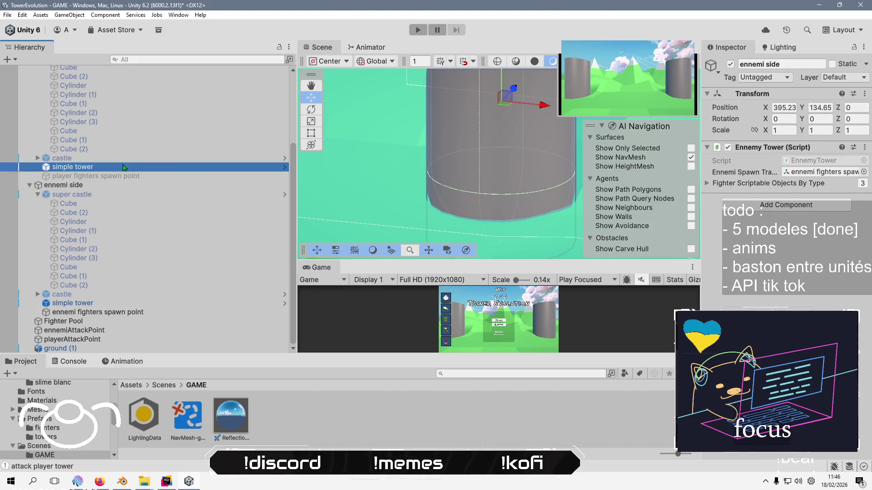
pyautogui.scroll(-10, 862, 370)
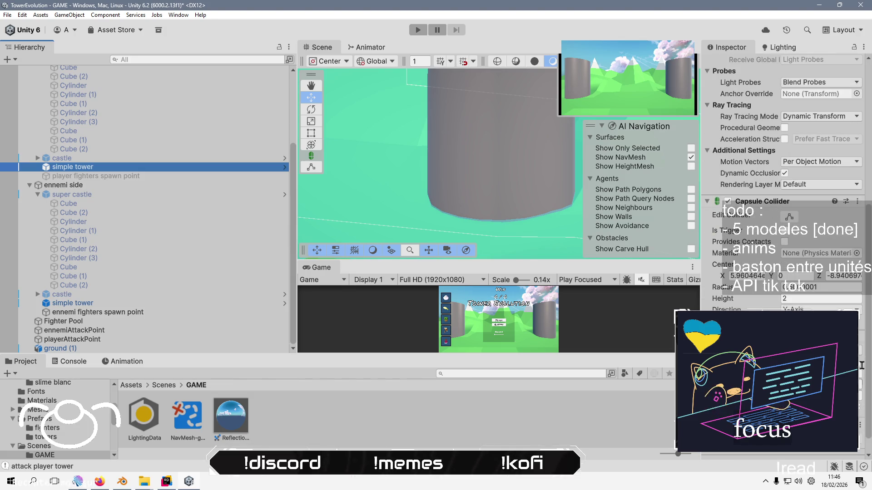
pyautogui.click(857, 201)
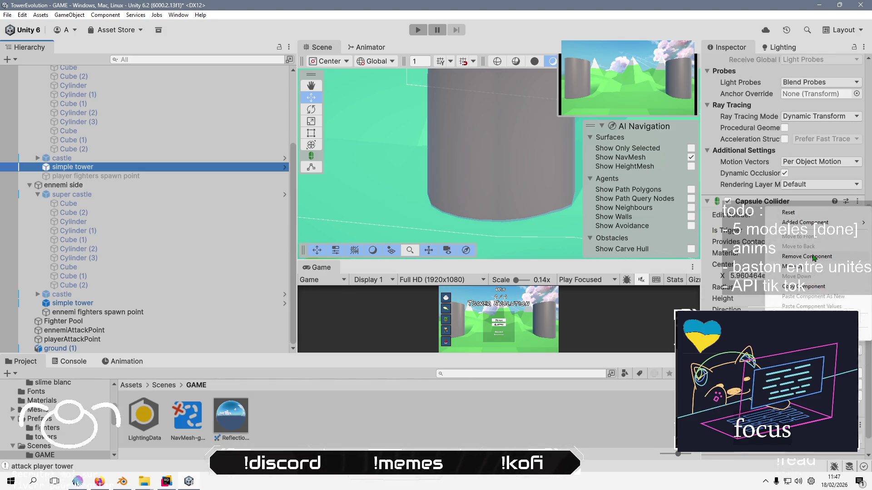
pyautogui.click(812, 256)
# Step: Review the player-side castle, super castle and ground (1) components
pyautogui.click(61, 157)
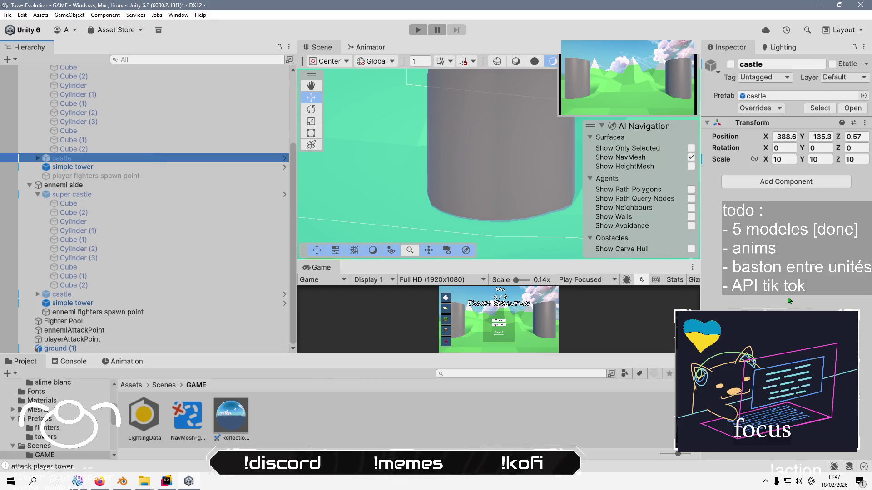
pyautogui.scroll(5, 137, 204)
pyautogui.click(92, 161)
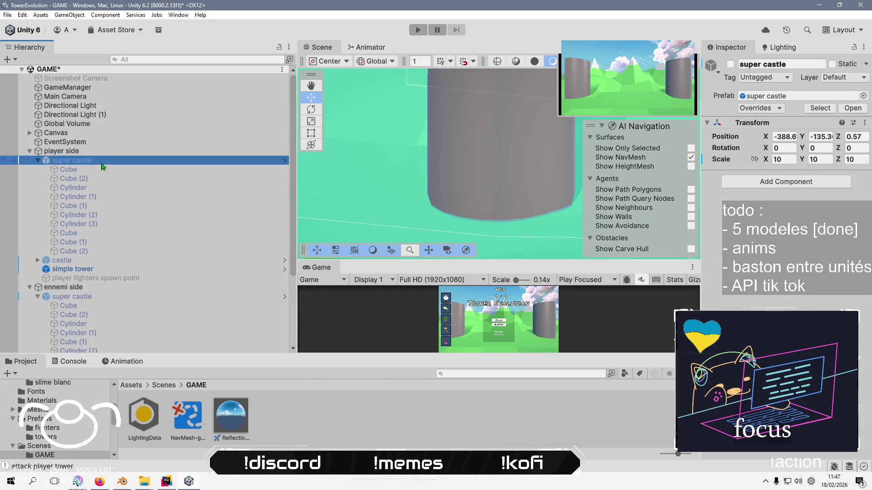
pyautogui.scroll(-4, 118, 190)
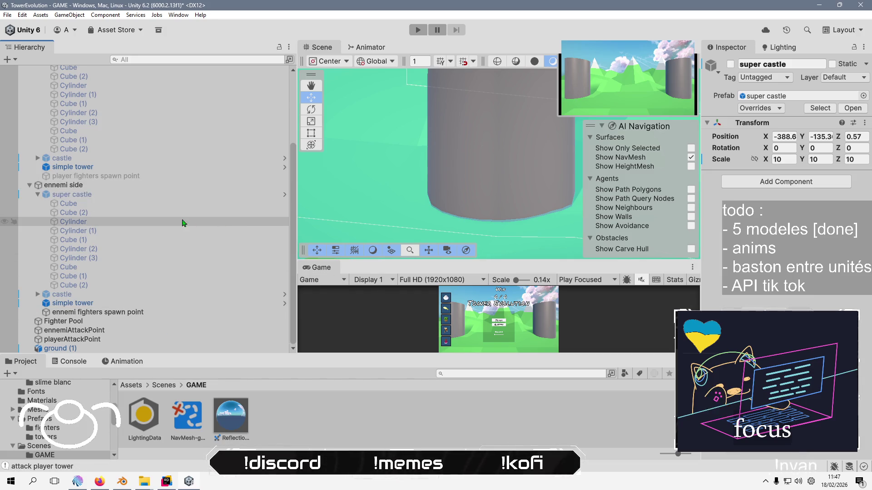
pyautogui.click(198, 347)
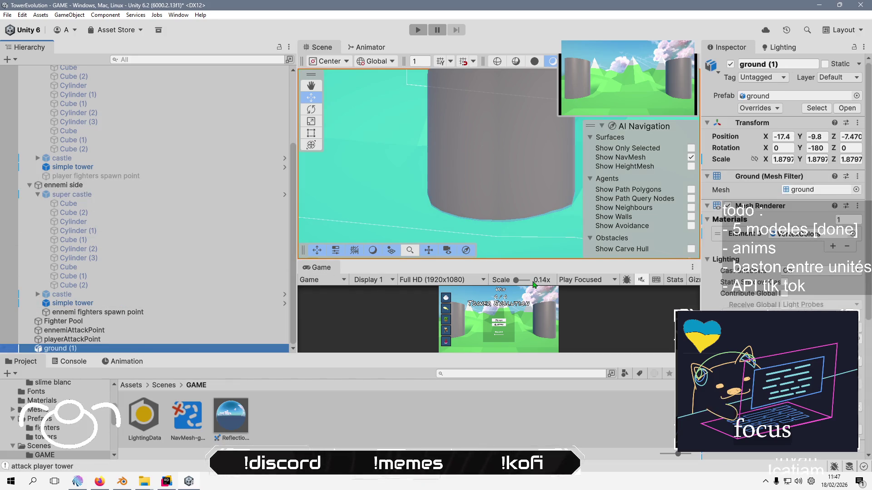
pyautogui.scroll(-5, 749, 258)
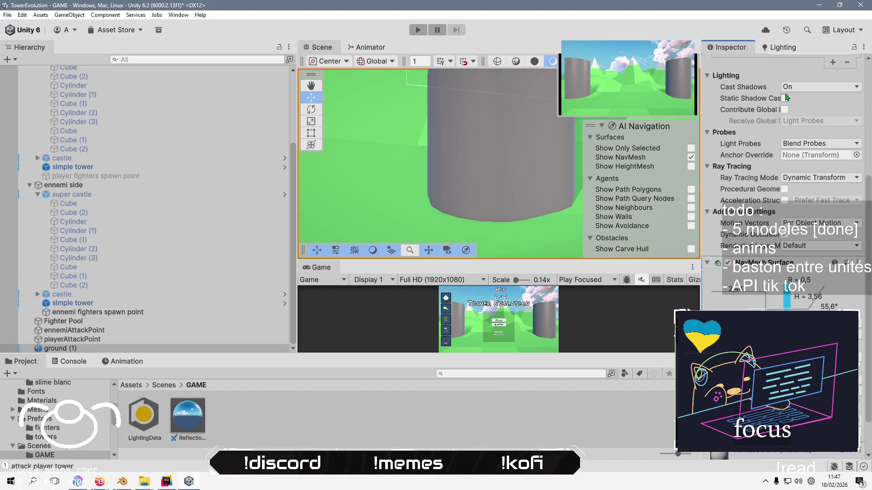
# Step: Create a Terrain layer as User Layer 3
pyautogui.scroll(5, 768, 113)
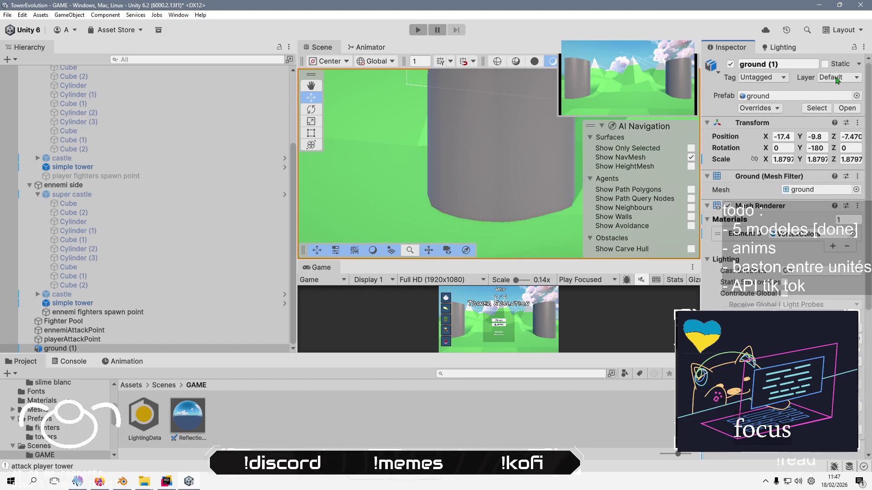
pyautogui.click(838, 78)
pyautogui.click(825, 143)
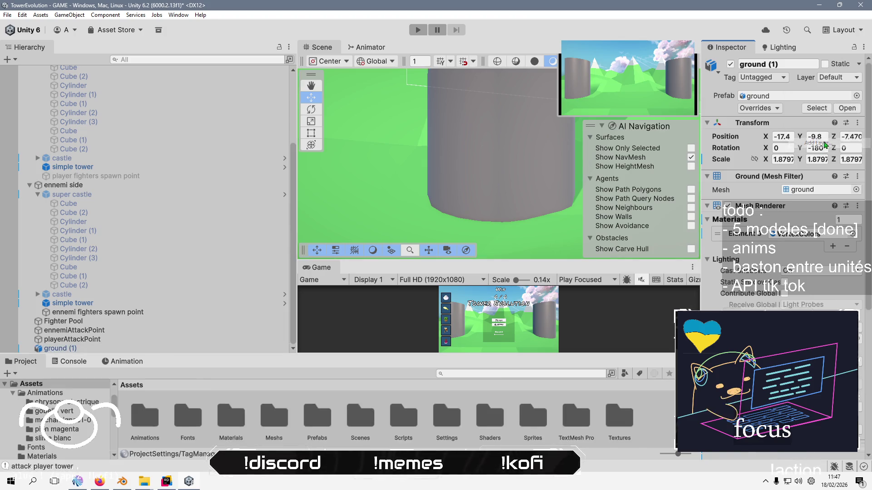
pyautogui.click(817, 168)
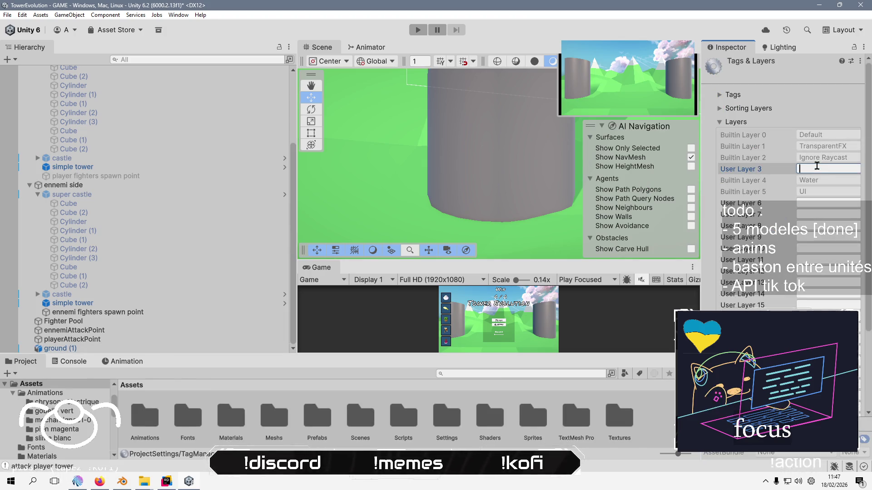
pyautogui.write('Terrain')
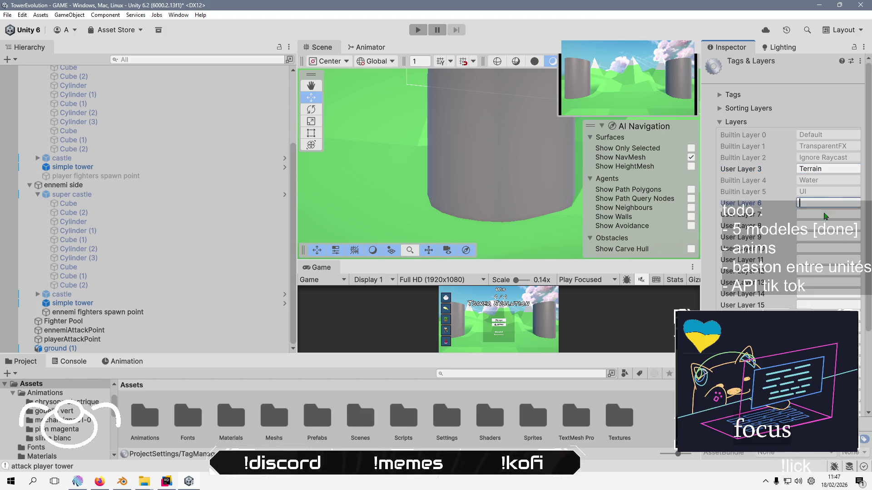
pyautogui.press('Tab')
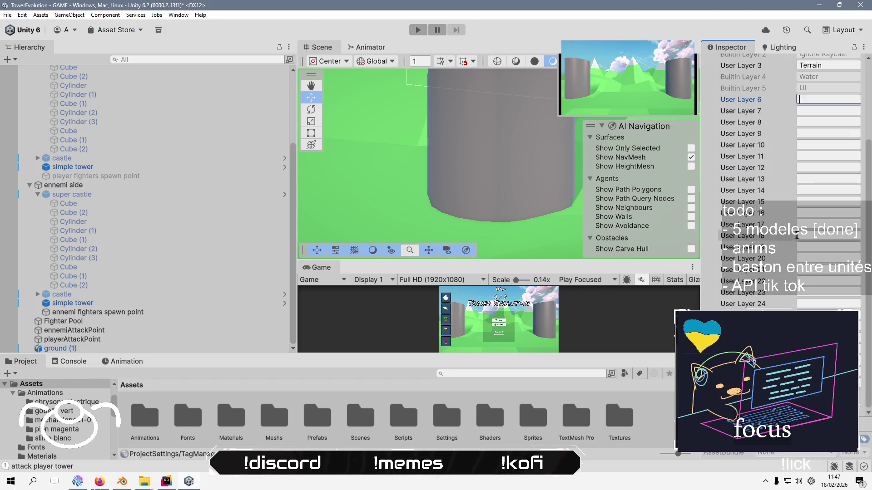
# Step: Assign ground (1) to the Terrain layer
pyautogui.click(59, 349)
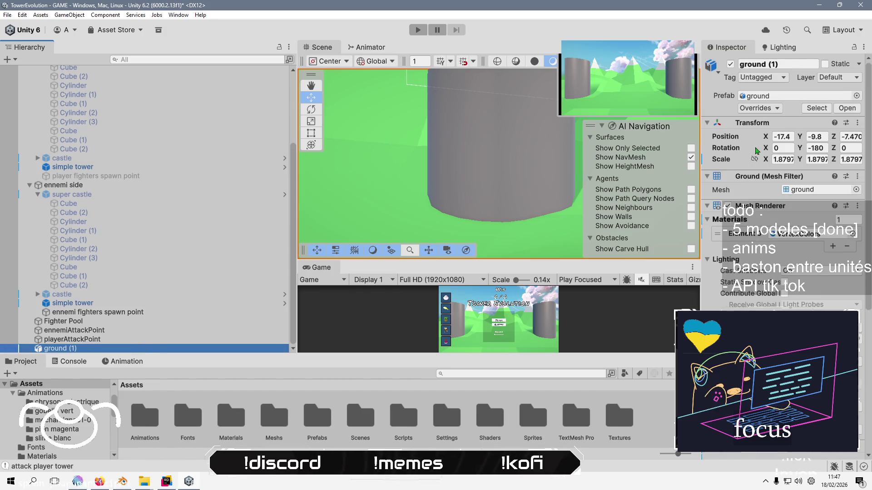
pyautogui.click(835, 76)
pyautogui.click(840, 120)
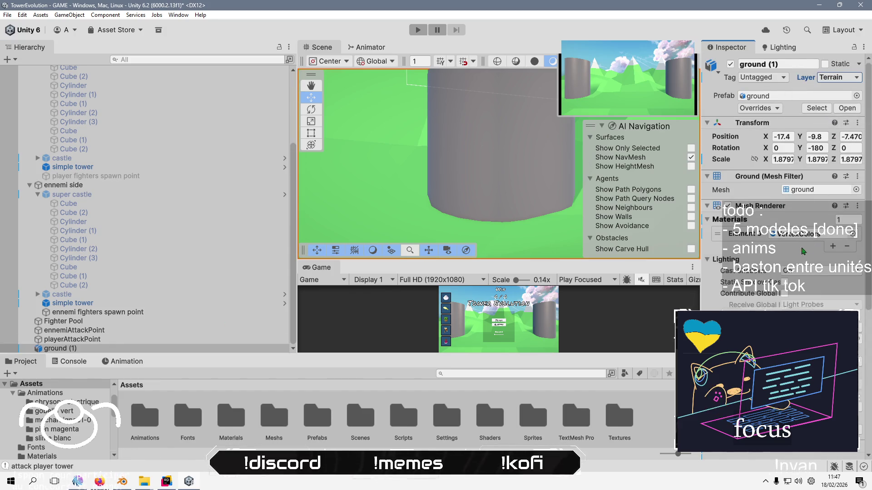
pyautogui.scroll(-5, 840, 120)
pyautogui.scroll(-2, 834, 308)
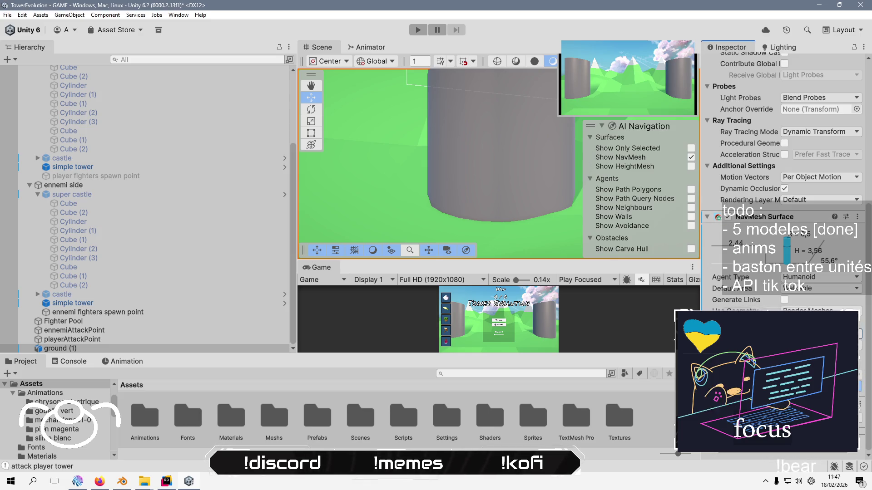
# Step: Orbit and zoom the Scene view out to a low angle showing both tower cylinders on the navmesh ground
pyautogui.moveTo(517, 183)
pyautogui.mouseDown()
pyautogui.moveTo(504, 179)
pyautogui.moveTo(455, 216)
pyautogui.mouseUp()
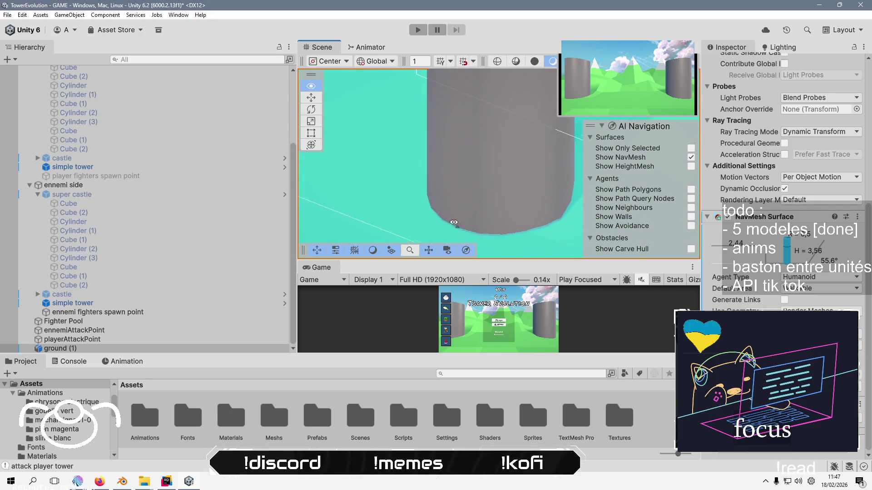
pyautogui.moveTo(459, 171); pyautogui.dragTo(474, 53)
pyautogui.press('s')
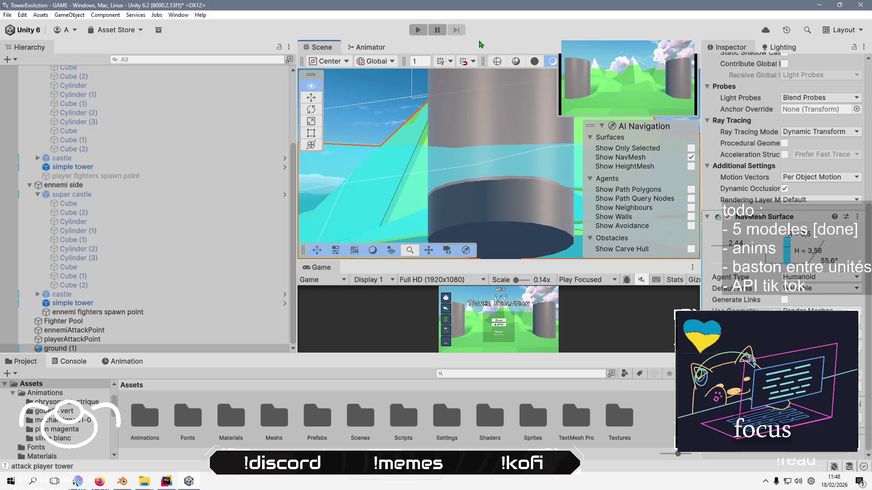
pyautogui.scroll(-8, 479, 174)
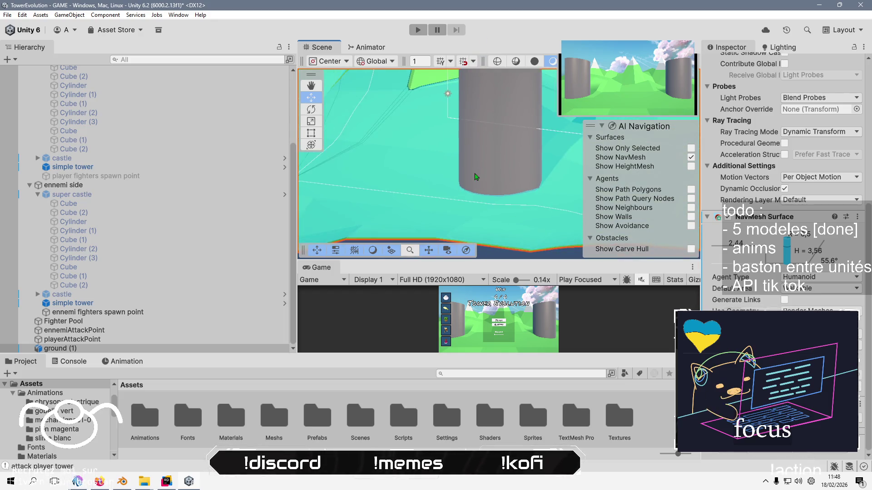
pyautogui.moveTo(475, 175)
pyautogui.mouseDown()
pyautogui.moveTo(421, 56)
pyautogui.moveTo(498, 202)
pyautogui.mouseUp()
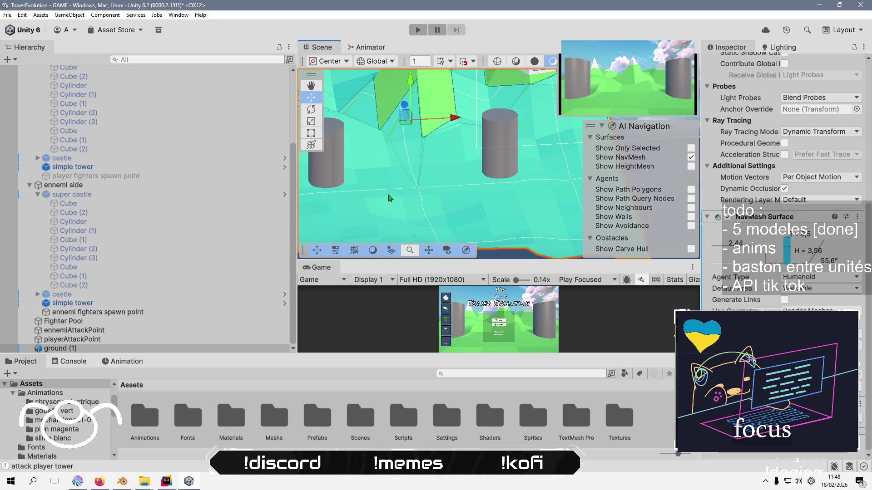
# Step: Put both the player-side and enemy-side simple towers on the Terrain layer
pyautogui.click(73, 167)
pyautogui.scroll(5, 840, 108)
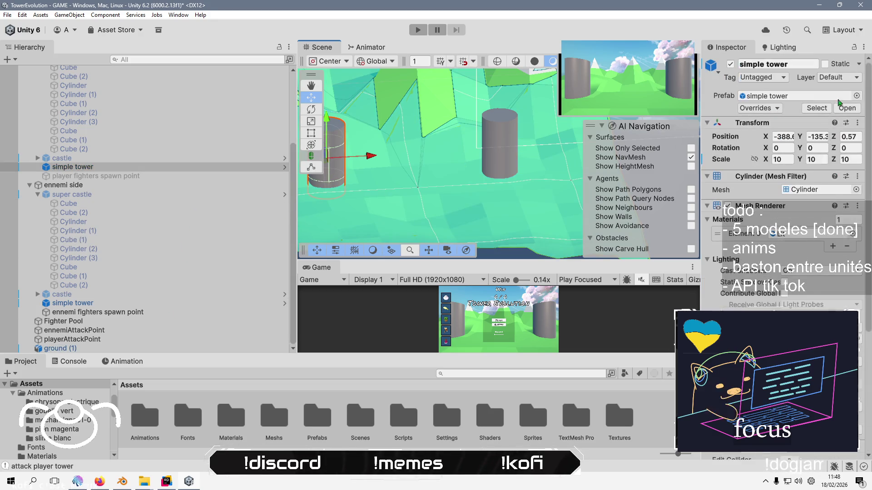
pyautogui.click(851, 78)
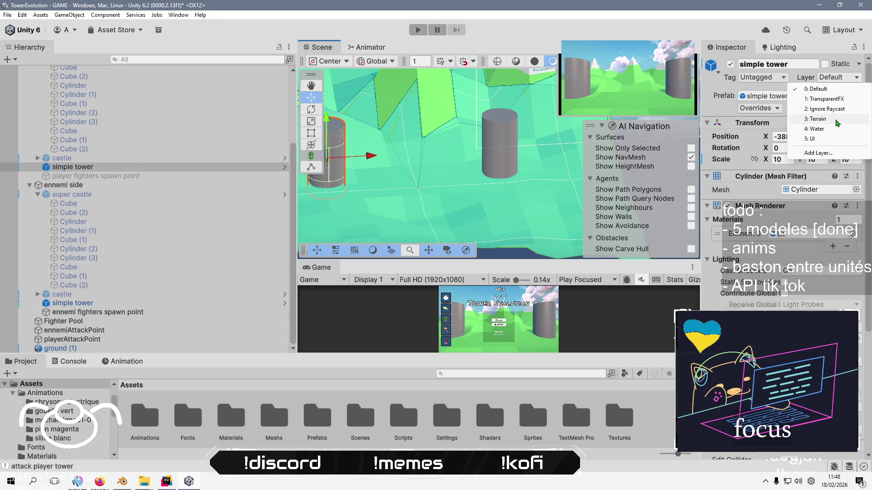
pyautogui.click(832, 120)
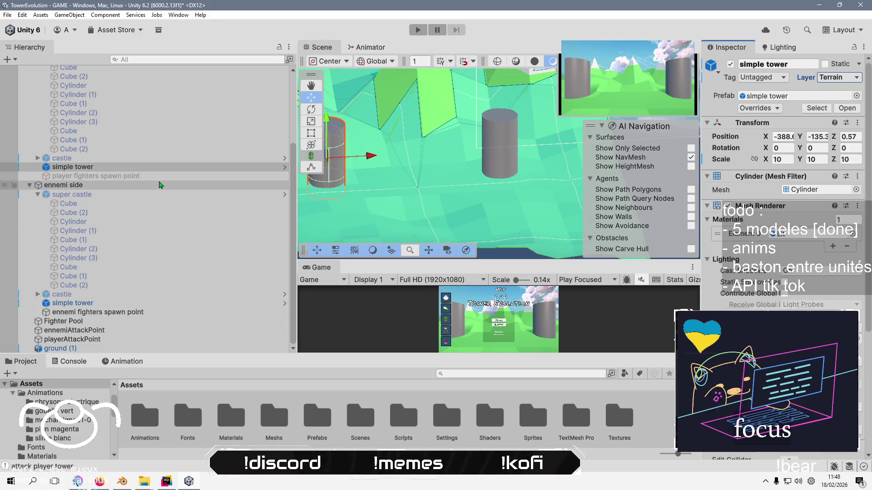
pyautogui.click(144, 303)
pyautogui.click(845, 77)
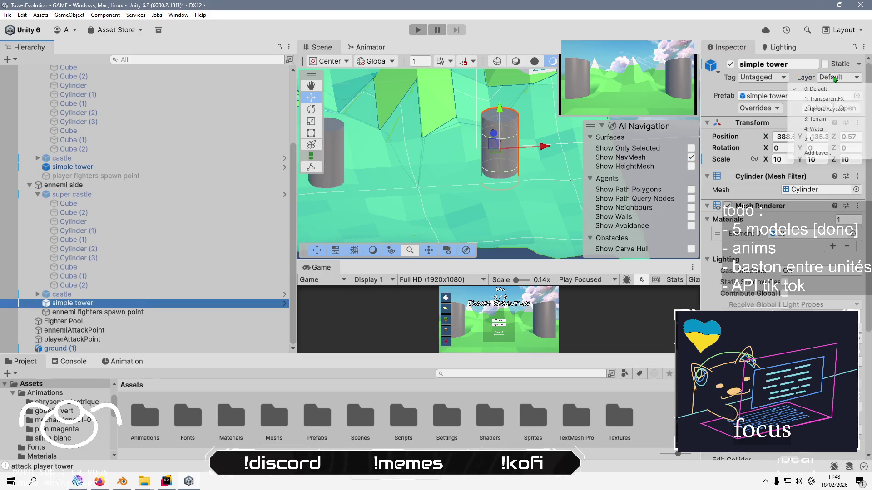
pyautogui.click(817, 118)
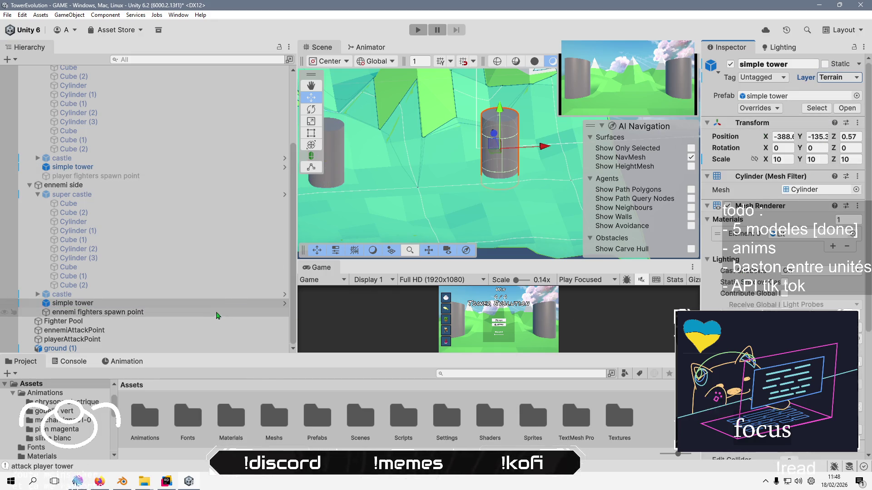
# Step: Inspect ground (1)'s NavMesh Surface settings and tilt the view toward the horizon
pyautogui.click(216, 351)
pyautogui.scroll(-10, 781, 182)
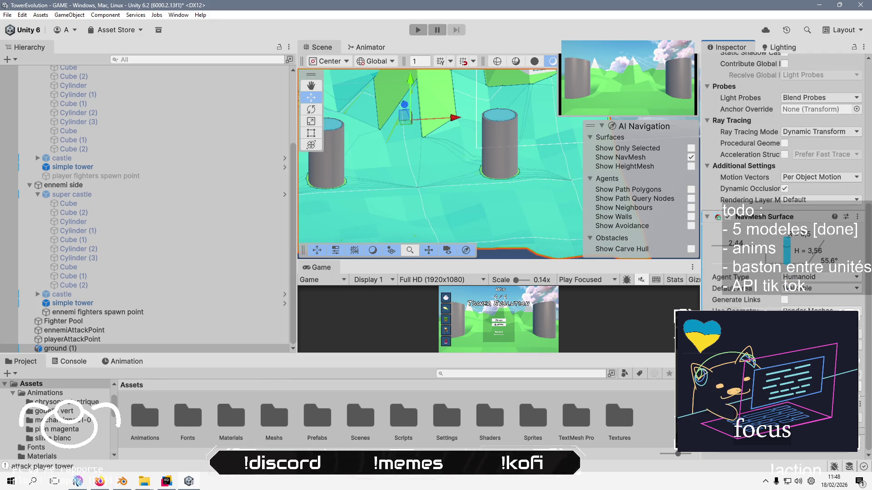
pyautogui.moveTo(559, 204)
pyautogui.mouseDown()
pyautogui.moveTo(434, 46)
pyautogui.moveTo(542, 169)
pyautogui.mouseUp()
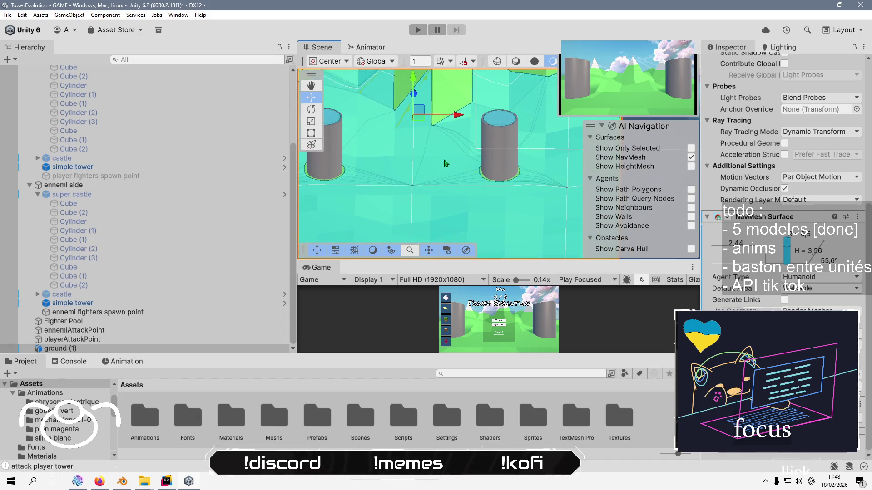
# Step: Briefly deactivate the enemy simple tower, then make it active again
pyautogui.click(191, 296)
pyautogui.click(190, 303)
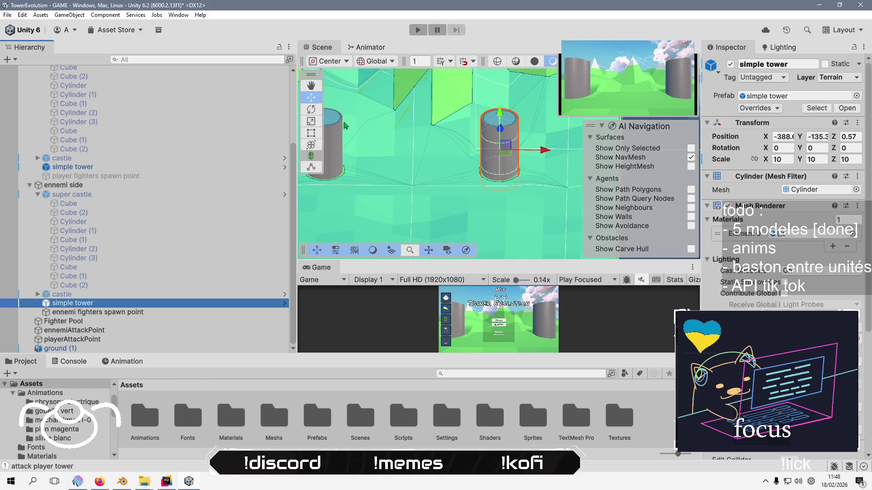
pyautogui.click(730, 65)
pyautogui.click(730, 65)
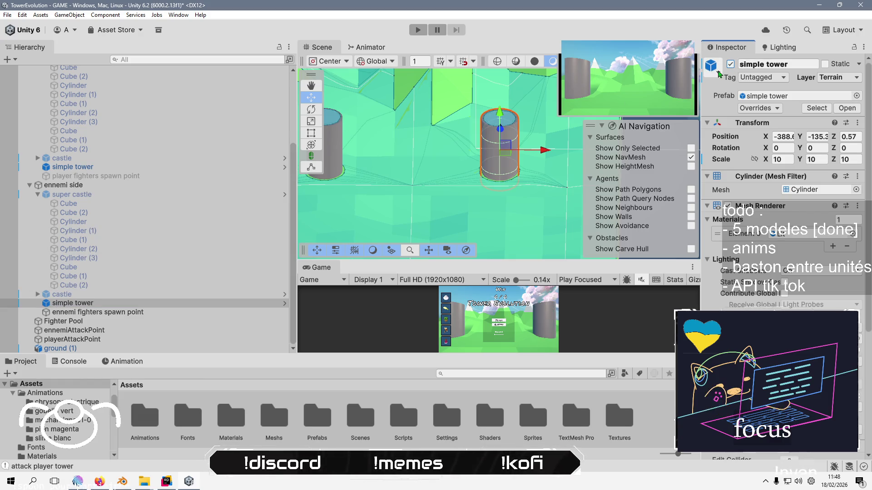
# Step: Review ground (1)'s components in the Inspector, then bring Rider to the front
pyautogui.click(120, 348)
pyautogui.scroll(-5, 781, 182)
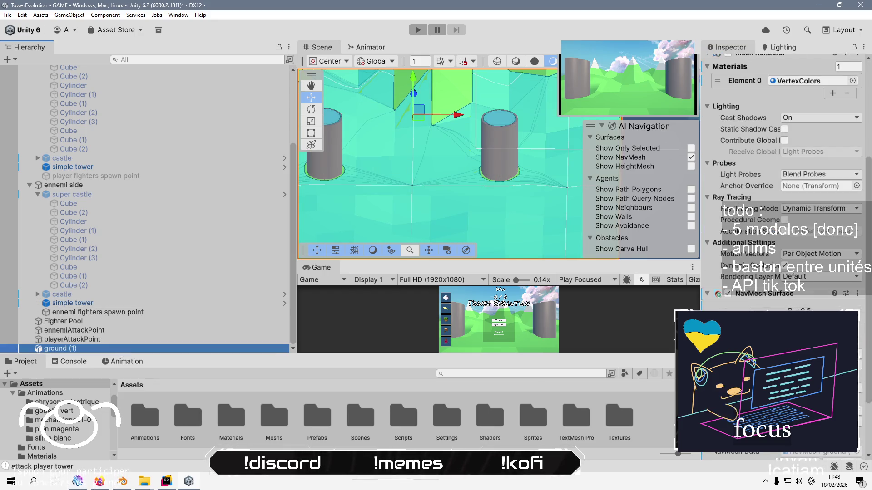
pyautogui.scroll(-1, 781, 181)
pyautogui.scroll(-2, 761, 303)
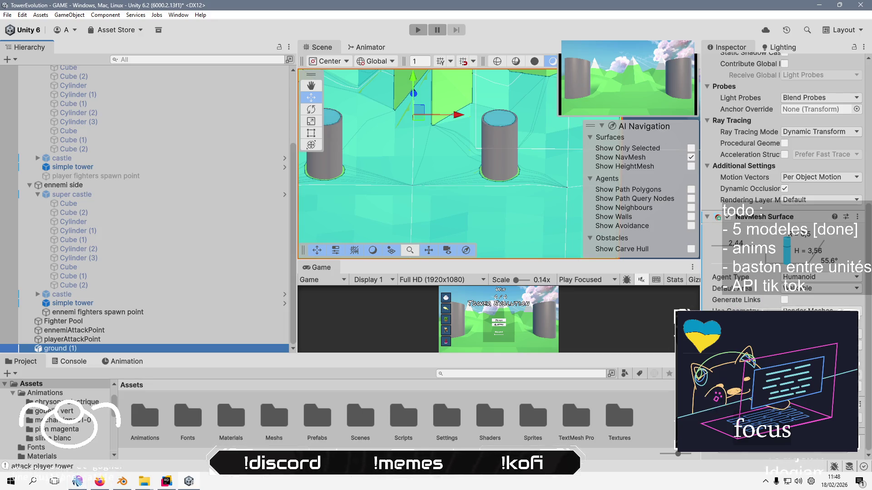
pyautogui.scroll(-3, 781, 204)
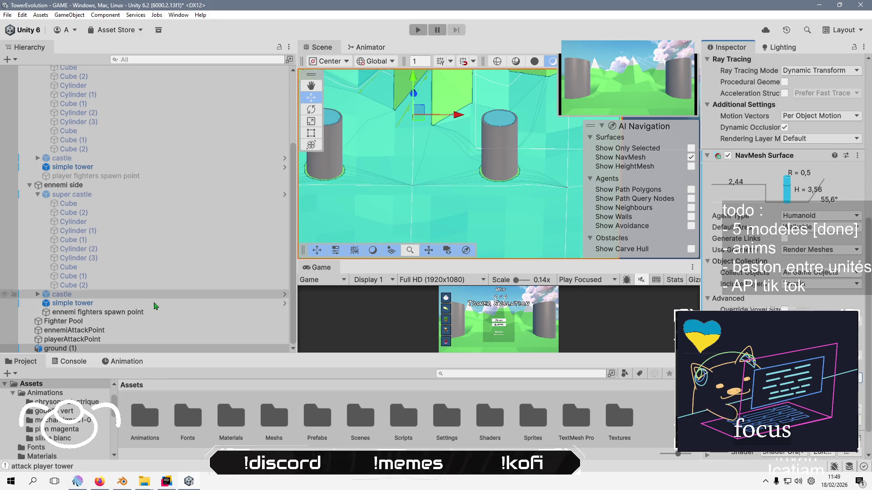
pyautogui.click(167, 481)
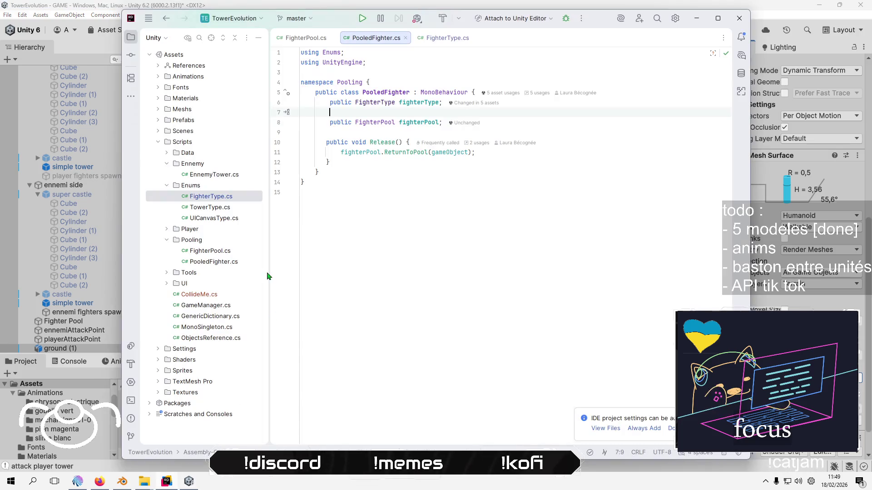
# Step: Open GameManager.cs and EnnemyTower.cs in Rider, review ennemiSpawnTransform usages, and return to Unity
pyautogui.doubleClick(215, 306)
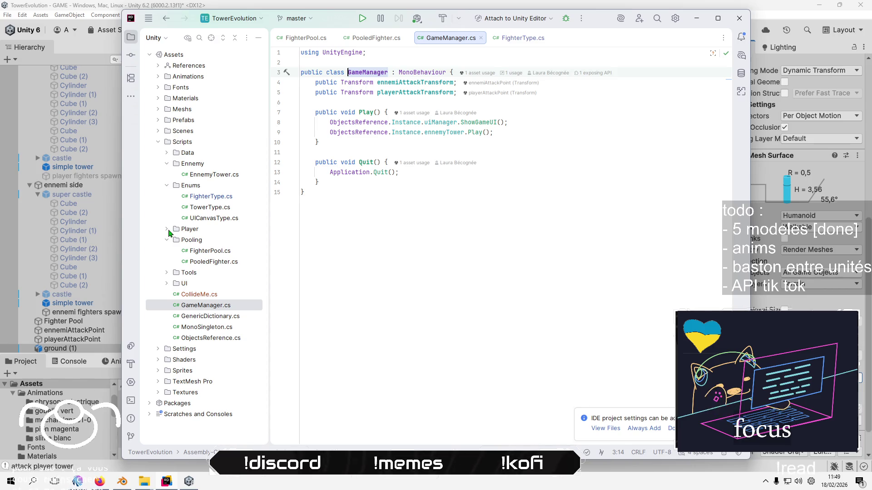
pyautogui.doubleClick(217, 175)
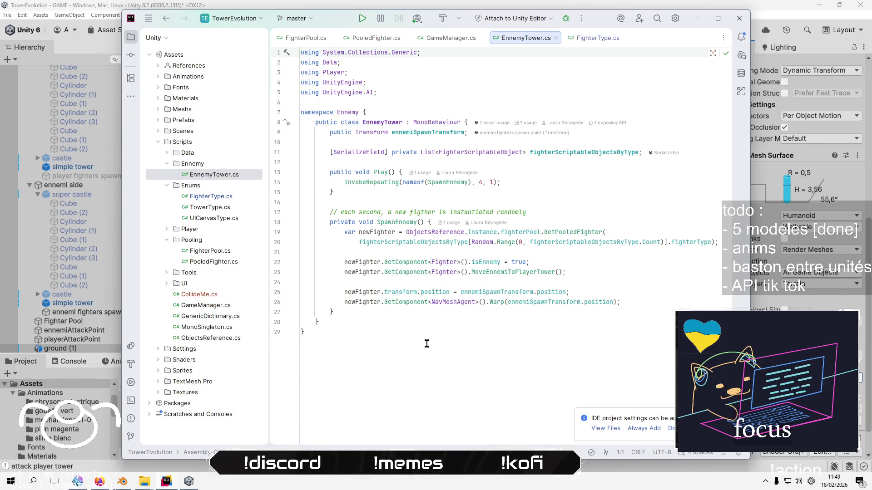
pyautogui.click(614, 288)
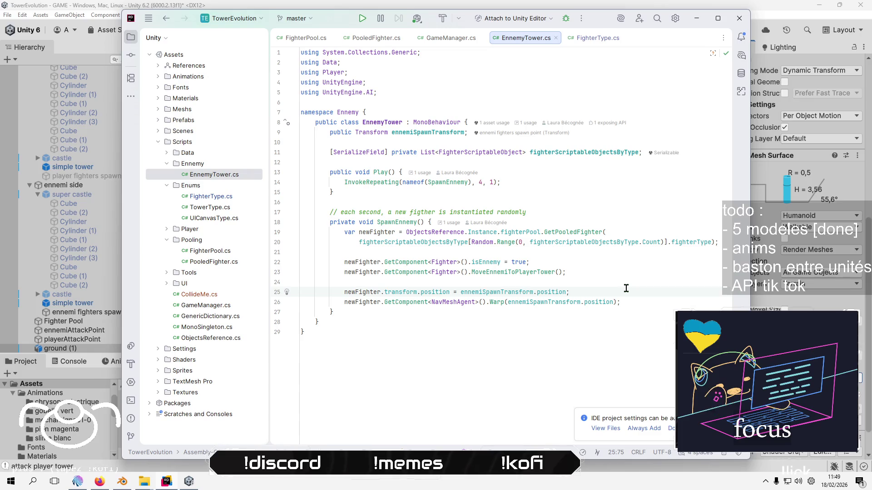
pyautogui.click(544, 302)
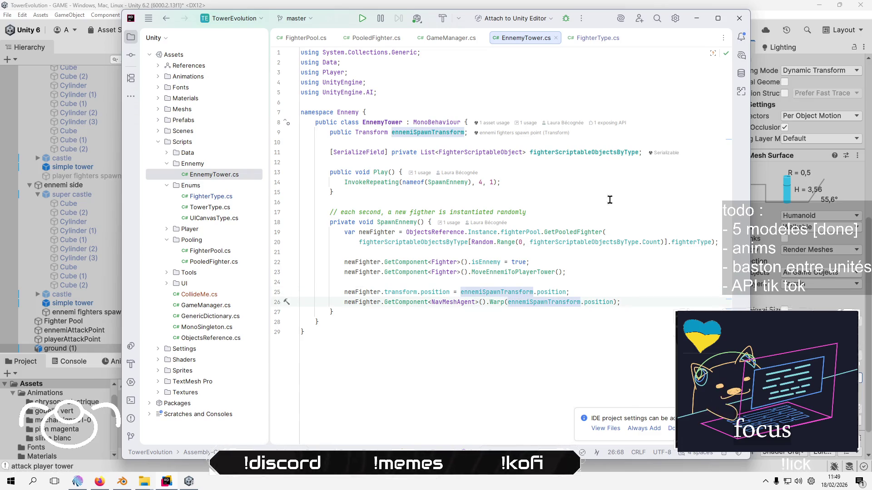
pyautogui.hotkey('alt', 'Tab')
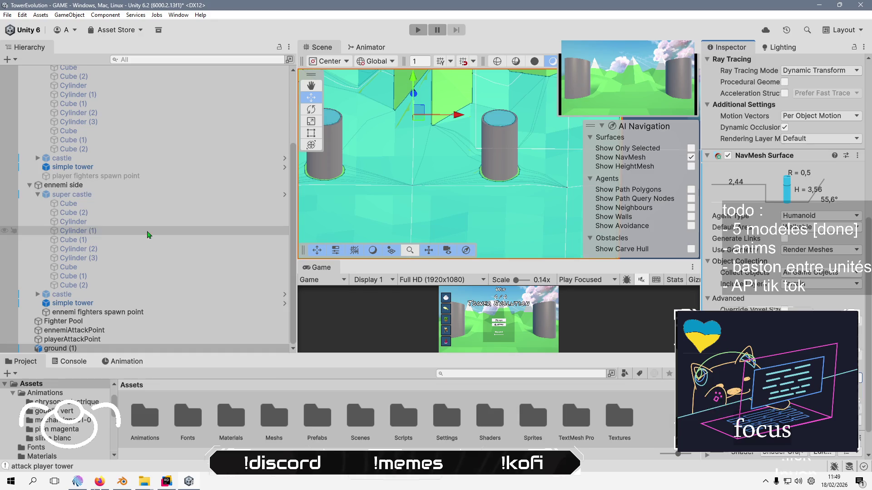
# Step: Locate the enemy fighters spawn point and lower it toward the ground
pyautogui.click(157, 185)
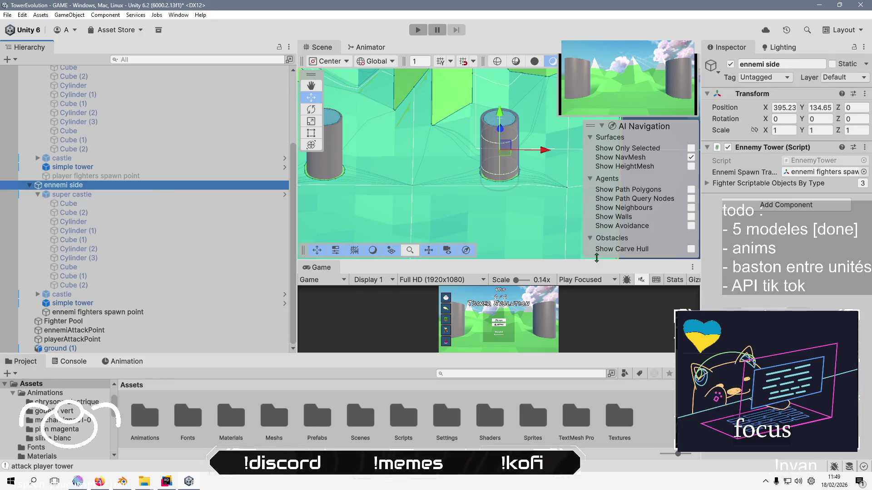
pyautogui.click(833, 172)
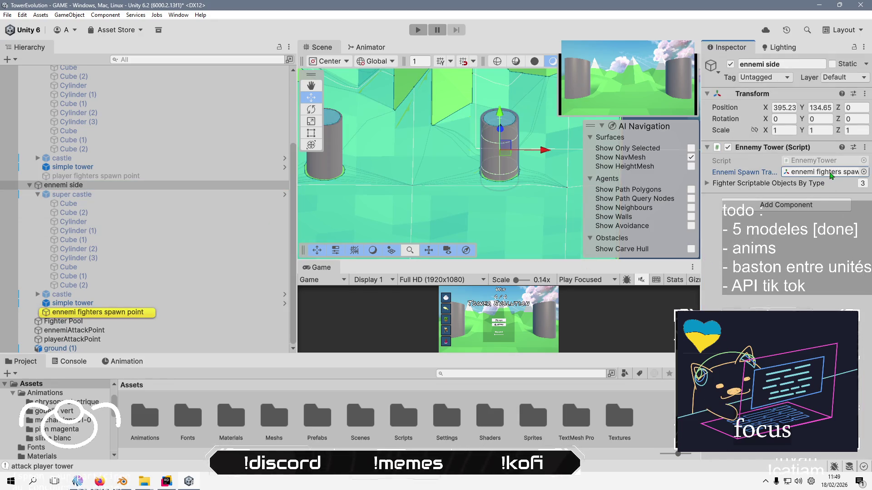
pyautogui.click(184, 313)
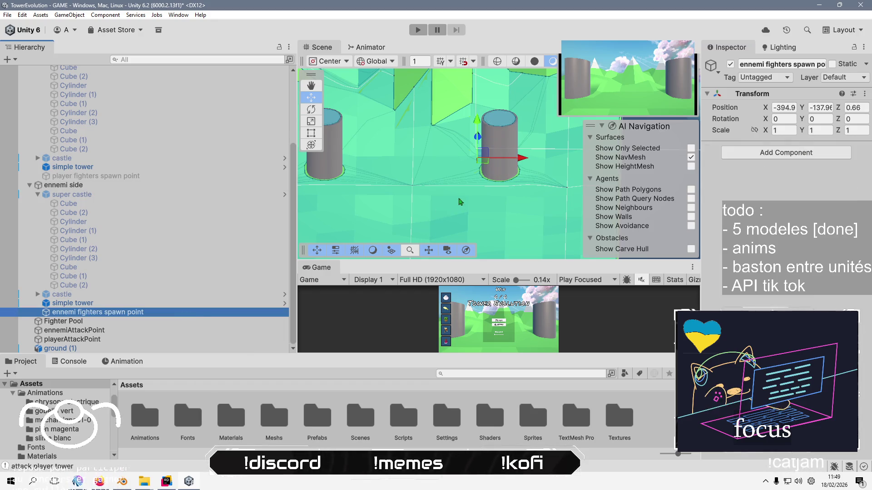
pyautogui.press('f')
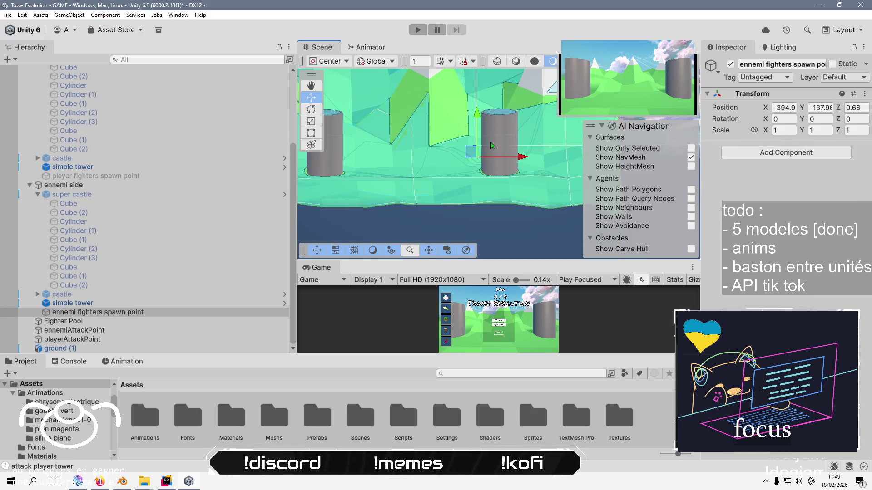
pyautogui.scroll(5, 498, 149)
pyautogui.moveTo(493, 154); pyautogui.dragTo(487, 154)
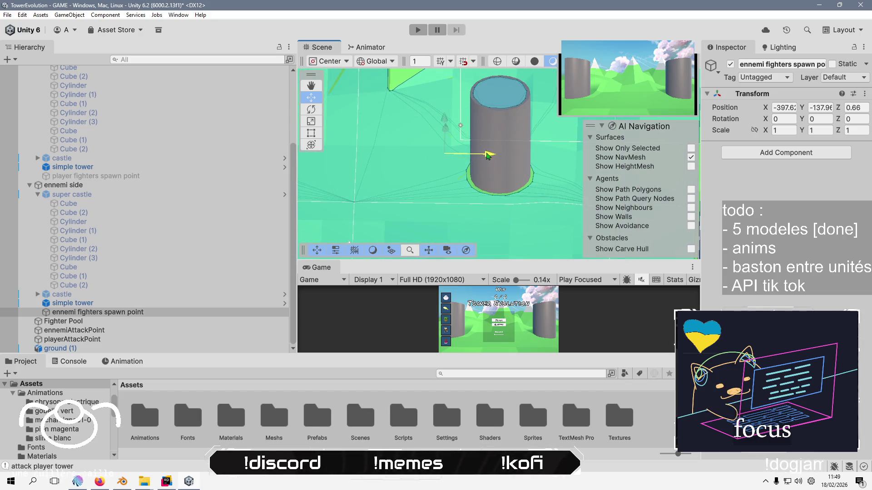
pyautogui.moveTo(445, 124)
pyautogui.mouseDown()
pyautogui.moveTo(445, 147)
pyautogui.moveTo(481, 177)
pyautogui.moveTo(516, 192)
pyautogui.moveTo(545, 190)
pyautogui.mouseUp()
pyautogui.press('f')
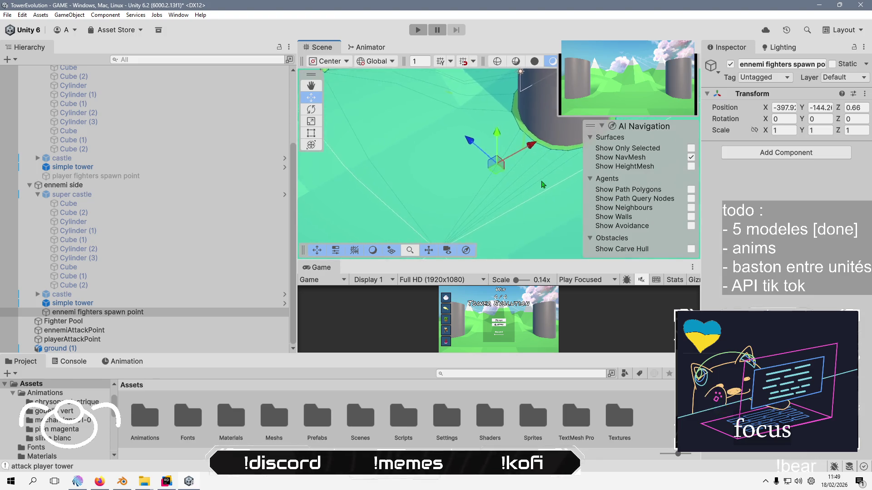
# Step: Enlarge the Scene view, close the cameras overlay, and fine-tune the enemy spawn point's height
pyautogui.moveTo(534, 180); pyautogui.dragTo(540, 68)
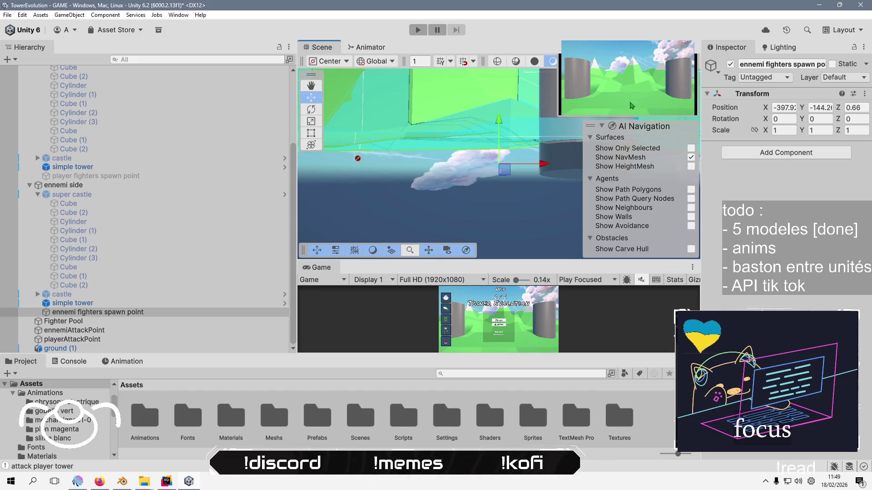
pyautogui.moveTo(549, 262); pyautogui.dragTo(550, 363)
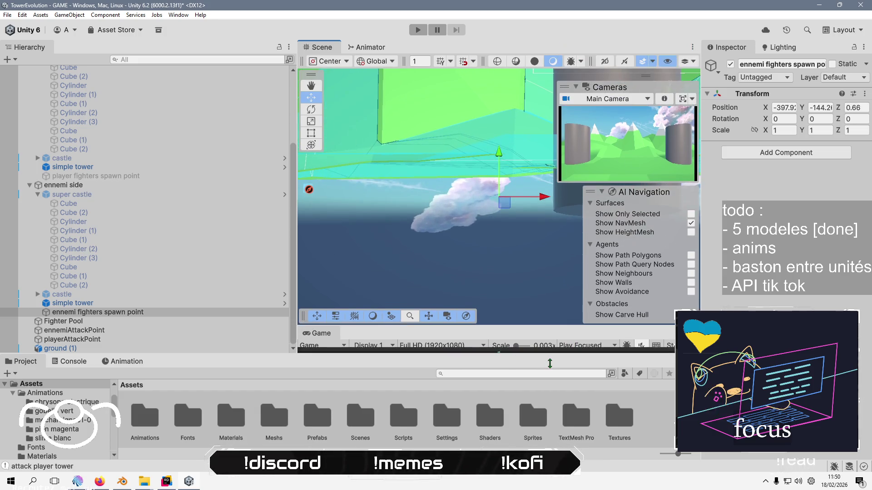
pyautogui.click(449, 315)
pyautogui.click(677, 106)
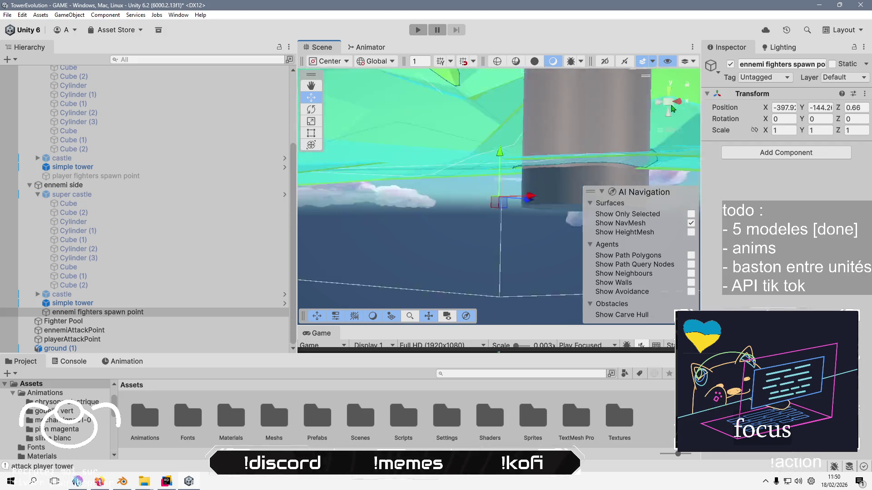
pyautogui.click(684, 104)
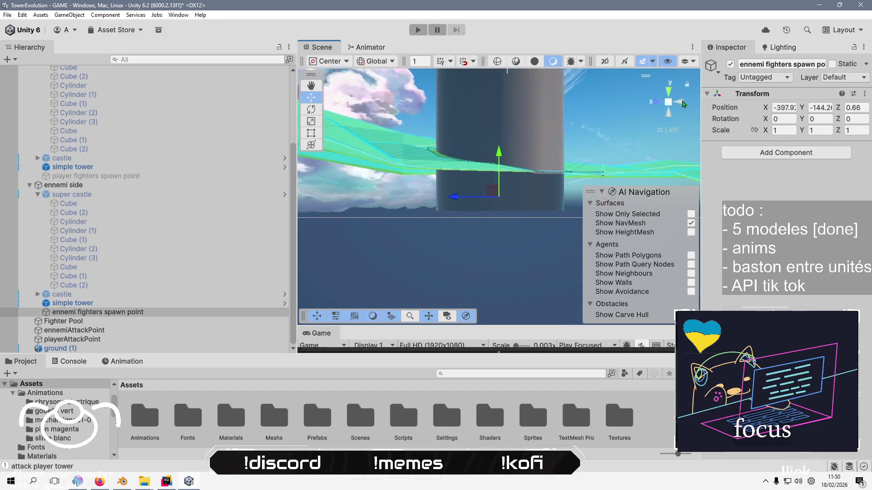
pyautogui.moveTo(499, 150); pyautogui.dragTo(508, 132)
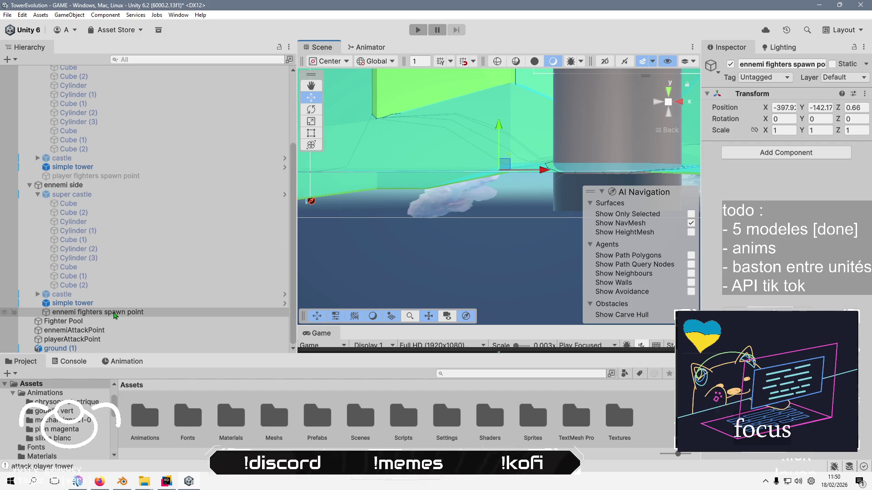
# Step: Activate the player fighters spawn point and lower it to about Y -143.04 on the ground
pyautogui.click(170, 176)
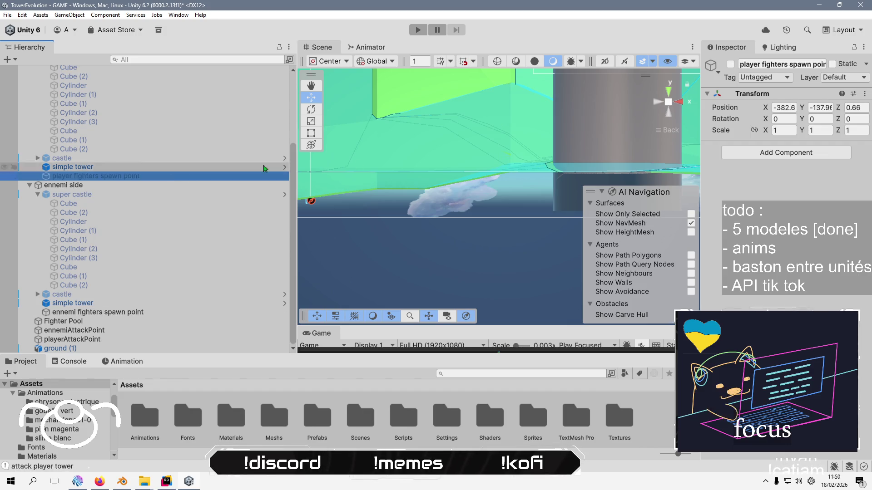
pyautogui.click(731, 64)
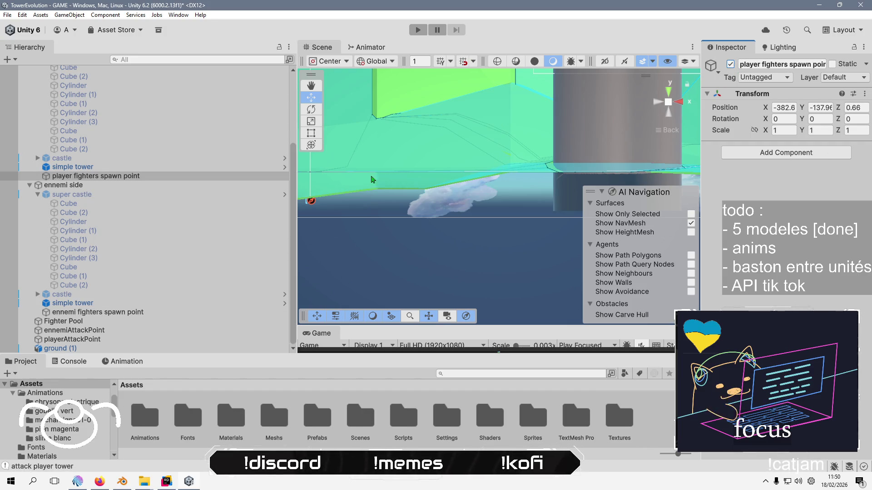
pyautogui.doubleClick(191, 176)
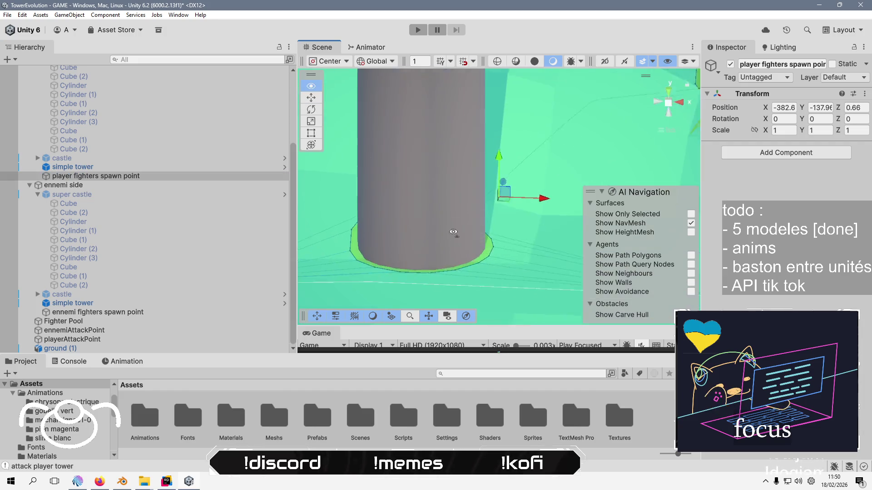
pyautogui.scroll(-3, 438, 209)
pyautogui.moveTo(506, 195); pyautogui.dragTo(513, 202)
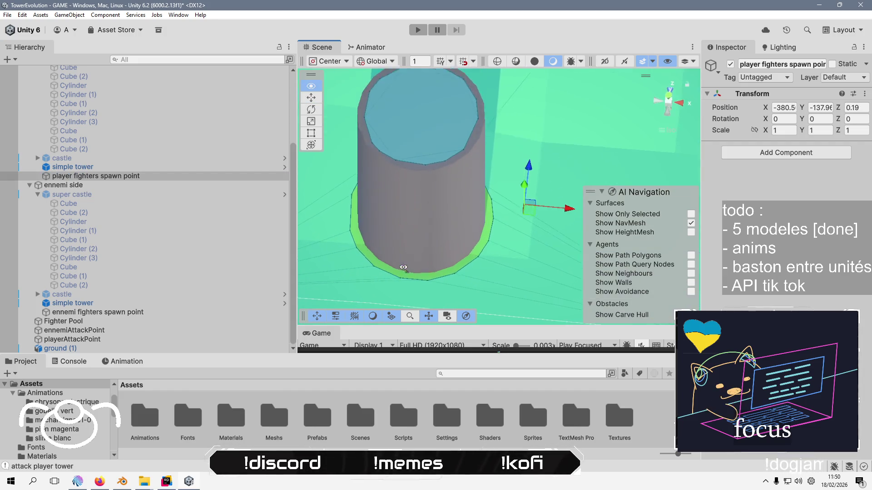
pyautogui.moveTo(525, 166); pyautogui.dragTo(522, 222)
pyautogui.press('f')
pyautogui.click(670, 100)
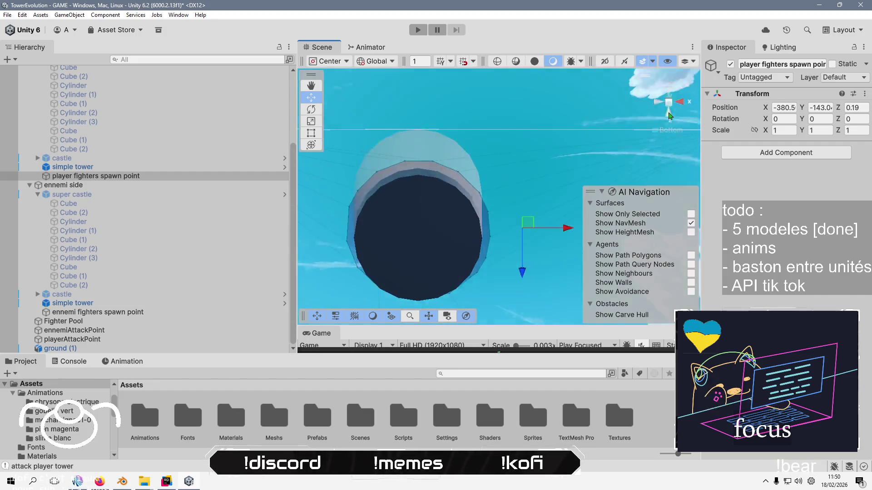
pyautogui.click(669, 101)
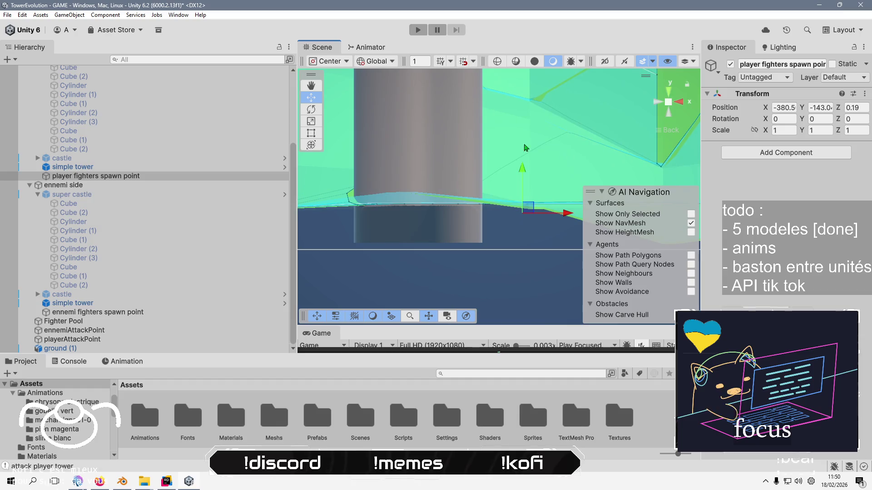
pyautogui.moveTo(535, 170)
pyautogui.mouseDown()
pyautogui.moveTo(450, 188)
pyautogui.moveTo(582, 135)
pyautogui.moveTo(506, 223)
pyautogui.mouseUp()
pyautogui.moveTo(503, 148)
pyautogui.mouseDown()
pyautogui.moveTo(495, 173)
pyautogui.moveTo(522, 201)
pyautogui.moveTo(473, 235)
pyautogui.moveTo(460, 282)
pyautogui.moveTo(575, 221)
pyautogui.moveTo(431, 236)
pyautogui.moveTo(354, 295)
pyautogui.moveTo(292, 375)
pyautogui.moveTo(310, 281)
pyautogui.mouseUp()
# Step: Open PlayerTower.cs from Scripts/Player in Rider and check where playerSpawnTransform is used
pyautogui.click(161, 482)
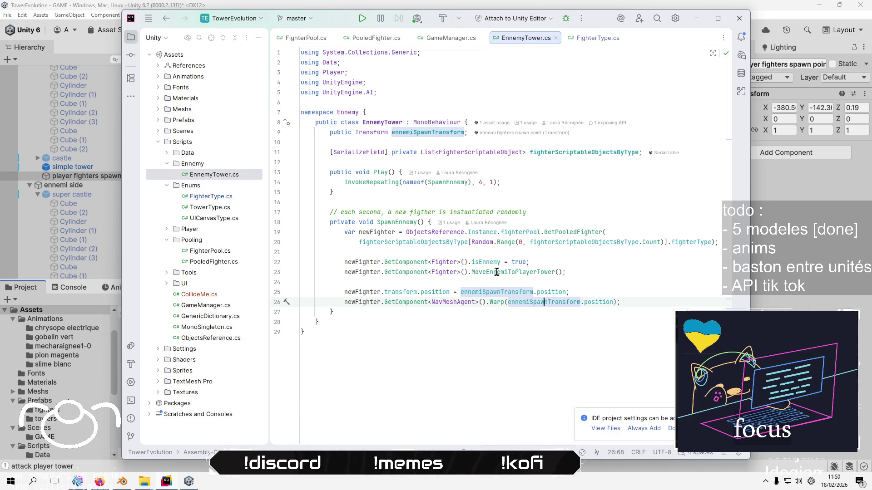
pyautogui.click(407, 202)
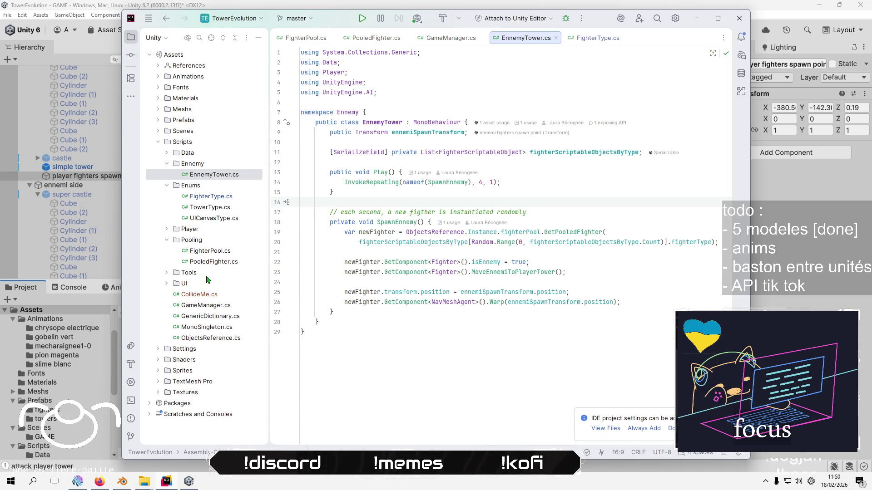
pyautogui.click(166, 229)
pyautogui.click(213, 251)
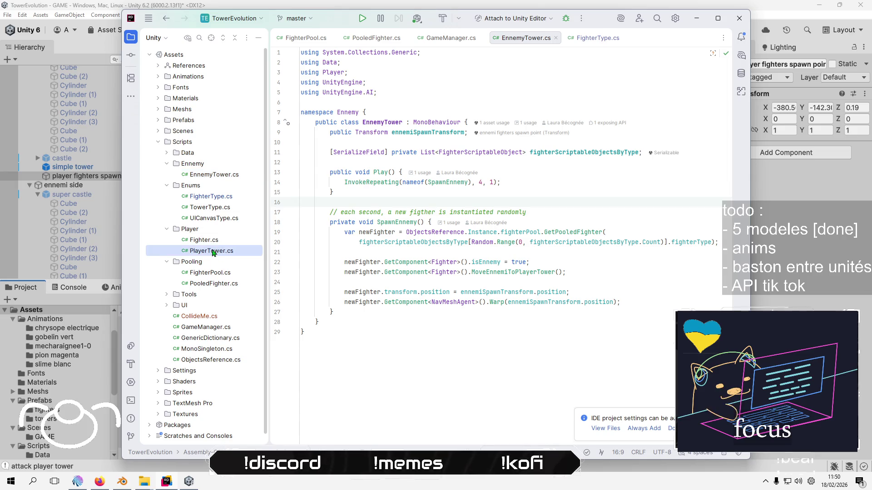
pyautogui.doubleClick(212, 251)
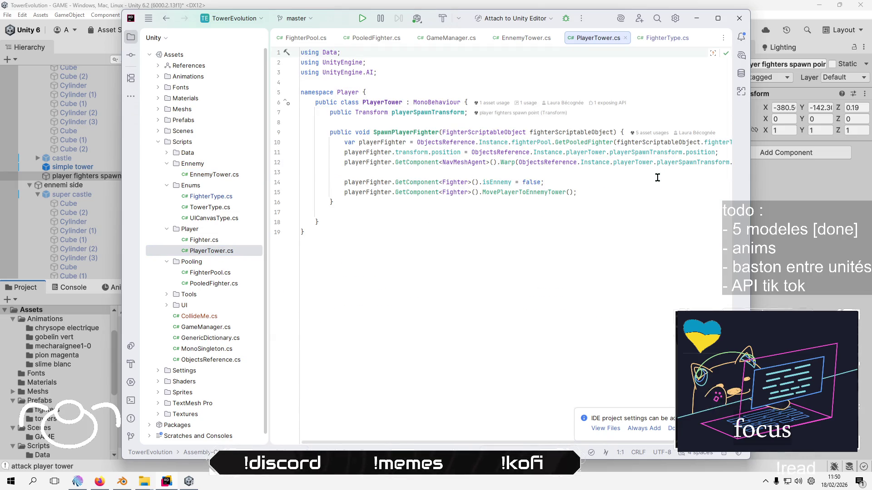
pyautogui.click(439, 114)
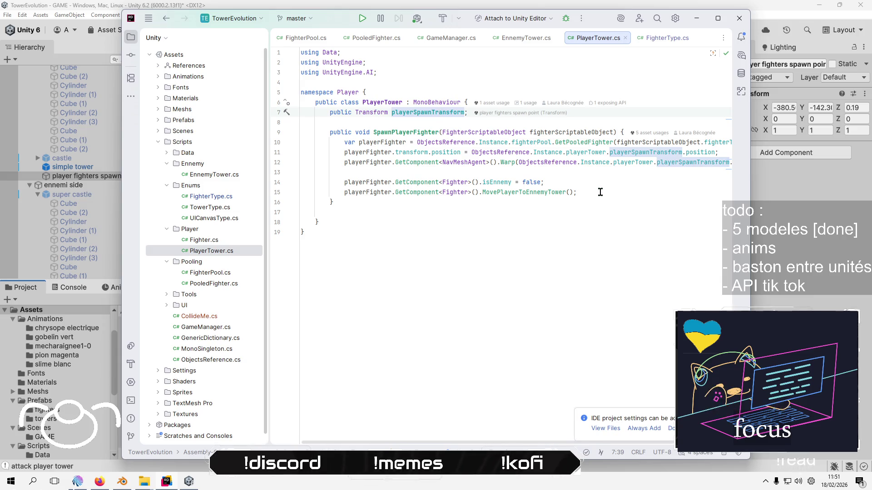
pyautogui.click(784, 8)
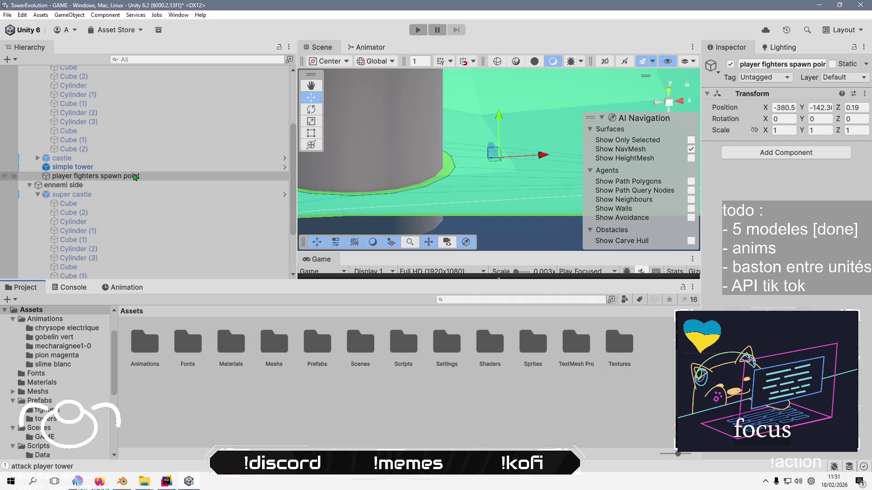
# Step: Verify the player side's spawn transform, enlarge the Game view, and start Play mode
pyautogui.scroll(4, 164, 161)
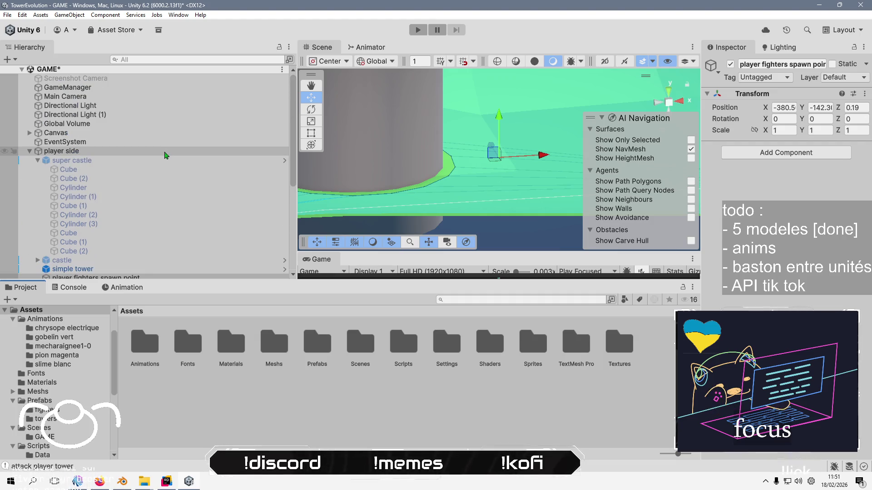
pyautogui.click(163, 154)
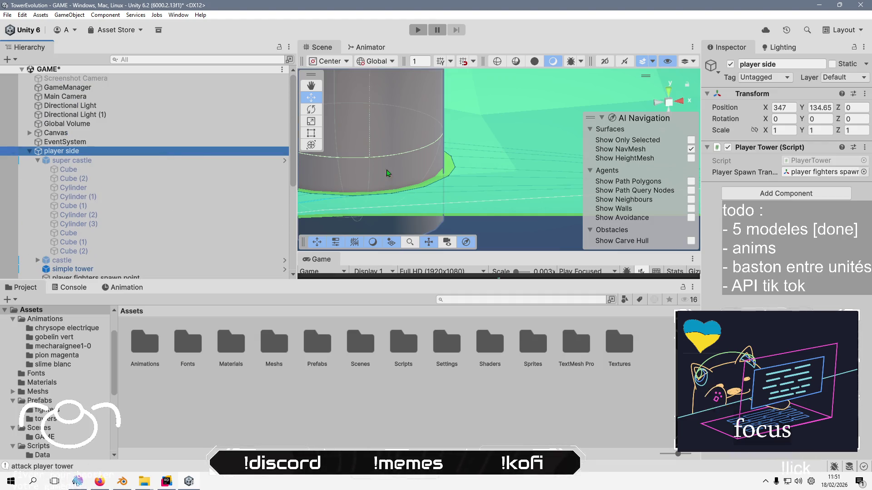
pyautogui.click(815, 173)
pyautogui.click(219, 420)
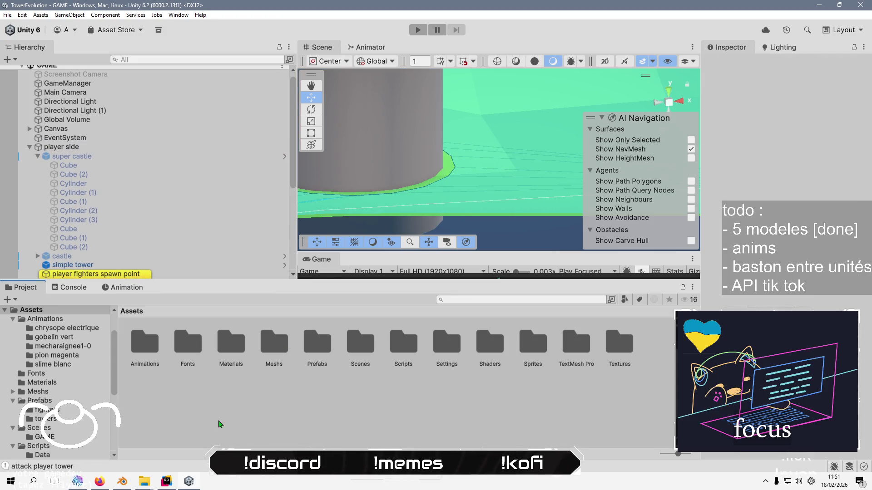
pyautogui.moveTo(407, 253); pyautogui.dragTo(407, 68)
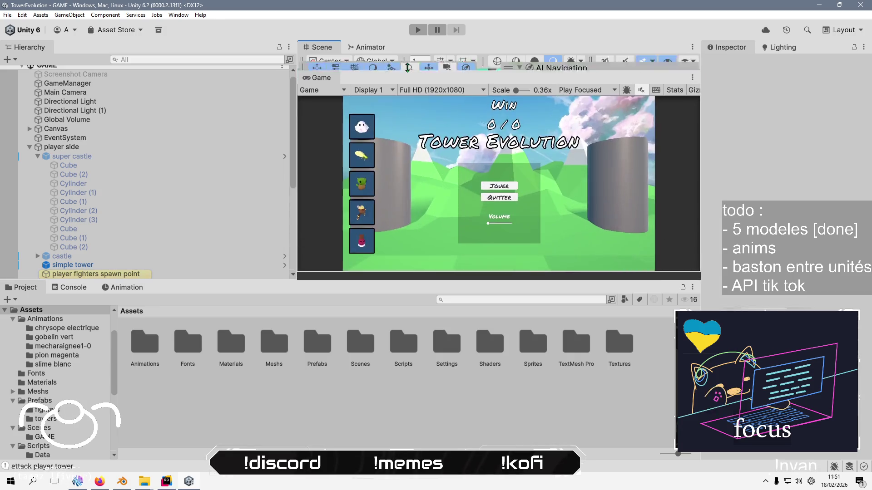
pyautogui.click(418, 30)
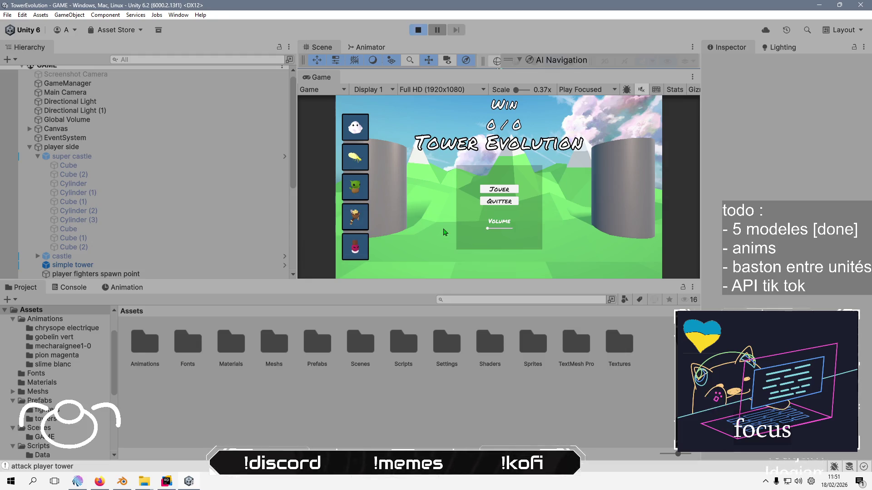
# Step: Start the game with Jouer and spawn several fighters, including a green goblin
pyautogui.click(502, 192)
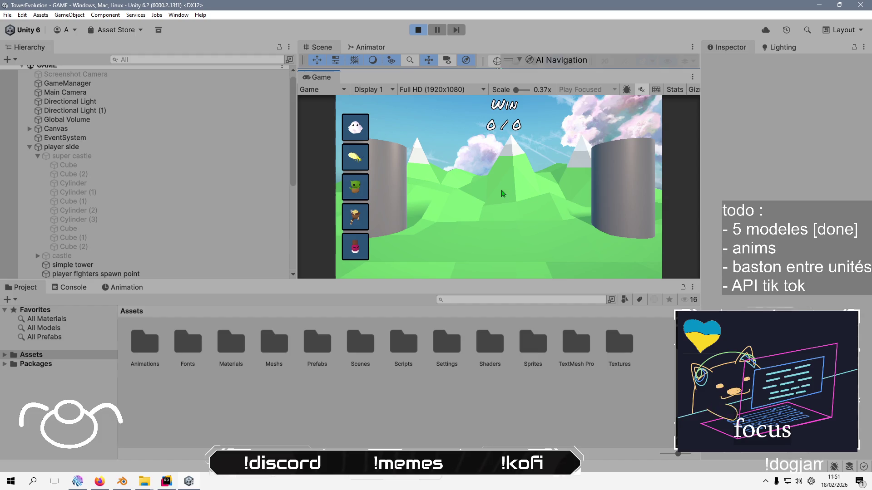
pyautogui.click(362, 132)
pyautogui.click(360, 130)
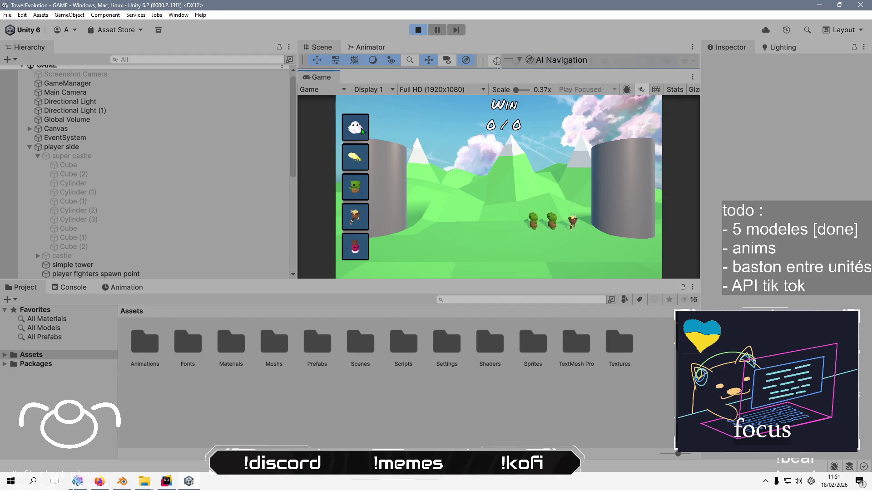
pyautogui.click(359, 129)
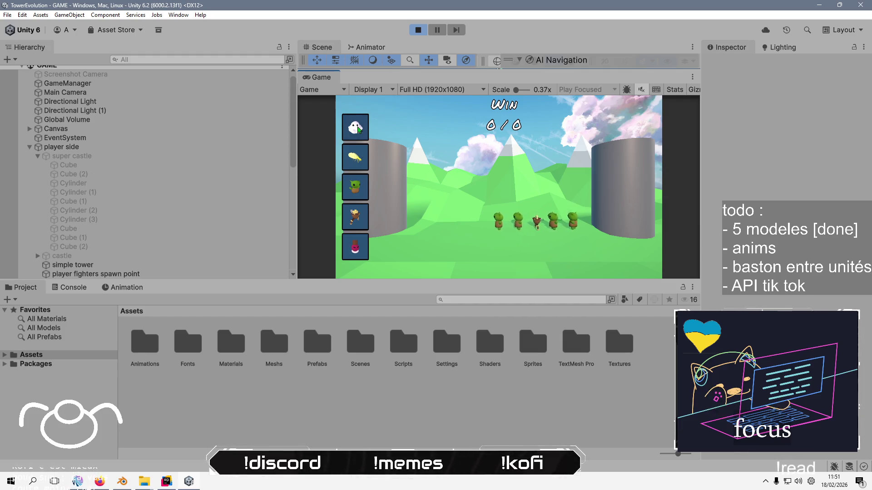
pyautogui.click(358, 160)
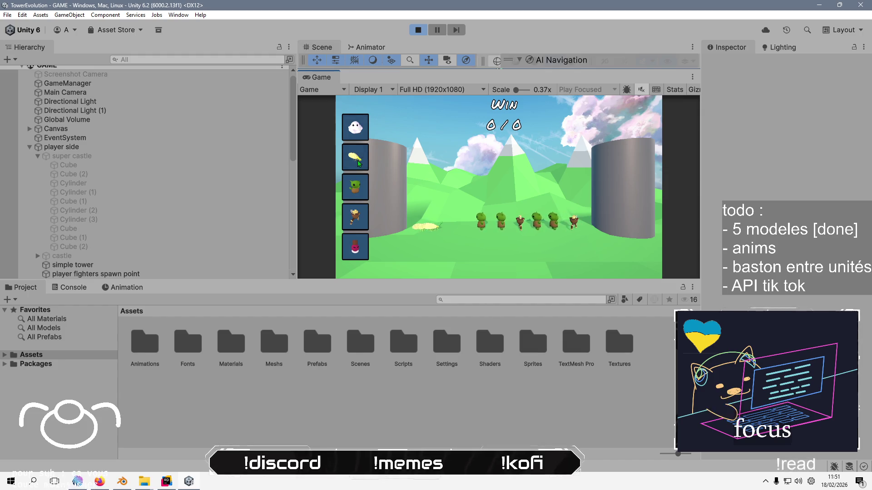
pyautogui.click(354, 186)
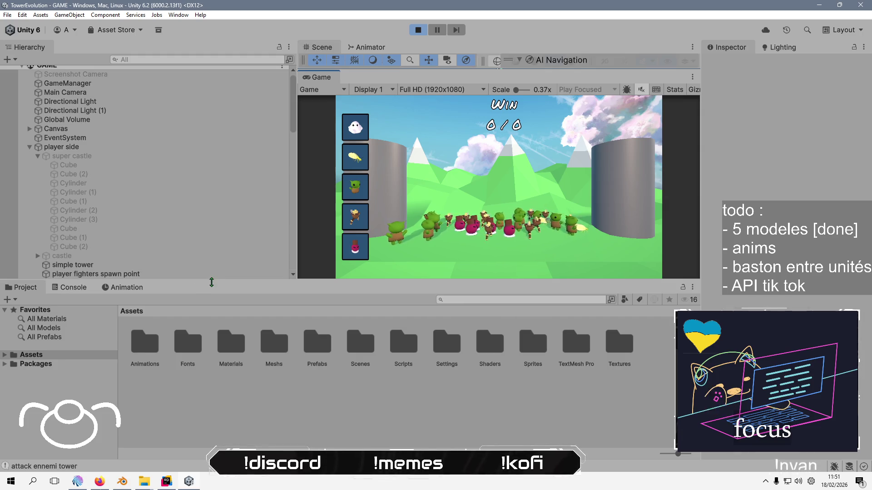
pyautogui.moveTo(211, 282); pyautogui.dragTo(212, 380)
pyautogui.scroll(-7, 180, 314)
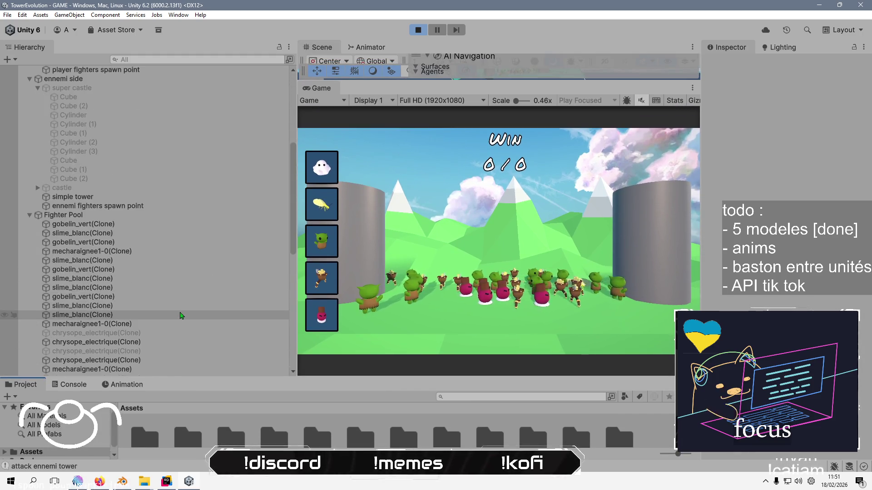
# Step: Examine a spawned slime_blanc clone in the Scene view, then stop Play mode
pyautogui.click(173, 233)
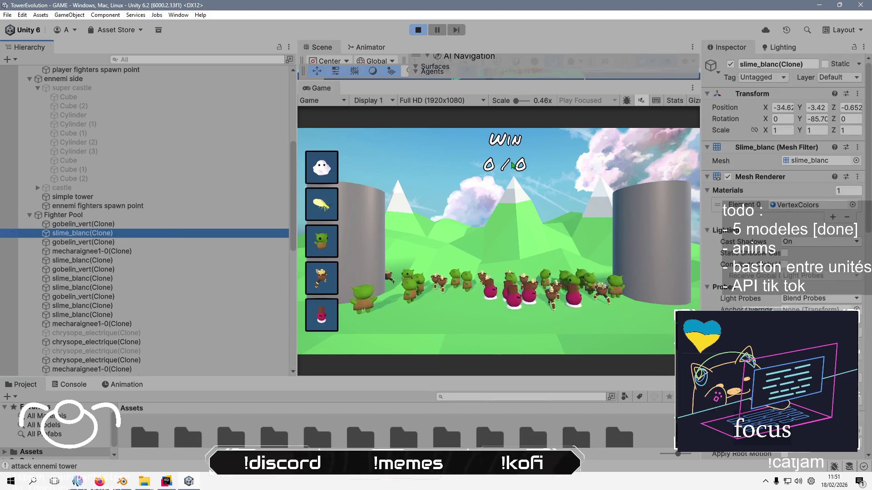
pyautogui.moveTo(499, 81); pyautogui.dragTo(499, 267)
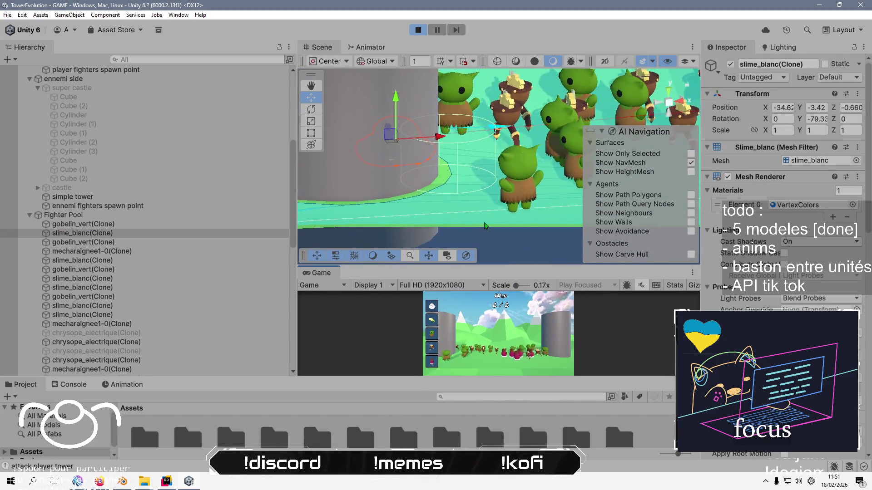
pyautogui.moveTo(488, 235)
pyautogui.mouseDown()
pyautogui.moveTo(444, 283)
pyautogui.moveTo(450, 225)
pyautogui.mouseUp()
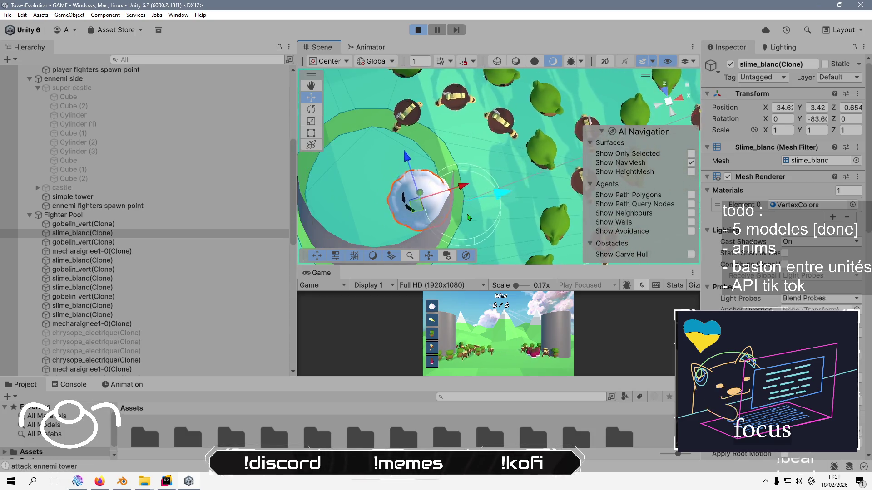
pyautogui.scroll(-5, 785, 182)
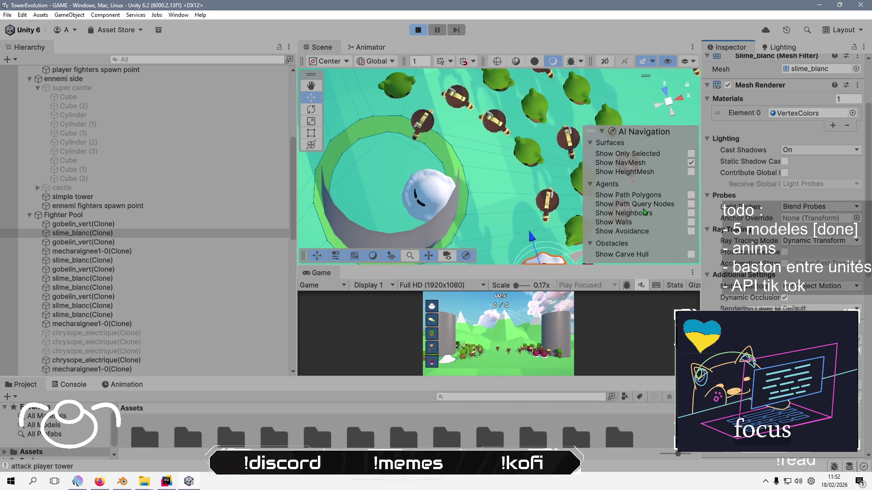
pyautogui.hotkey('ctrl', 'p')
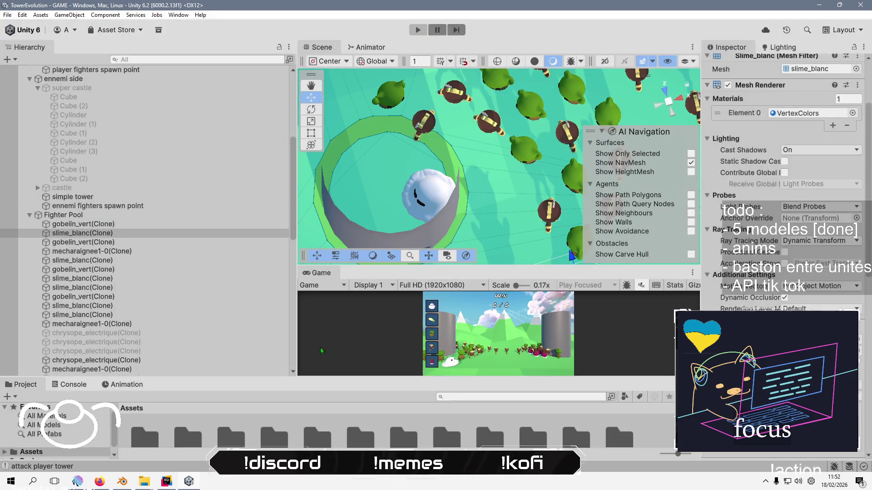
pyautogui.moveTo(317, 378); pyautogui.dragTo(317, 224)
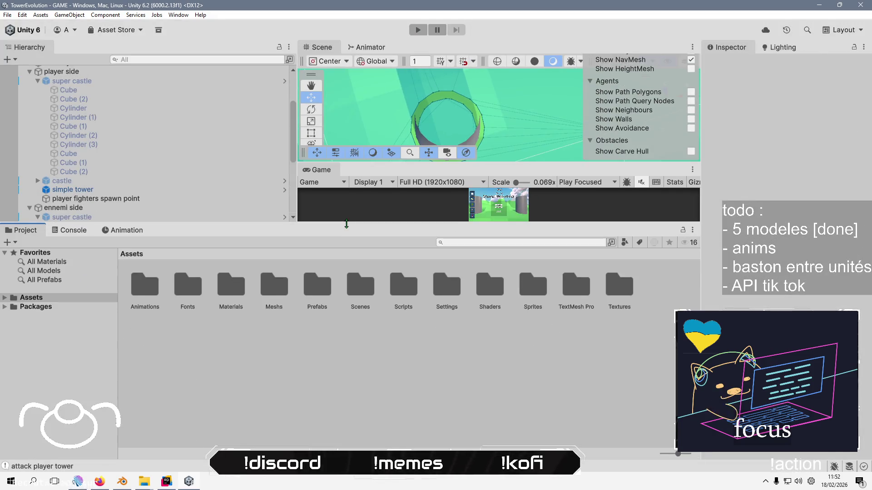
# Step: Browse to Prefabs/fighters, inspect the slime_blanc prefab's Animator, then type 'a plus'
pyautogui.doubleClick(317, 285)
pyautogui.doubleClick(143, 284)
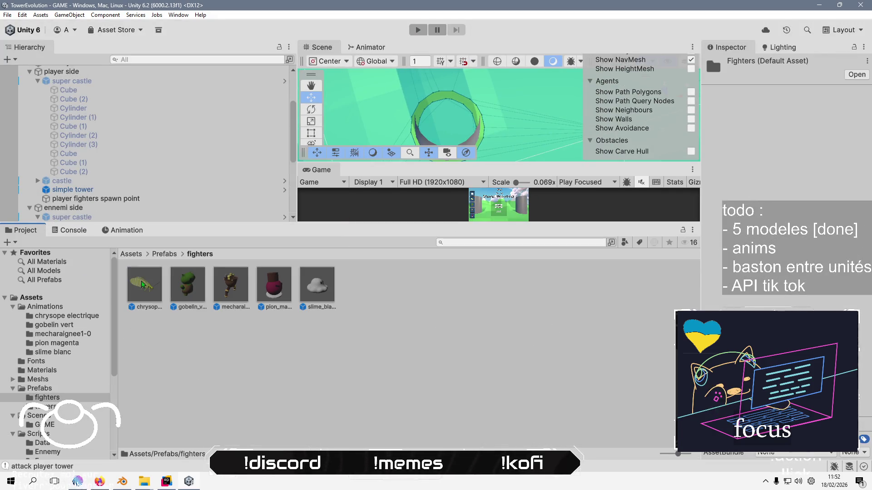
pyautogui.click(313, 285)
pyautogui.scroll(-5, 786, 236)
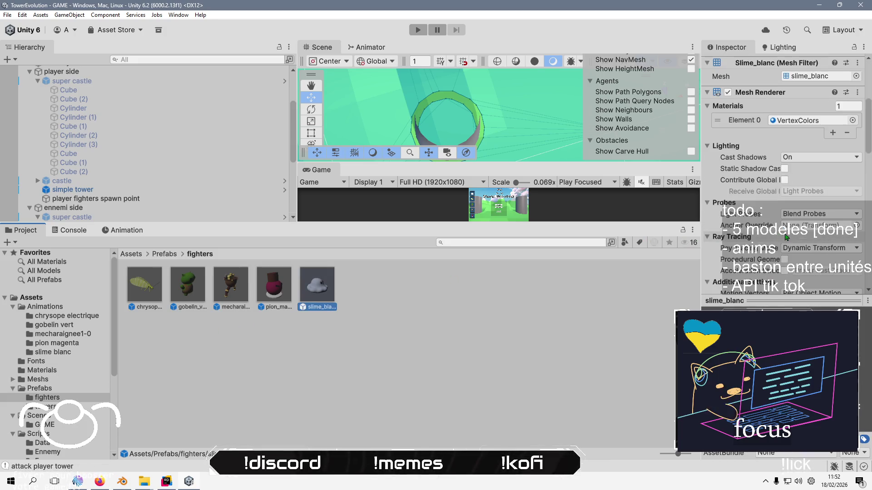
pyautogui.scroll(-3, 786, 236)
pyautogui.scroll(-4, 784, 249)
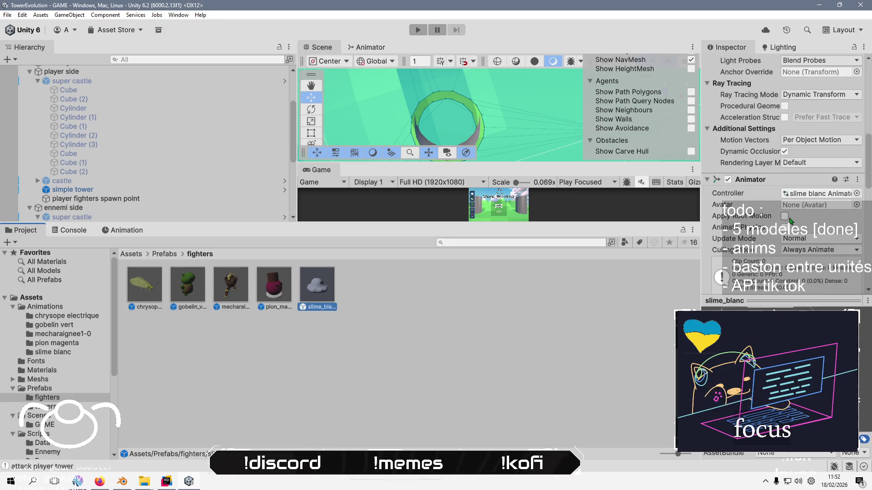
pyautogui.click(467, 359)
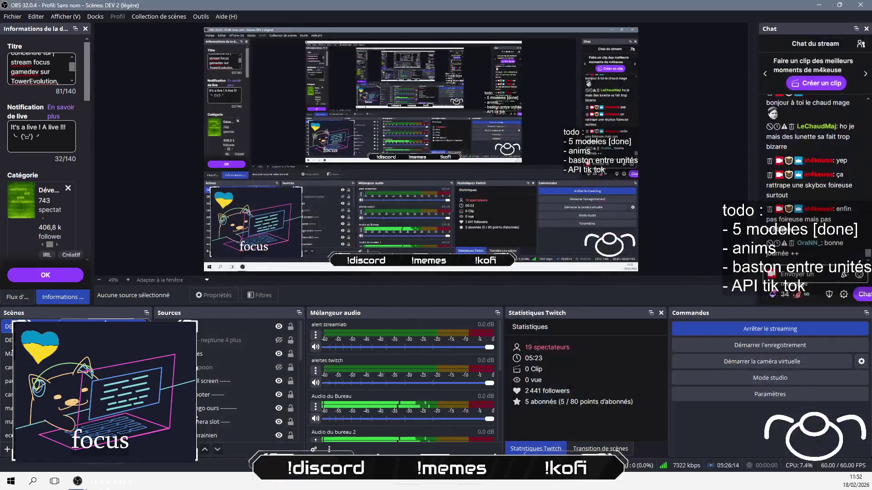
pyautogui.write('a plus')
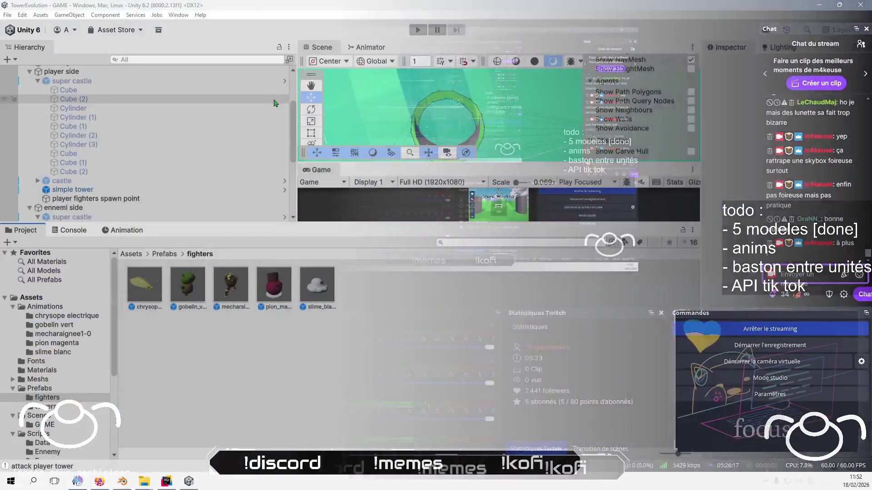
# Step: Reply 'bo journée toi aussi' in the OBS stream chat and return to Unity
pyautogui.hotkey('alt', 'Tab')
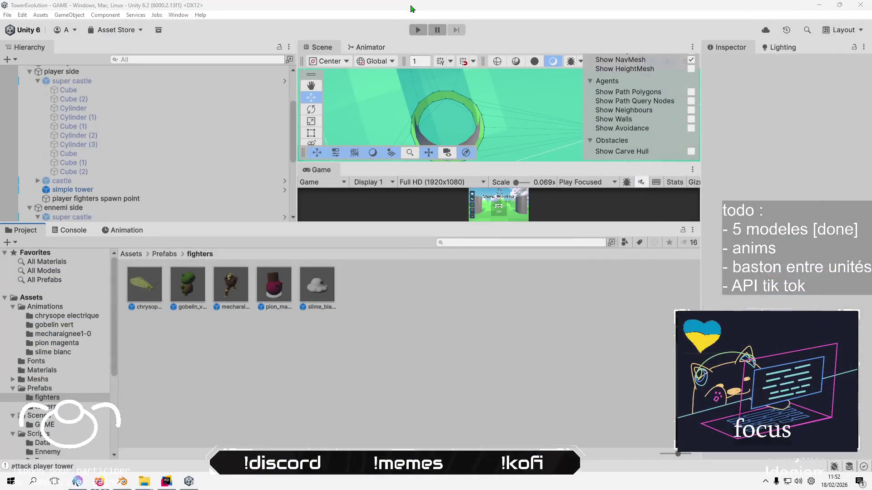
pyautogui.hotkey('alt', 'Tab')
pyautogui.write('bo')
pyautogui.write(' journée')
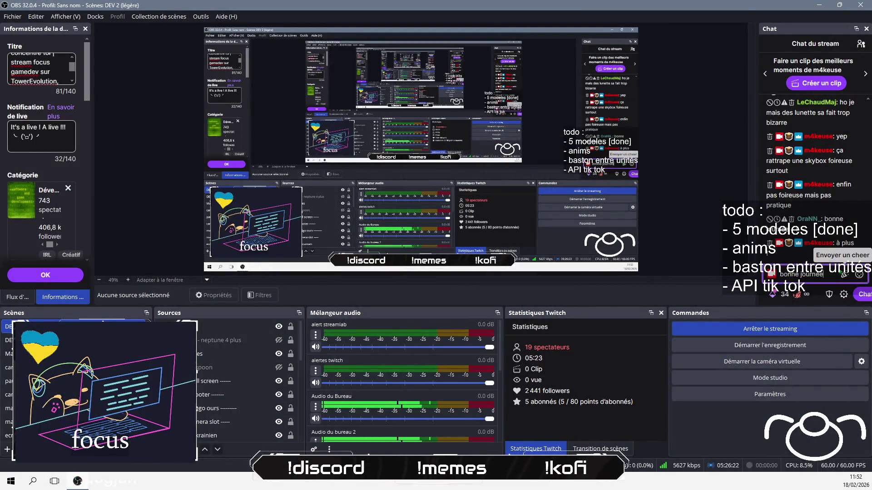
pyautogui.write(' toi aussi')
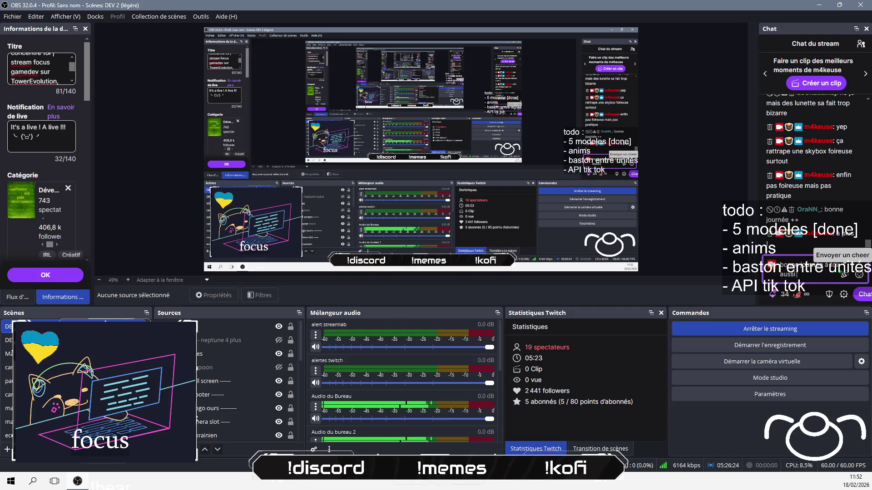
pyautogui.press('Return')
pyautogui.hotkey('alt', 'Tab')
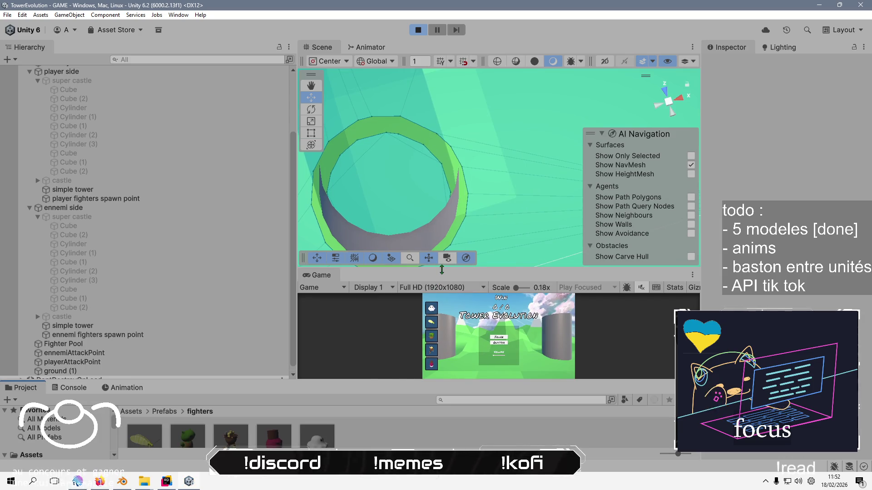
# Step: Enlarge the Game view, start a match from Jouer, spawn three white slimes, then stop play mode
pyautogui.moveTo(445, 266); pyautogui.dragTo(452, 84)
pyautogui.click(497, 246)
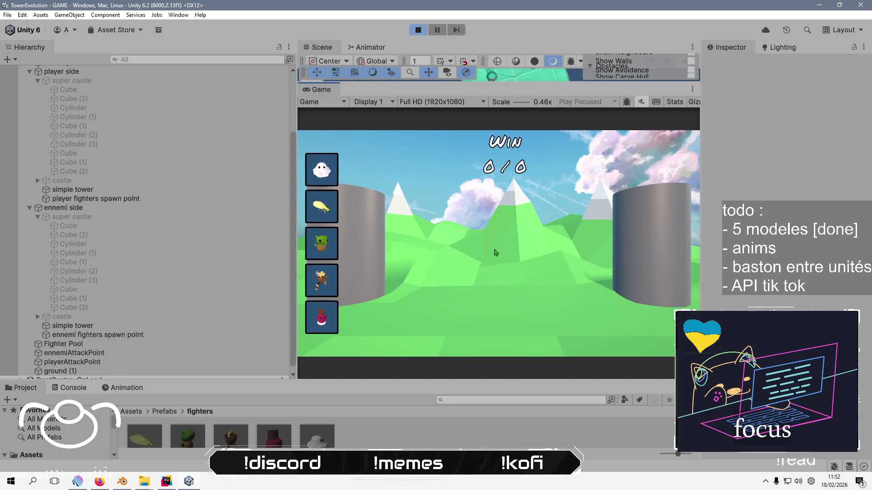
pyautogui.click(323, 171)
pyautogui.click(324, 171)
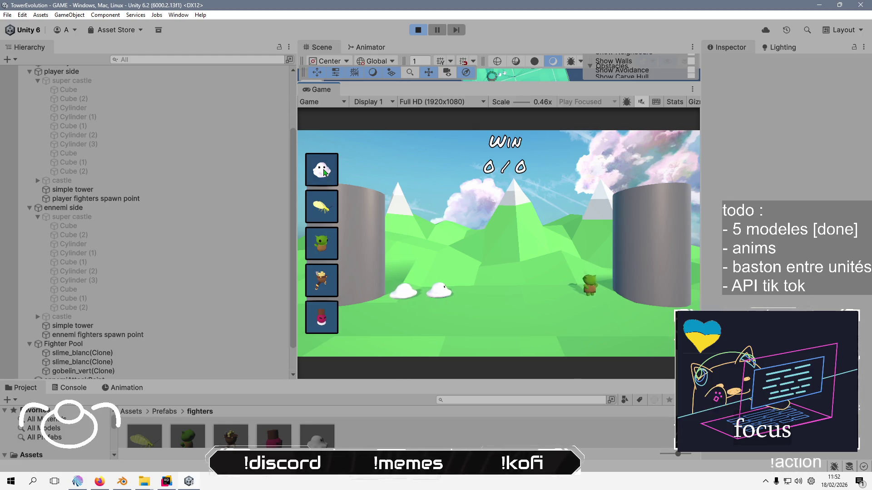
pyautogui.click(323, 171)
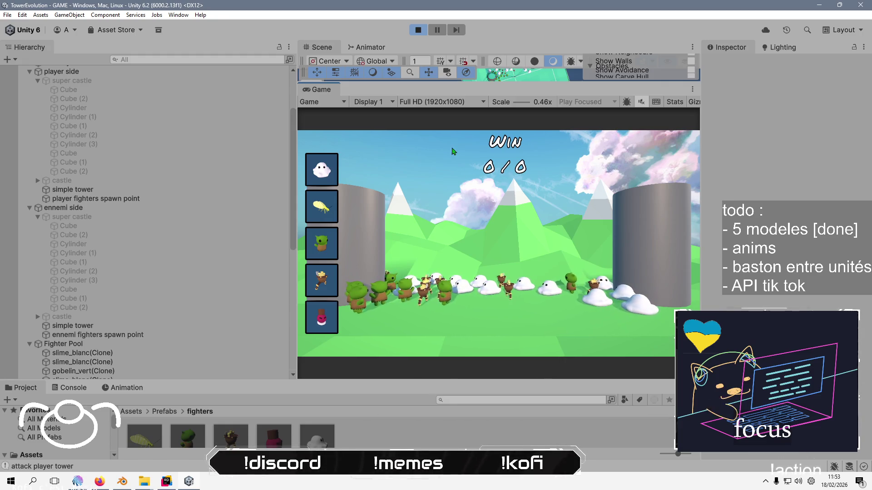
pyautogui.click(419, 30)
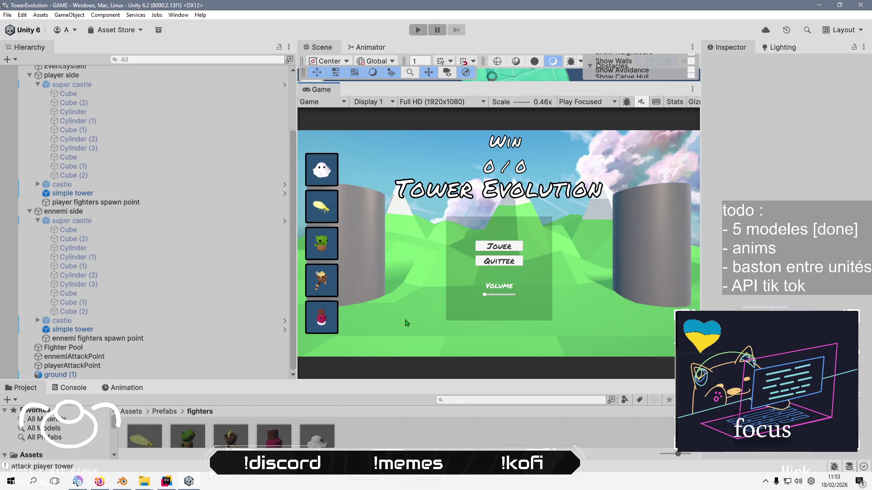
# Step: Clear the attack player tower messages from the Console and maximize the Game view
pyautogui.click(72, 388)
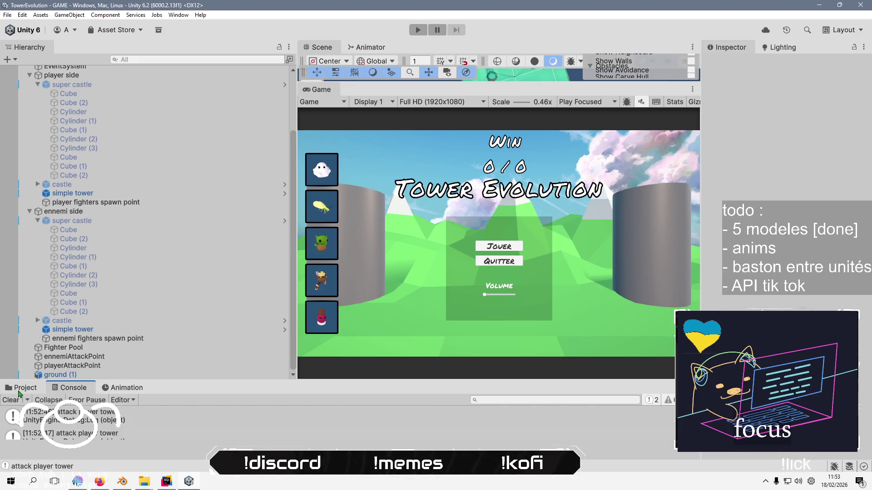
pyautogui.click(11, 400)
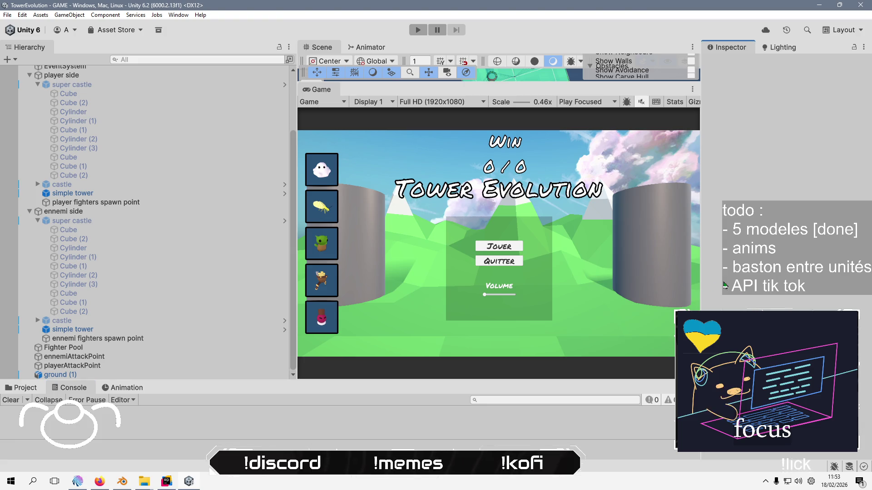
pyautogui.doubleClick(323, 91)
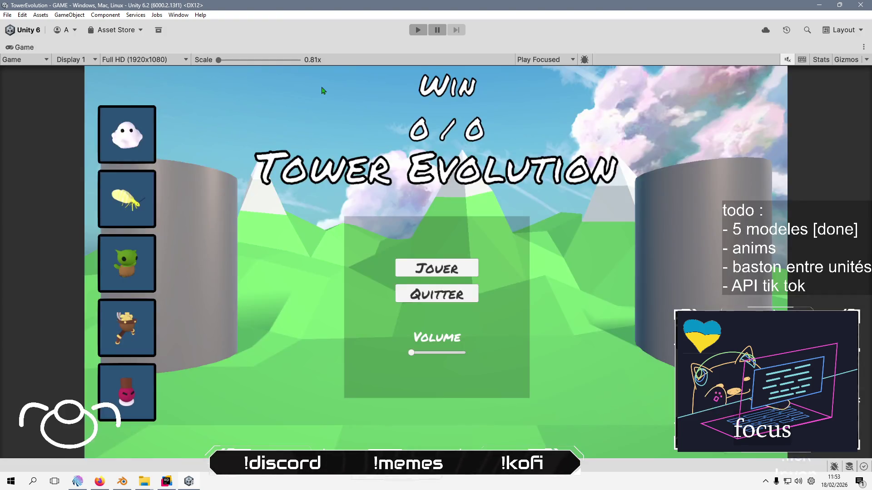
# Step: Run a test match with two white slimes and four pink fighters, then stop play mode
pyautogui.click(417, 31)
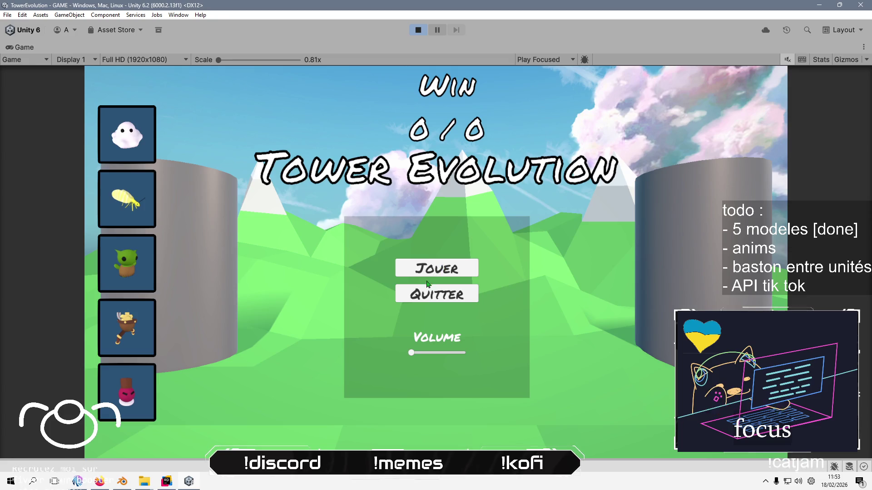
pyautogui.click(443, 271)
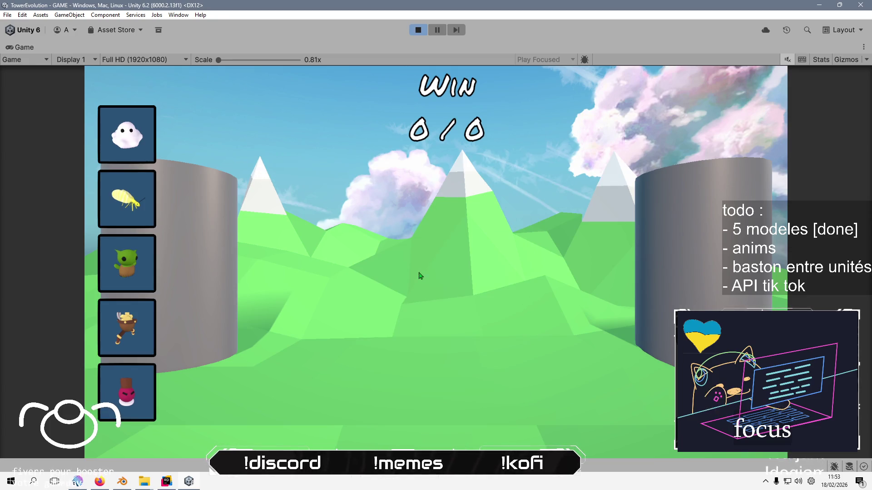
pyautogui.click(125, 140)
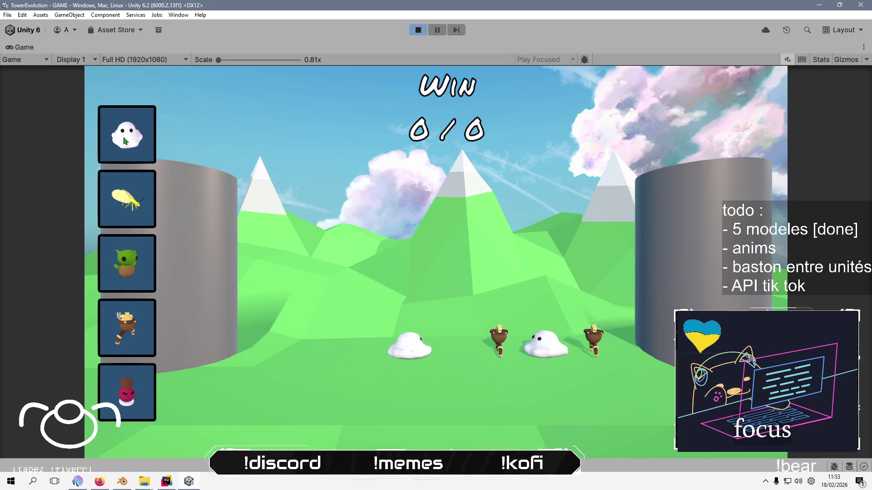
pyautogui.click(126, 150)
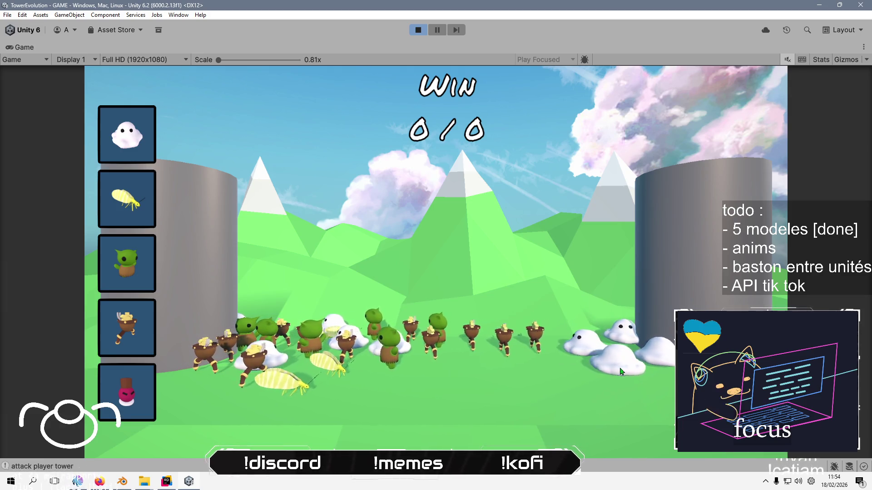
pyautogui.click(121, 404)
pyautogui.click(121, 405)
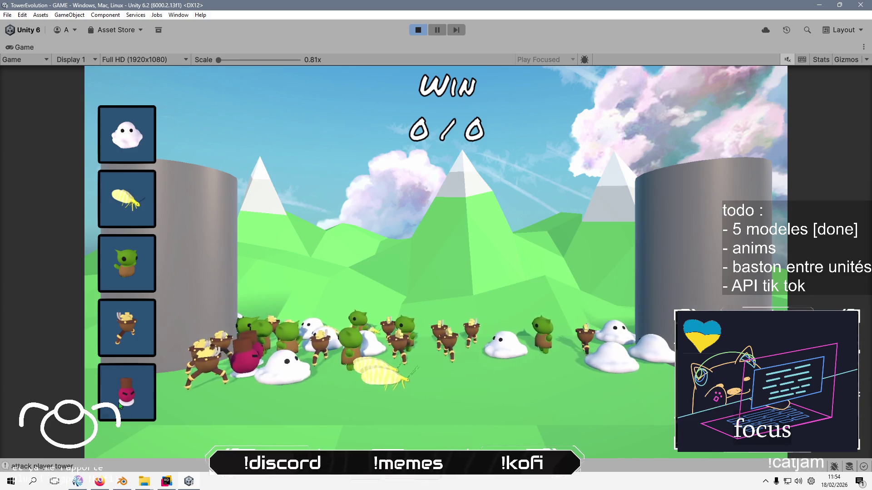
pyautogui.click(120, 405)
pyautogui.click(122, 404)
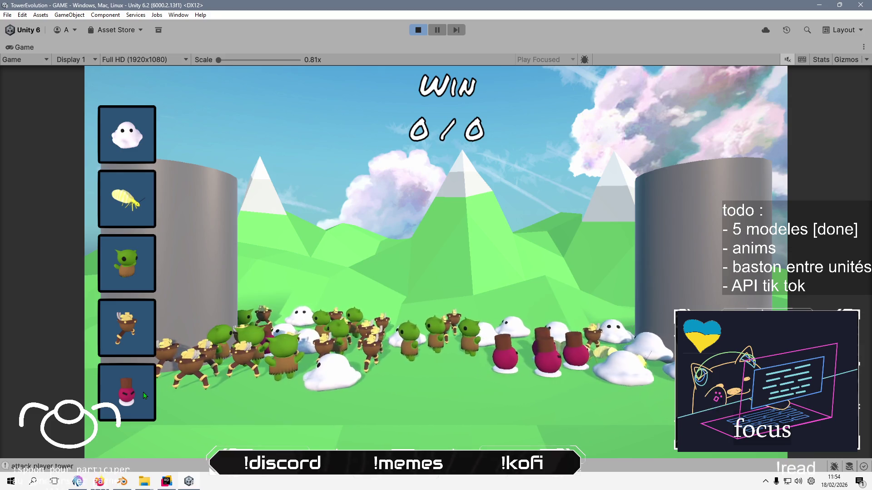
pyautogui.click(418, 30)
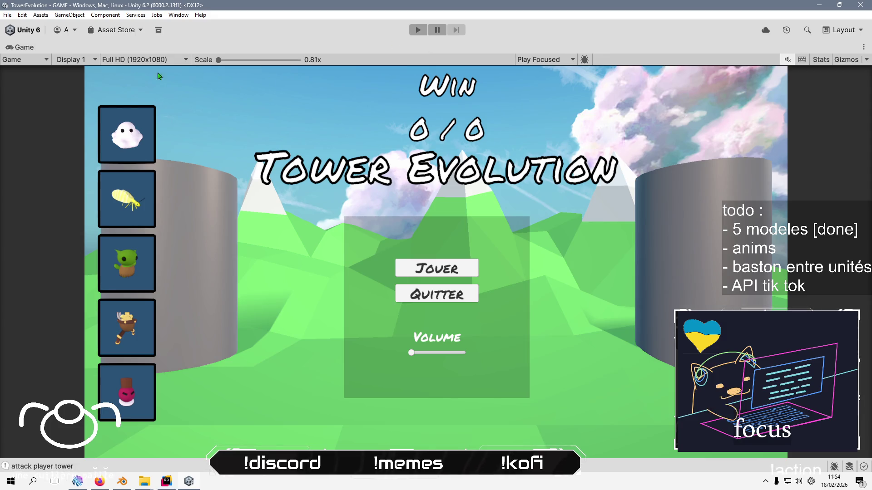
# Step: Restore the editor layout and open Fighter.cs:43 from the attack player tower console entry
pyautogui.doubleClick(24, 47)
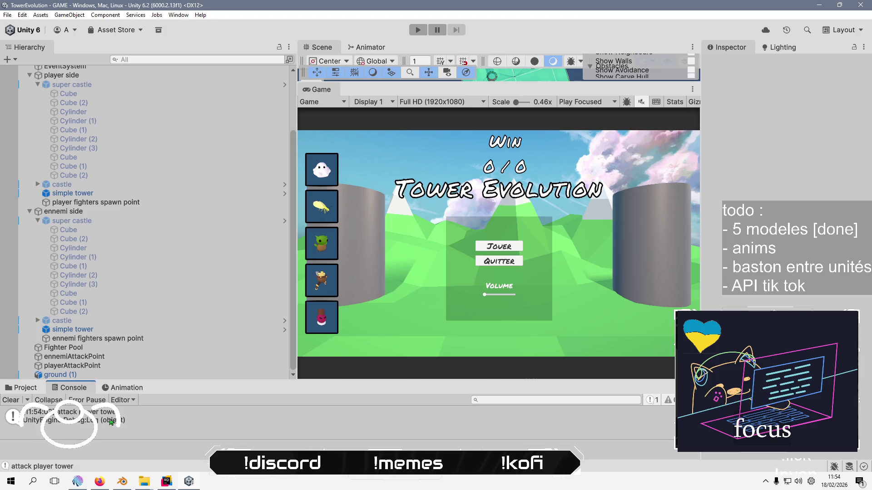
pyautogui.click(81, 416)
pyautogui.moveTo(337, 383); pyautogui.dragTo(337, 323)
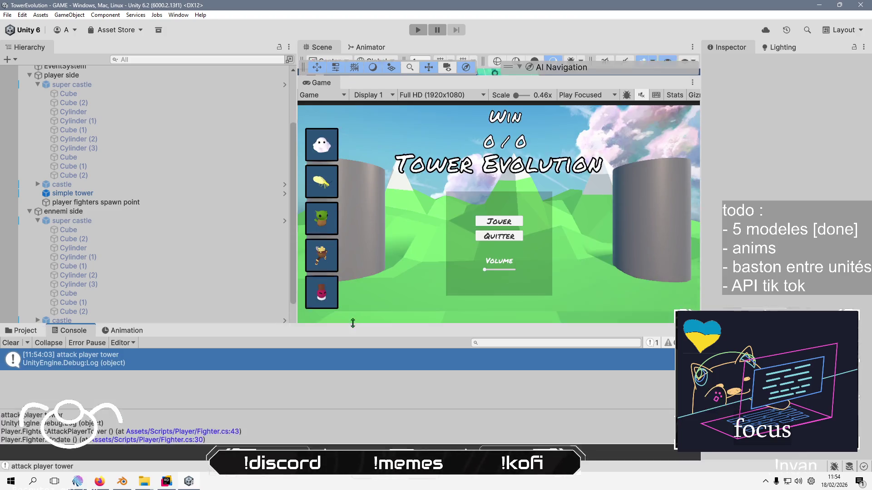
pyautogui.click(208, 448)
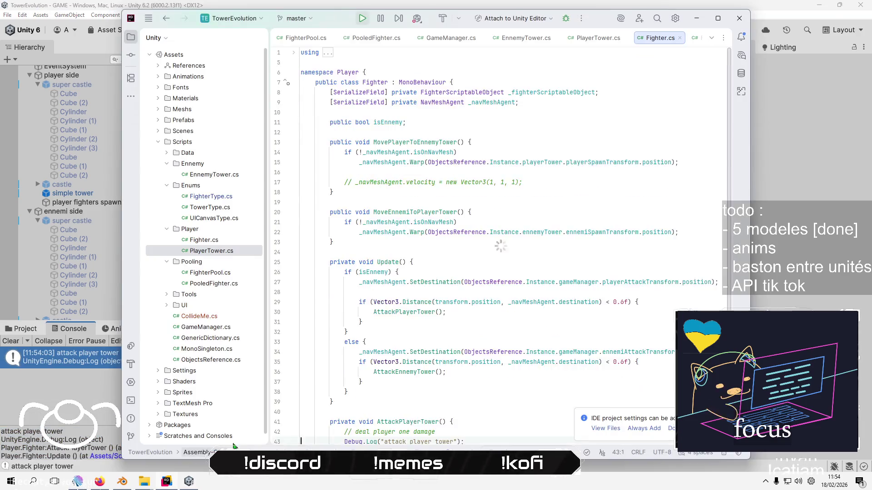
# Step: Delete the attack player tower Debug.Log line in Fighter.cs, then undo to restore it
pyautogui.click(571, 301)
pyautogui.press('Up')
pyautogui.press('Up')
pyautogui.press('Down')
pyautogui.press('Home')
pyautogui.hotkey('shift', 'Down')
pyautogui.press('Delete')
pyautogui.hotkey('ctrl', 'z')
pyautogui.press('Up')
pyautogui.press('Up')
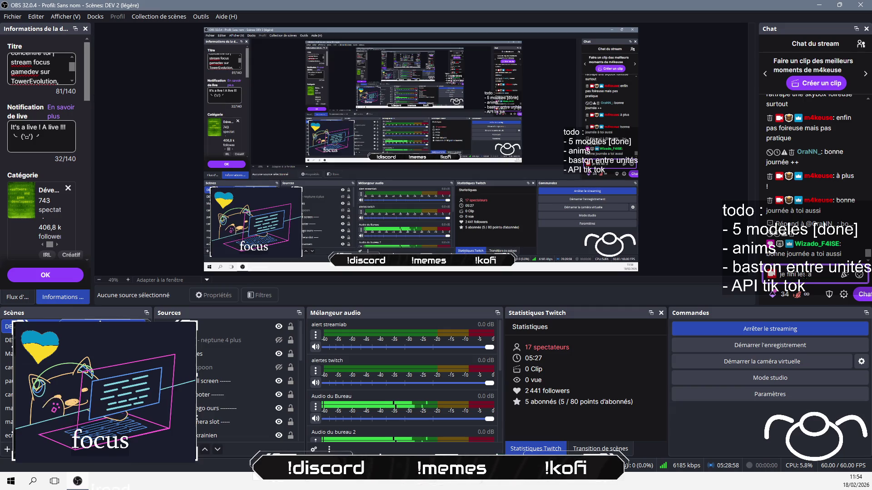
# Step: Send the chat messages 'ms maintenant' and 'courage !' in OBS
pyautogui.write('ms maintenant')
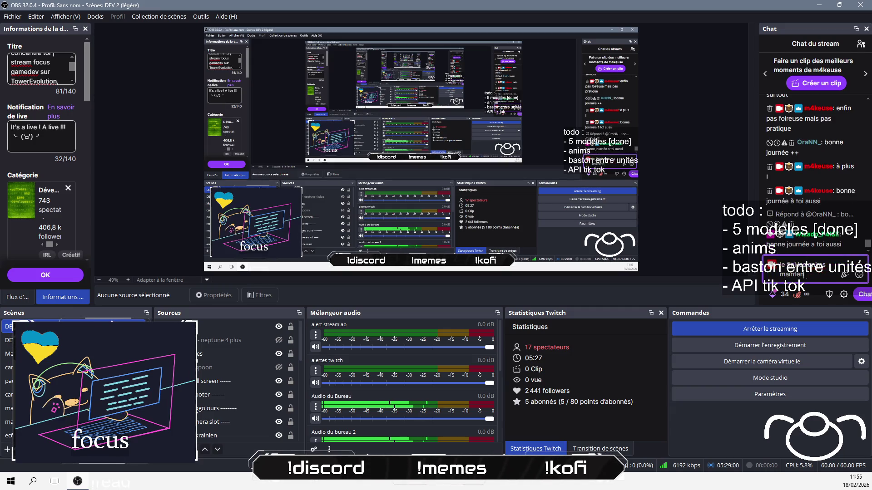
pyautogui.press('Return')
pyautogui.write('courage')
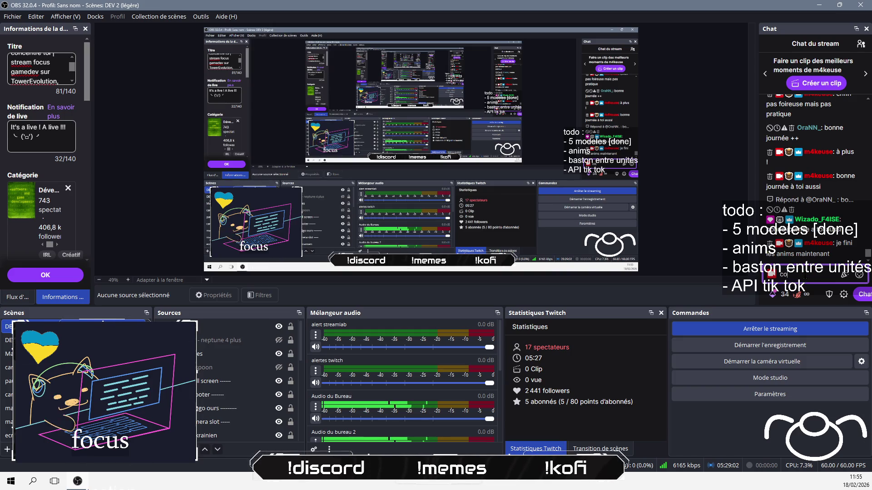
pyautogui.write(' !')
pyautogui.press('Return')
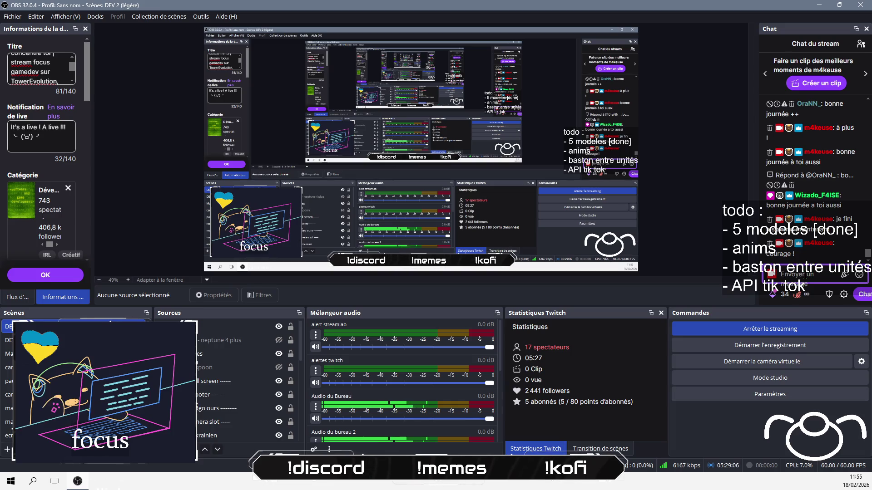
# Step: Bring the Unity editor back to the front and collapse the player side hierarchy group
pyautogui.hotkey('alt', 'Tab')
pyautogui.click(800, 293)
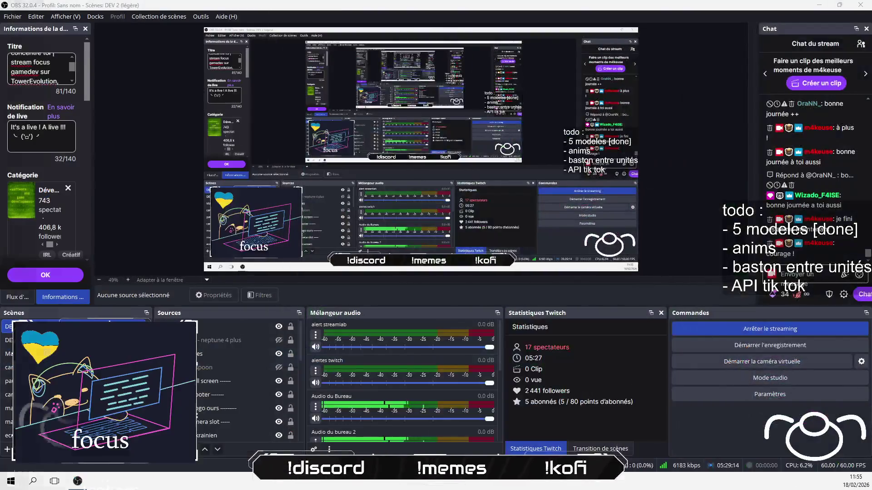
pyautogui.scroll(3, 136, 182)
pyautogui.click(30, 143)
# Step: Collapse the ennemi group and drag gobelin_vert from Prefabs/fighters into the GAME scene
pyautogui.click(30, 152)
pyautogui.click(20, 328)
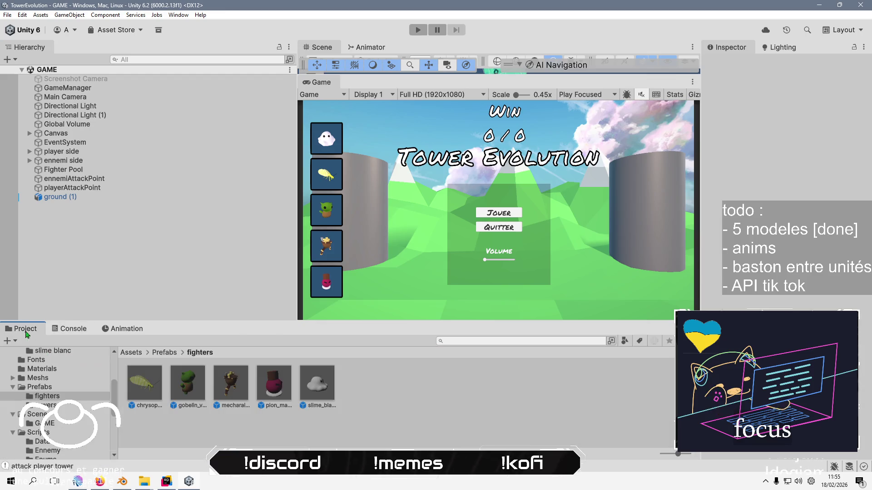
pyautogui.moveTo(252, 321); pyautogui.dragTo(279, 280)
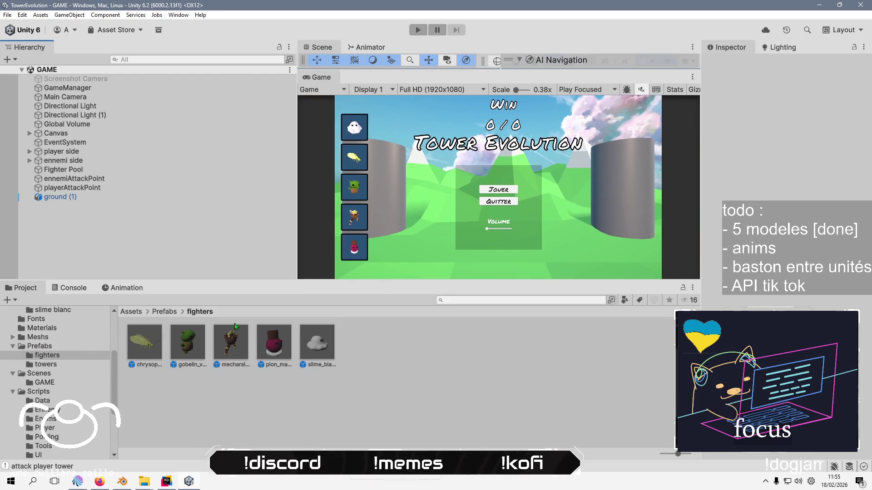
pyautogui.click(202, 359)
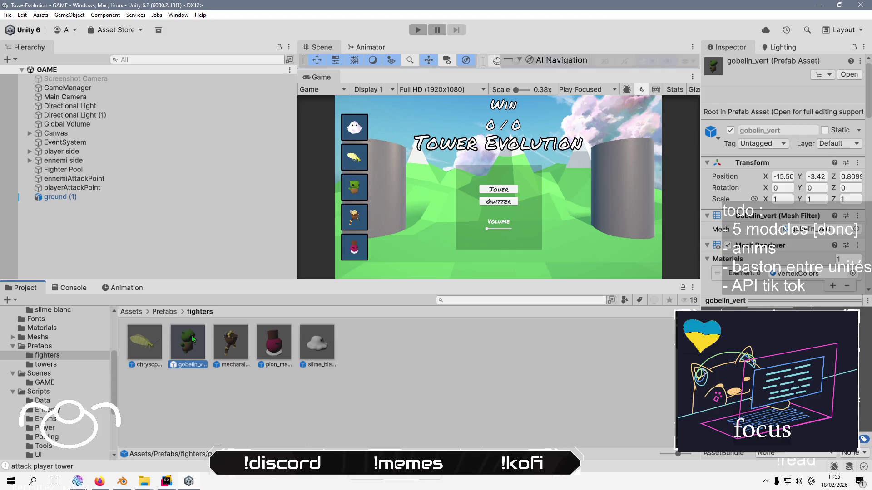
pyautogui.moveTo(192, 339); pyautogui.dragTo(170, 262)
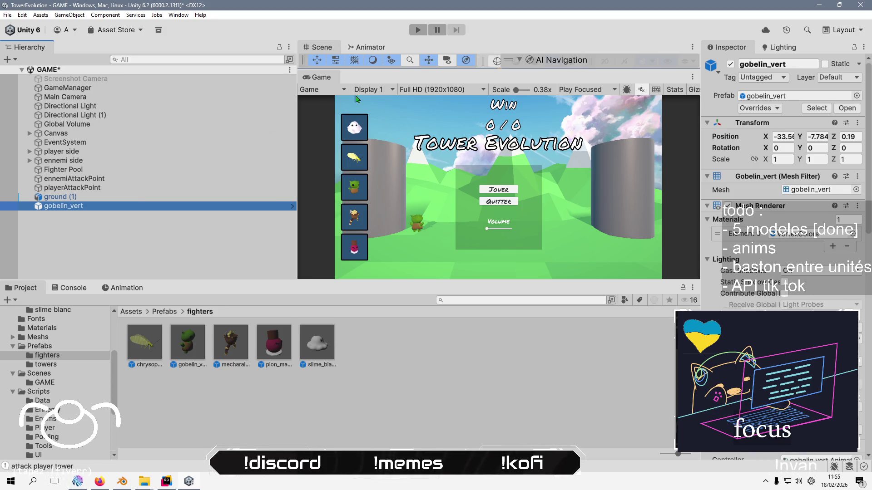
# Step: Dock the Game view beside Scene and Animator, then inspect gobelin_vert's Move Forward and Attack states
pyautogui.moveTo(321, 77); pyautogui.dragTo(418, 47)
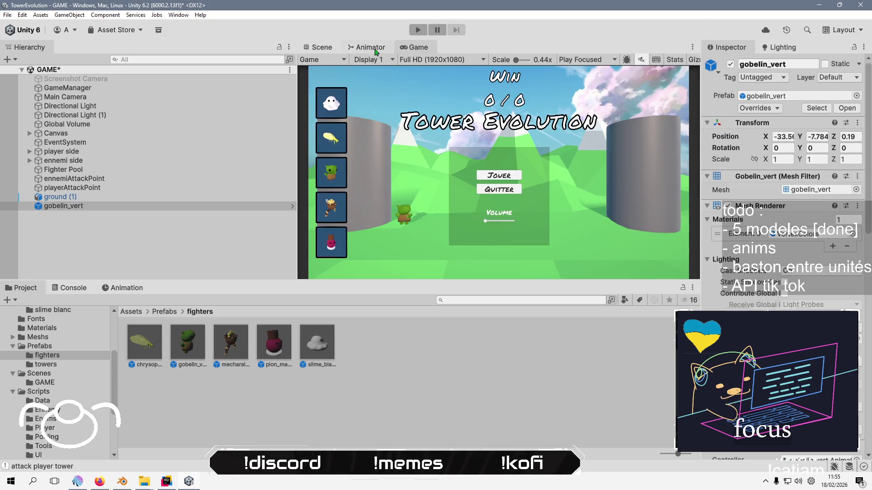
pyautogui.click(115, 207)
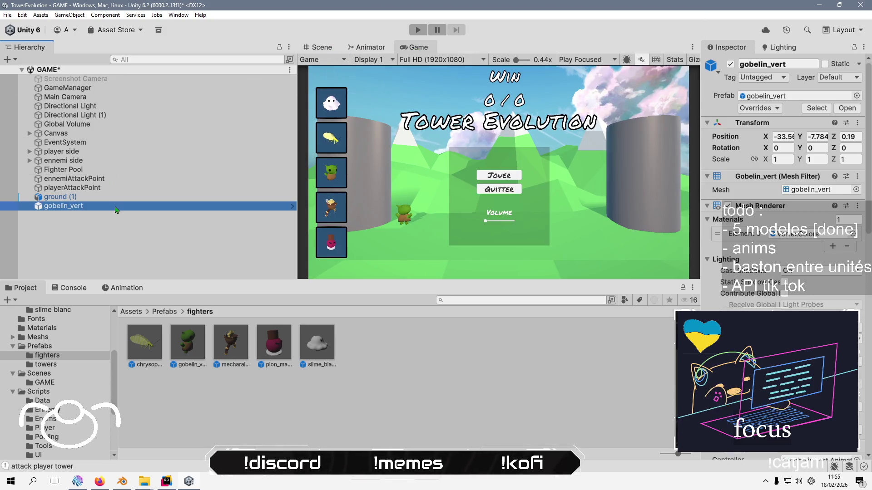
pyautogui.click(368, 47)
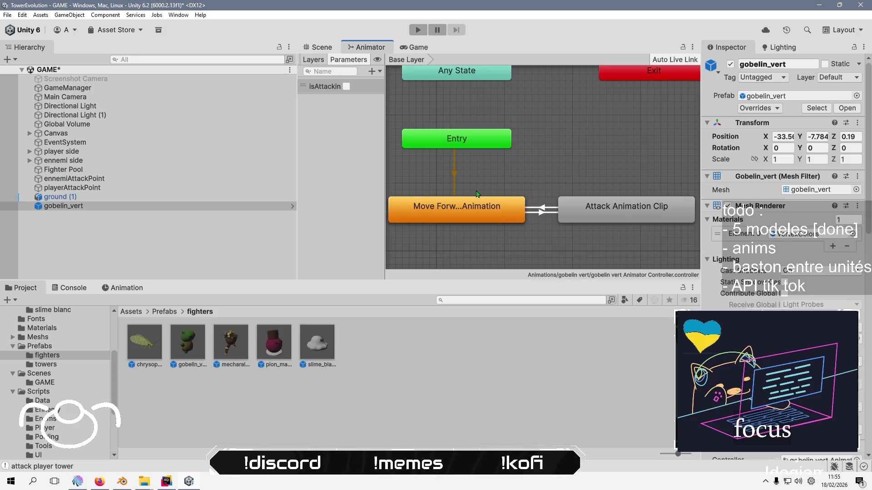
pyautogui.scroll(-3, 436, 188)
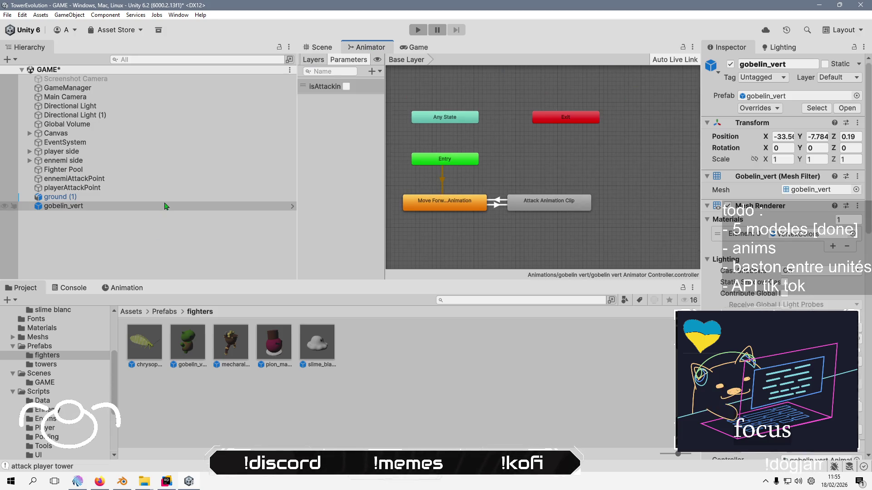
pyautogui.click(165, 207)
pyautogui.click(433, 205)
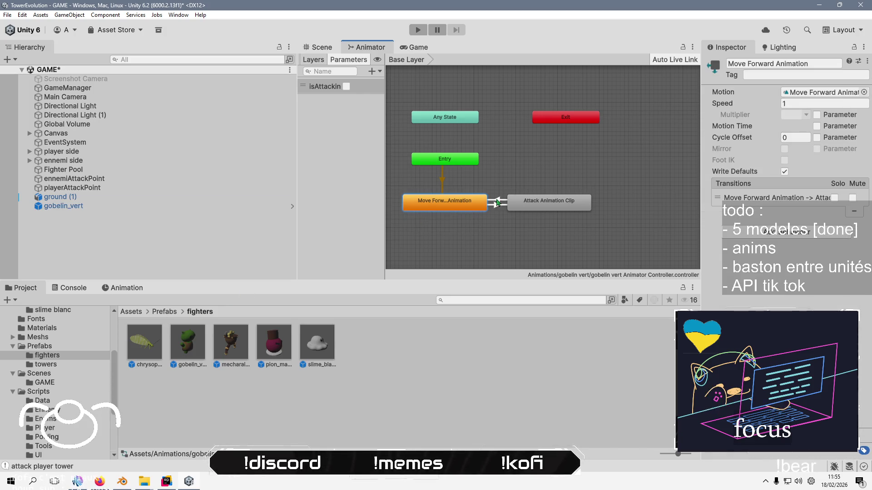
pyautogui.click(560, 207)
pyautogui.click(449, 212)
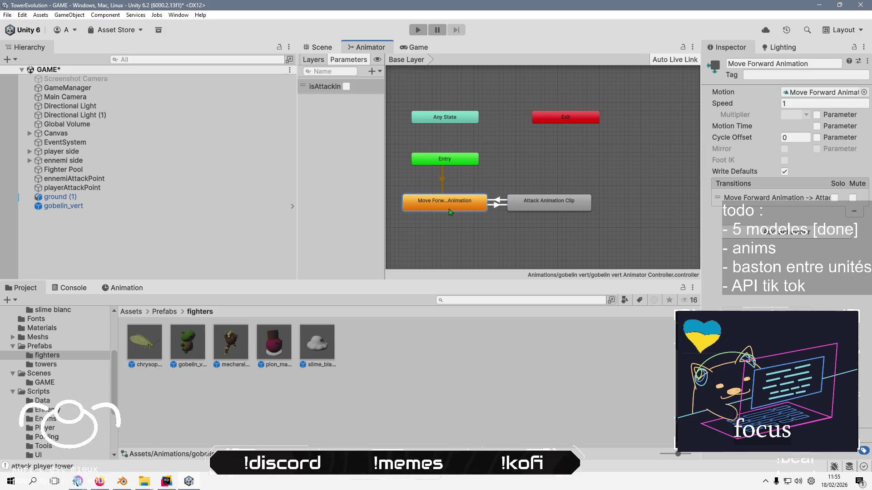
# Step: Return to the Scene view looking down on the tower ring, with AI Navigation options closed
pyautogui.click(323, 47)
pyautogui.moveTo(309, 203); pyautogui.dragTo(477, 227)
pyautogui.click(465, 272)
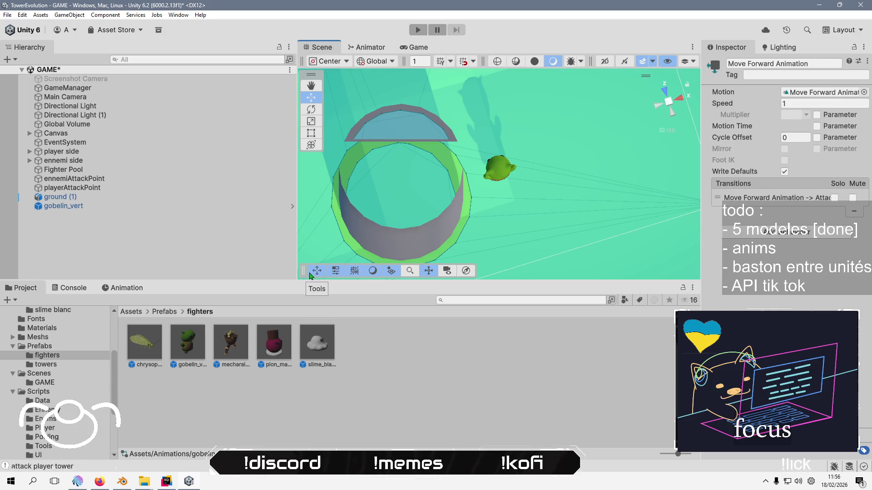
# Step: Turn off Show NavMesh in the AI Navigation overlay and orbit to a frontal battlefield view
pyautogui.moveTo(477, 254)
pyautogui.mouseDown()
pyautogui.moveTo(490, 208)
pyautogui.moveTo(470, 221)
pyautogui.mouseUp()
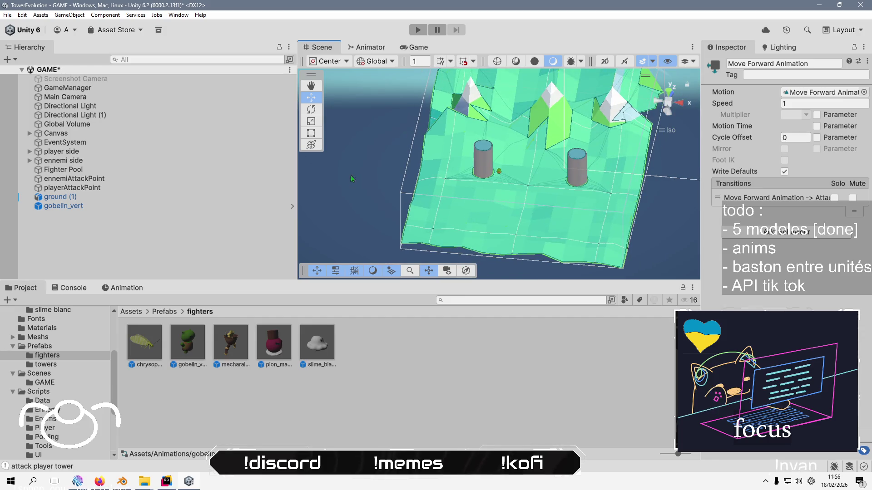
pyautogui.moveTo(352, 178); pyautogui.dragTo(347, 140)
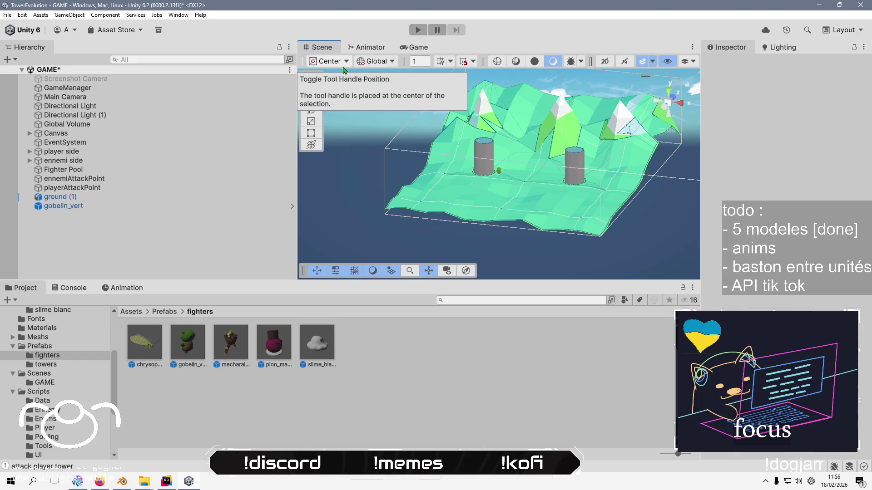
pyautogui.click(466, 271)
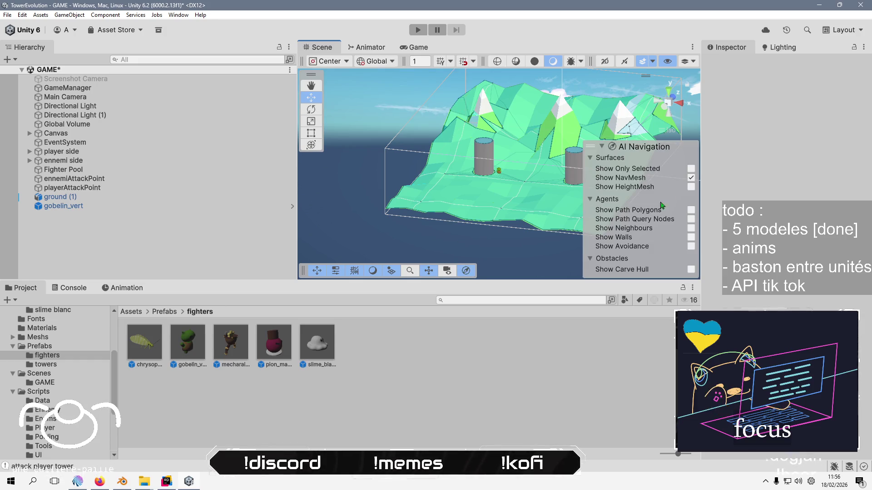
pyautogui.click(690, 178)
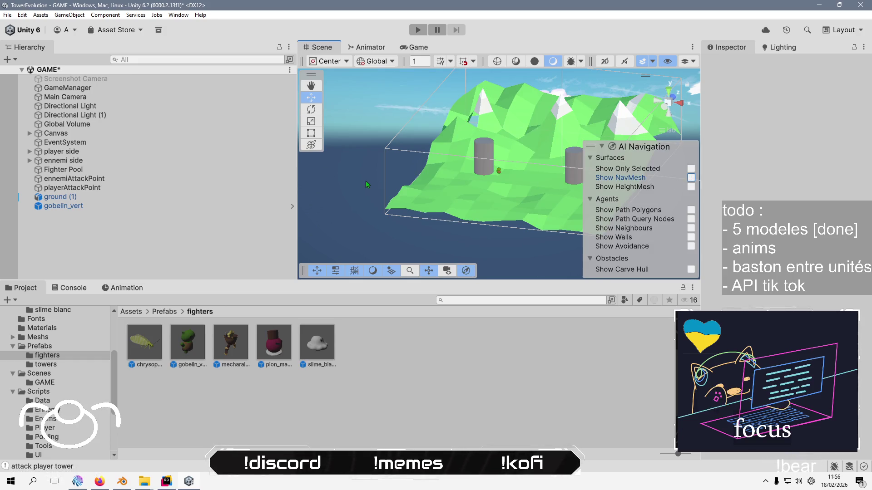
pyautogui.click(466, 271)
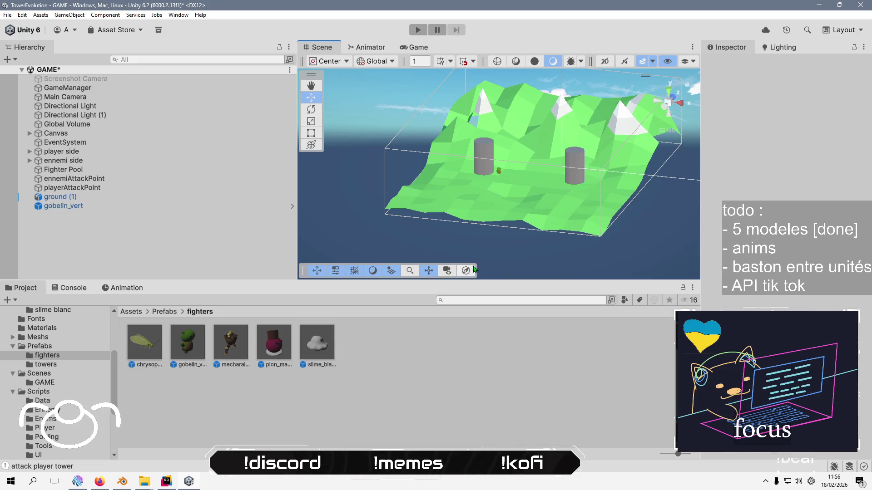
pyautogui.moveTo(500, 204); pyautogui.dragTo(617, 229)
# Step: Frame gobelin_vert in the Scene view and unpack its prefab completely
pyautogui.rightClick(372, 189)
pyautogui.doubleClick(115, 208)
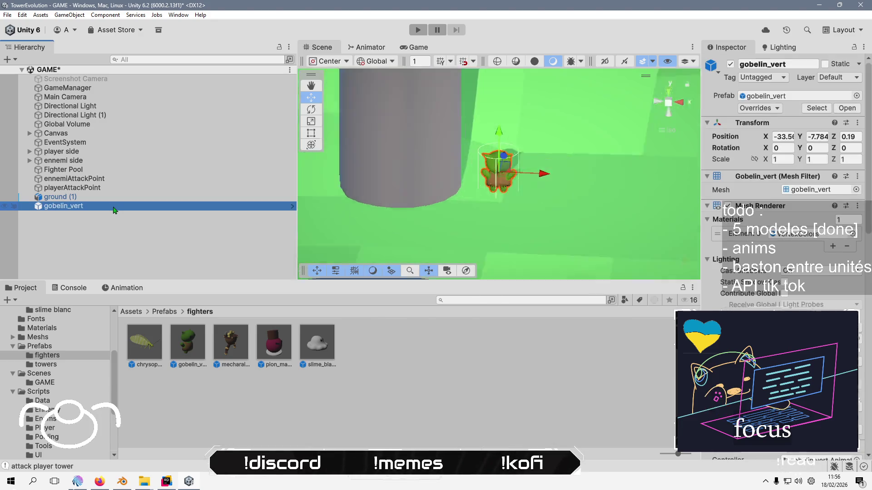
pyautogui.moveTo(471, 179)
pyautogui.mouseDown()
pyautogui.moveTo(392, 165)
pyautogui.moveTo(367, 184)
pyautogui.mouseUp()
pyautogui.click(120, 210)
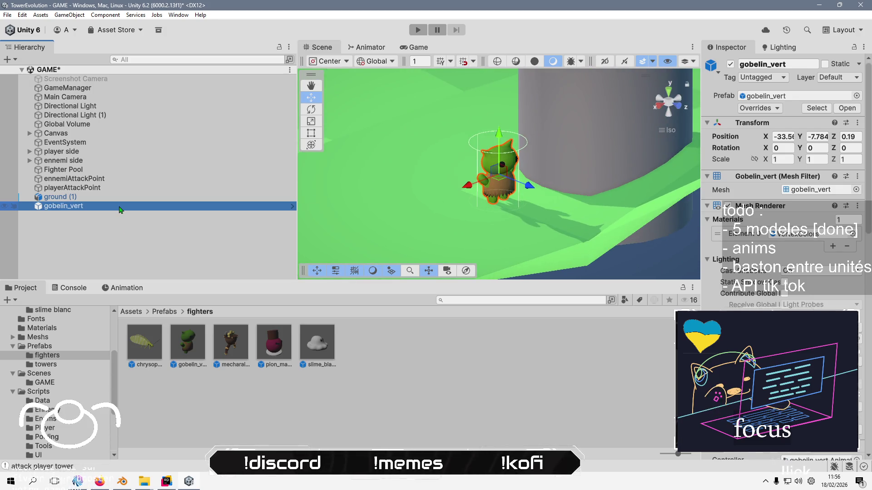
pyautogui.rightClick(120, 209)
pyautogui.moveTo(223, 273)
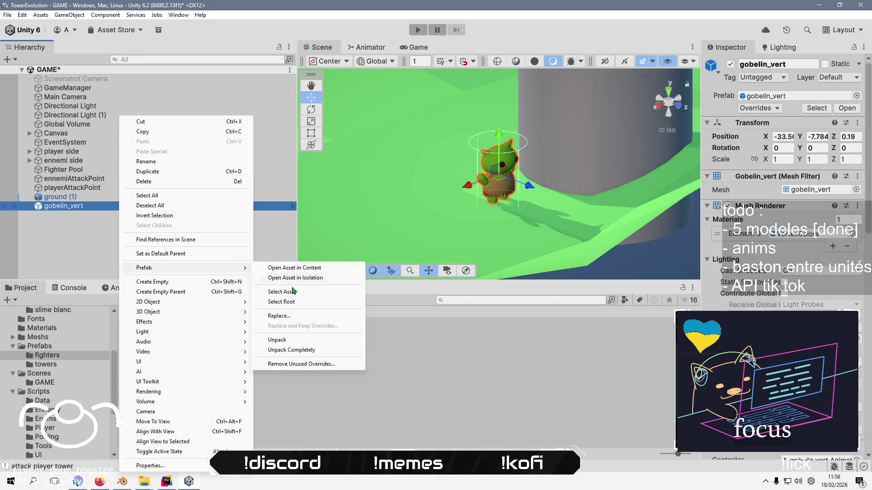
pyautogui.click(274, 348)
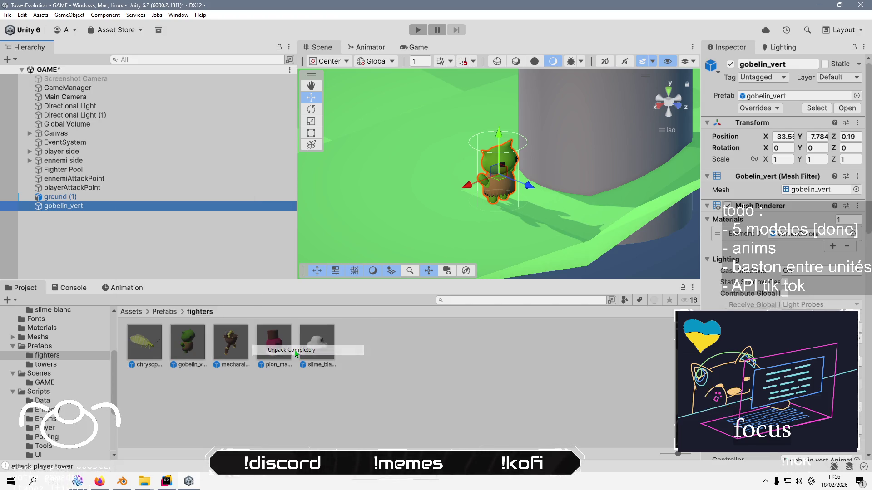
# Step: Create an empty child under gobelin_vert named mesh
pyautogui.rightClick(120, 212)
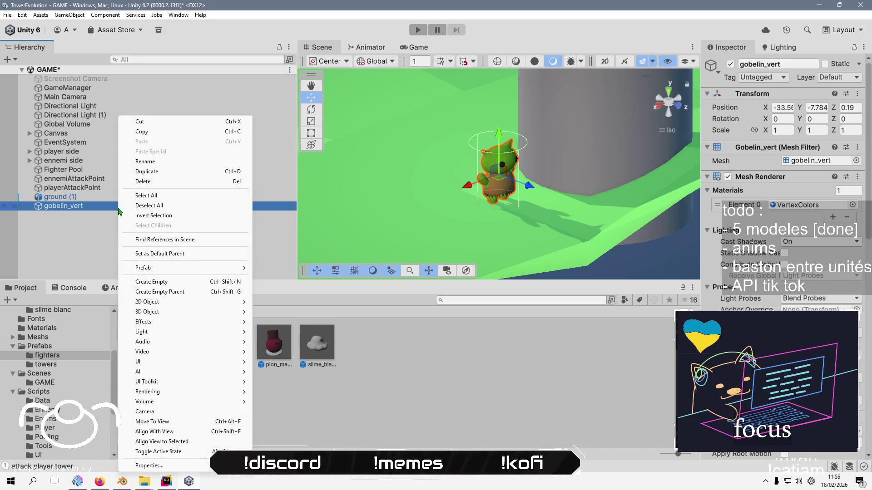
pyautogui.click(185, 281)
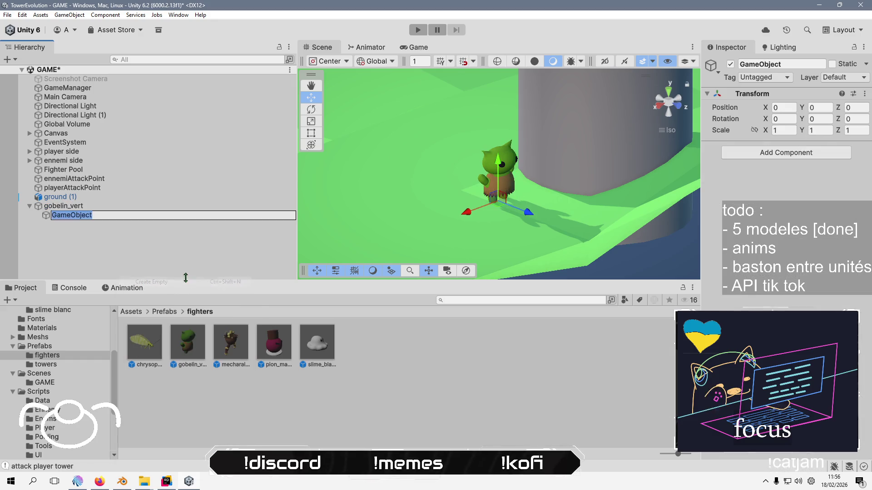
pyautogui.write('mesh')
pyautogui.press('Return')
# Step: Select gobelin_vert and try dragging one of its components onto the mesh child
pyautogui.click(128, 207)
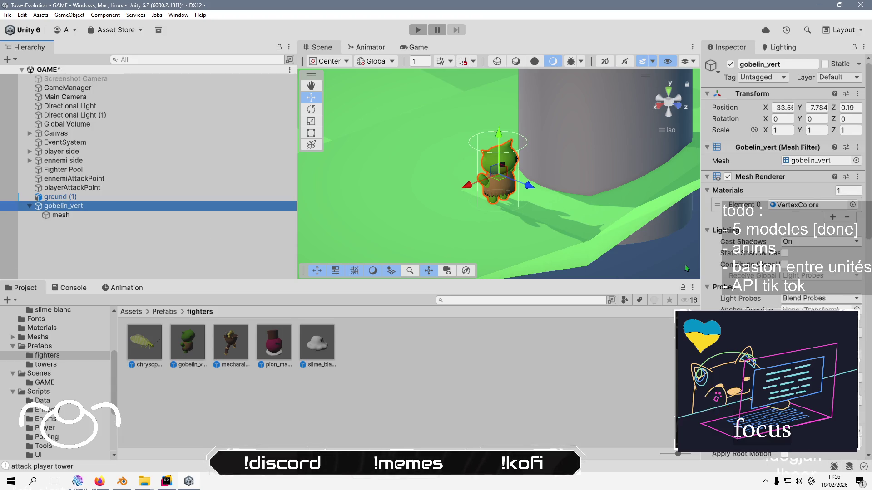
pyautogui.scroll(-3, 781, 182)
pyautogui.moveTo(752, 308)
pyautogui.mouseDown()
pyautogui.moveTo(590, 254)
pyautogui.moveTo(227, 206)
pyautogui.moveTo(200, 215)
pyautogui.moveTo(636, 410)
pyautogui.mouseUp()
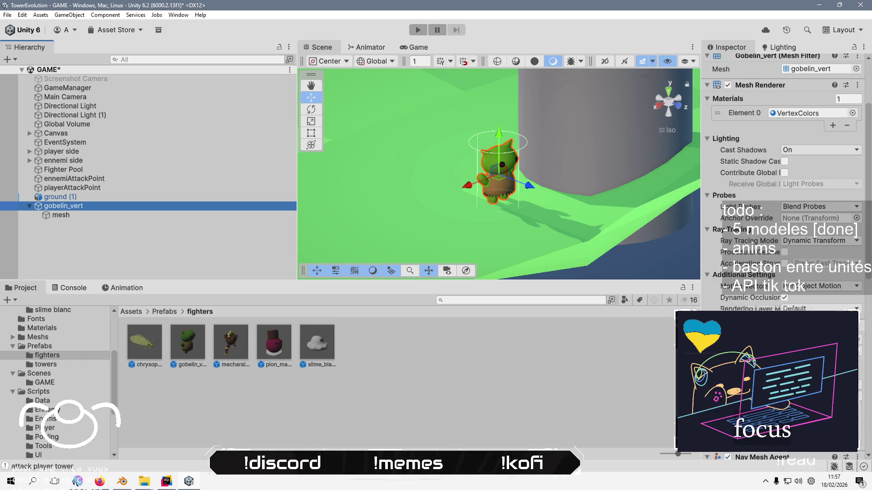
pyautogui.scroll(-5, 781, 227)
# Step: Add a mesh : Rotation track to Move Forward Animation, keyed at 0:00 and 1:00, and start recording
pyautogui.click(61, 215)
pyautogui.click(122, 287)
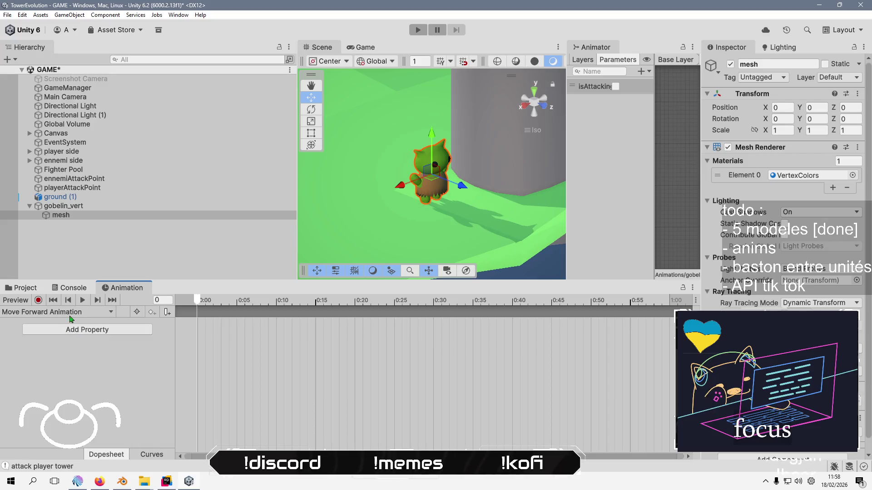
pyautogui.click(112, 332)
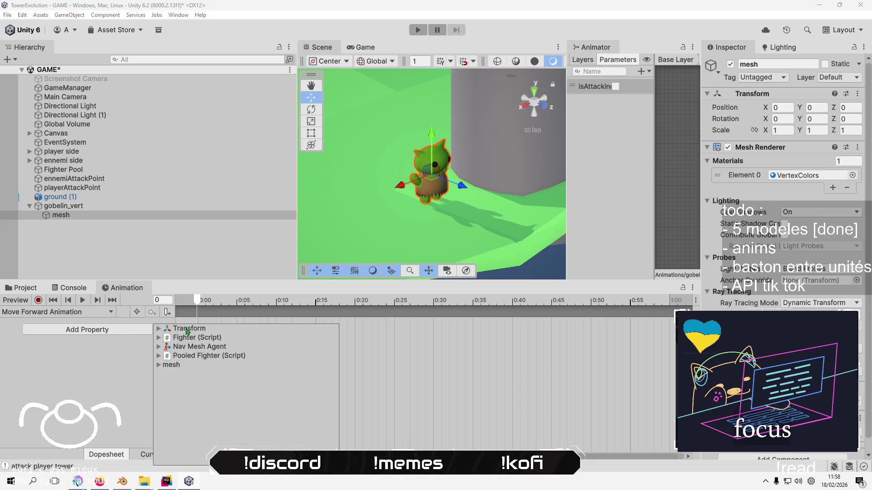
pyautogui.click(169, 332)
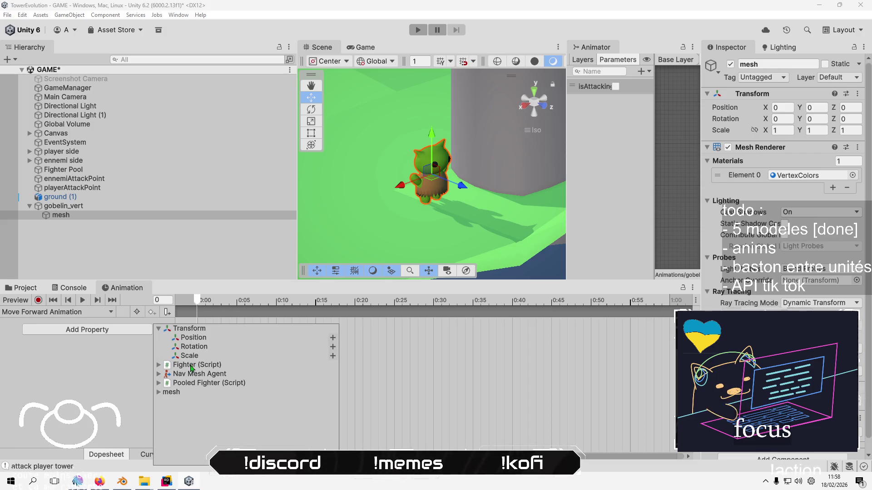
pyautogui.click(160, 393)
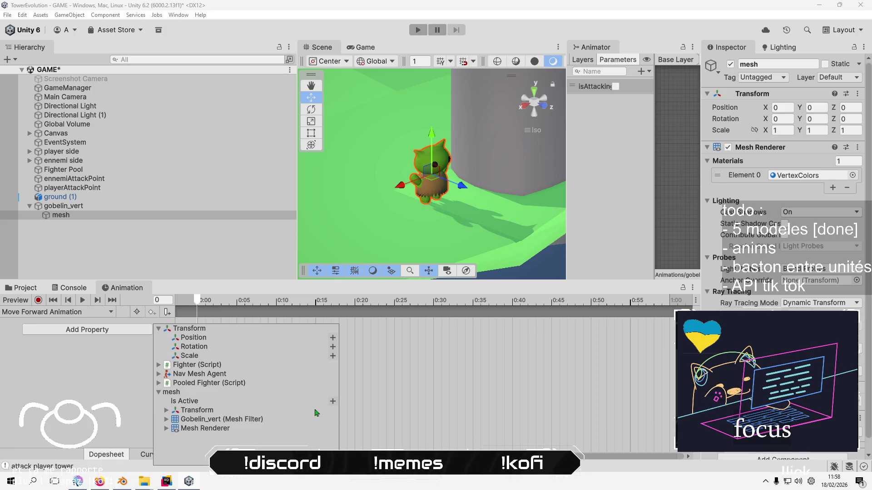
pyautogui.click(177, 411)
pyautogui.click(166, 411)
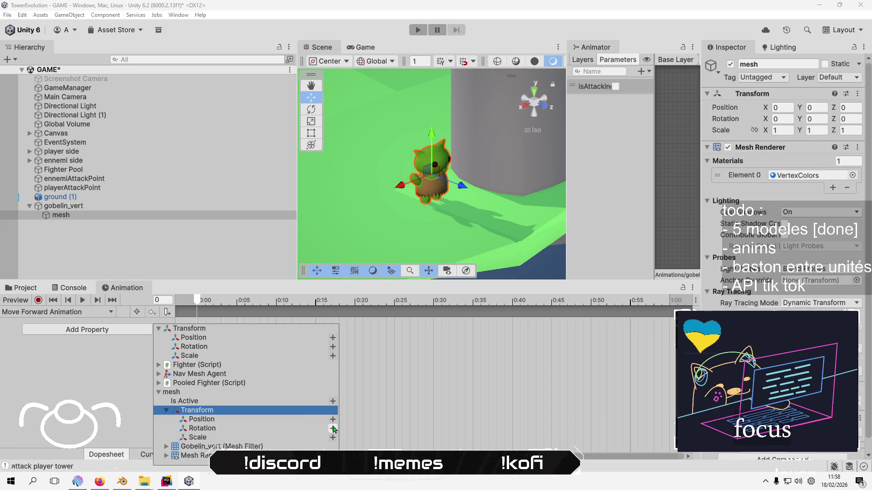
pyautogui.click(333, 429)
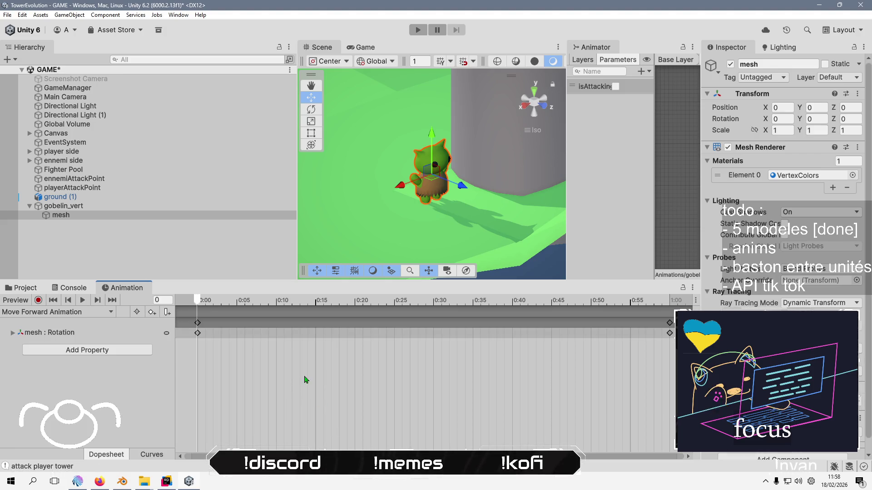
pyautogui.click(38, 300)
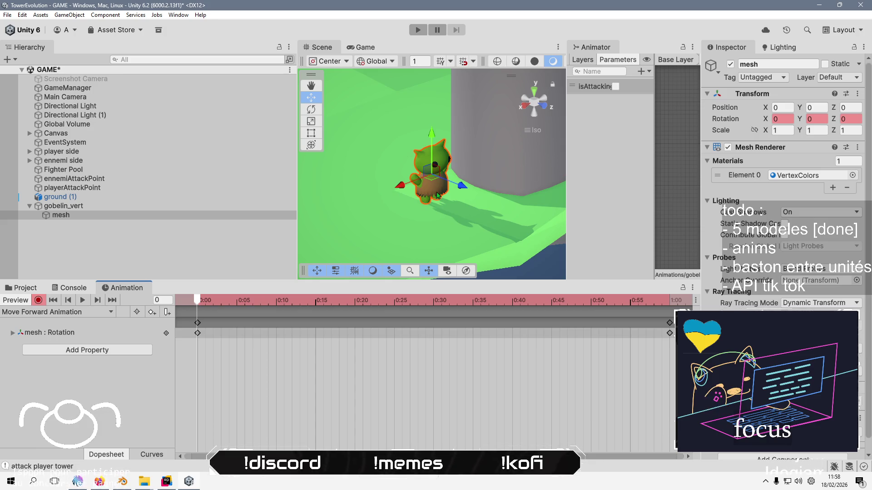
# Step: Tilt the goblin mesh at frame 10 and zero its Y and Z rotation at frame 20
pyautogui.moveTo(201, 304)
pyautogui.mouseDown()
pyautogui.moveTo(282, 304)
pyautogui.moveTo(277, 315)
pyautogui.mouseUp()
pyautogui.press('e')
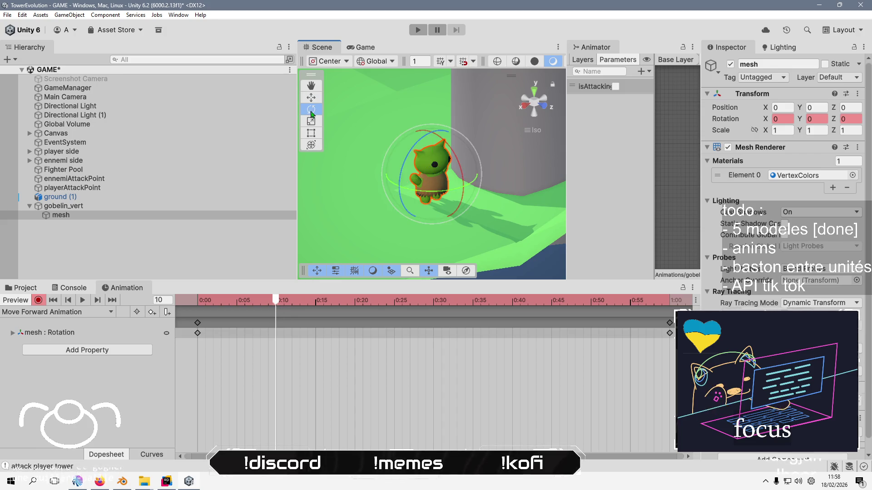
pyautogui.moveTo(405, 168); pyautogui.dragTo(455, 205)
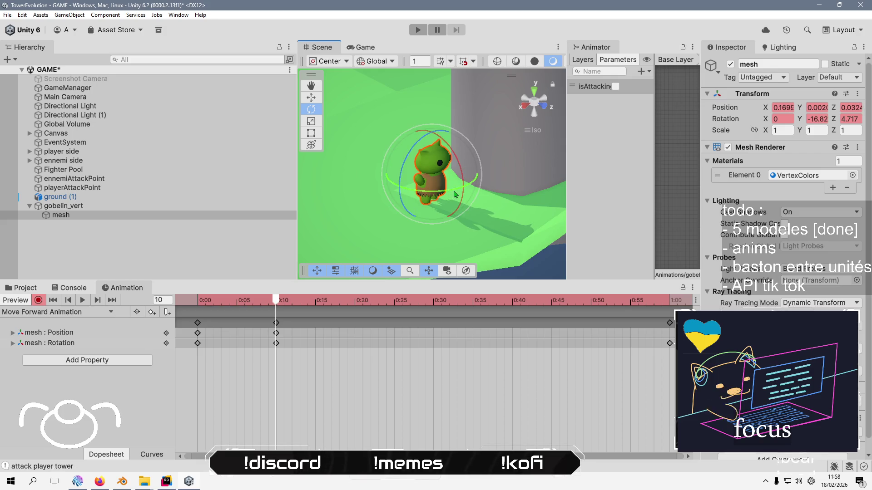
pyautogui.moveTo(275, 310); pyautogui.dragTo(355, 312)
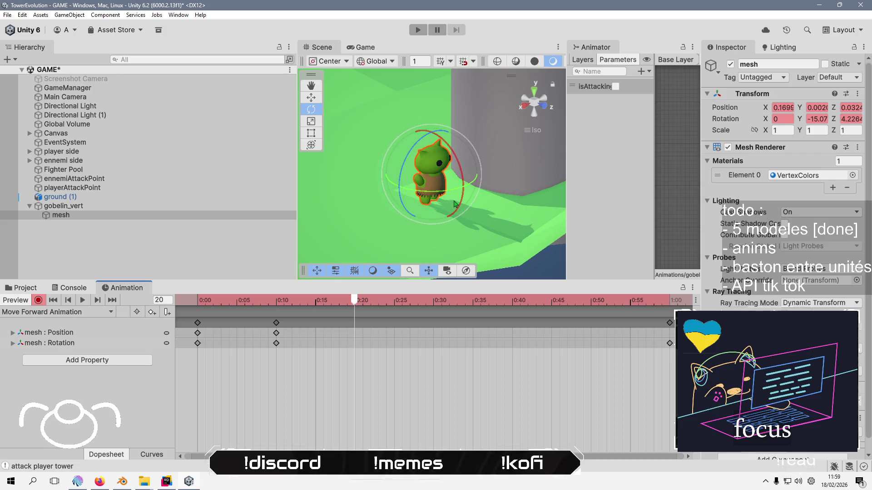
pyautogui.click(825, 119)
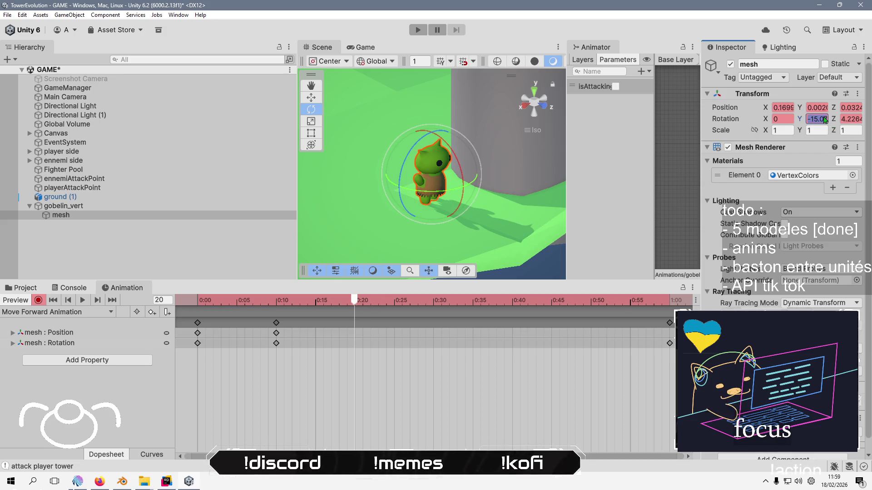
pyautogui.write('0')
pyautogui.click(849, 120)
pyautogui.write('0')
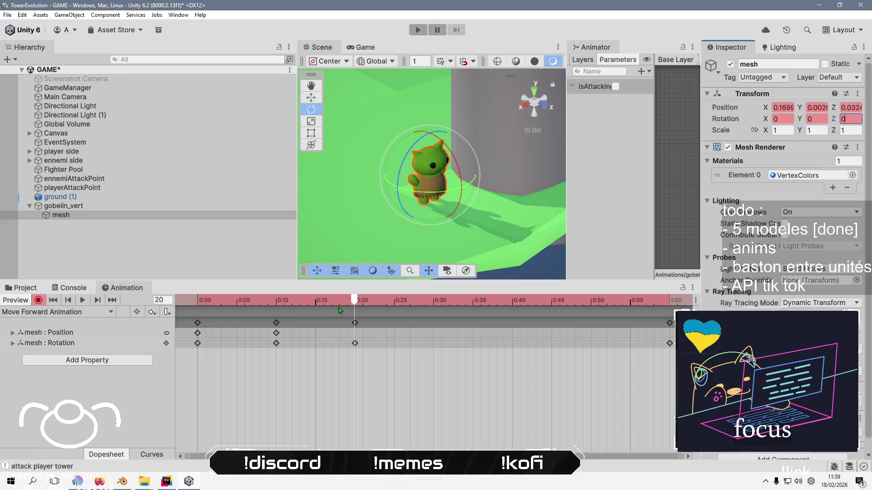
# Step: Tilt the goblin mesh to pose it at frame 27, then preview the clip from the start
pyautogui.moveTo(358, 302); pyautogui.dragTo(410, 309)
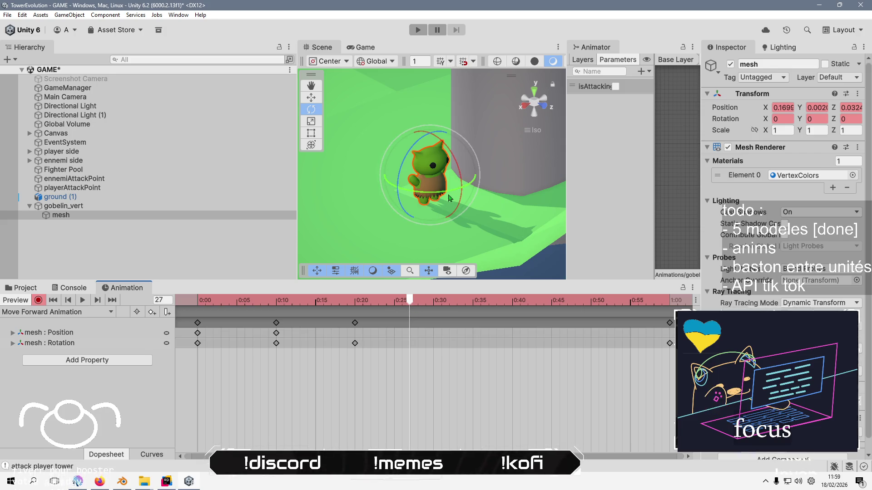
pyautogui.moveTo(471, 188)
pyautogui.mouseDown()
pyautogui.moveTo(410, 153)
pyautogui.moveTo(424, 144)
pyautogui.moveTo(432, 195)
pyautogui.mouseUp()
pyautogui.moveTo(408, 300); pyautogui.dragTo(199, 302)
pyautogui.click(363, 301)
pyautogui.hotkey('shift', ',')
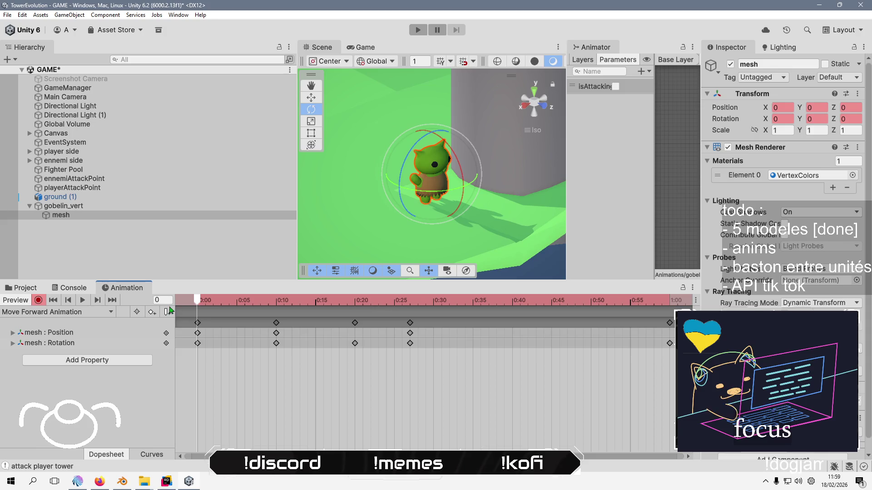
pyautogui.click(83, 300)
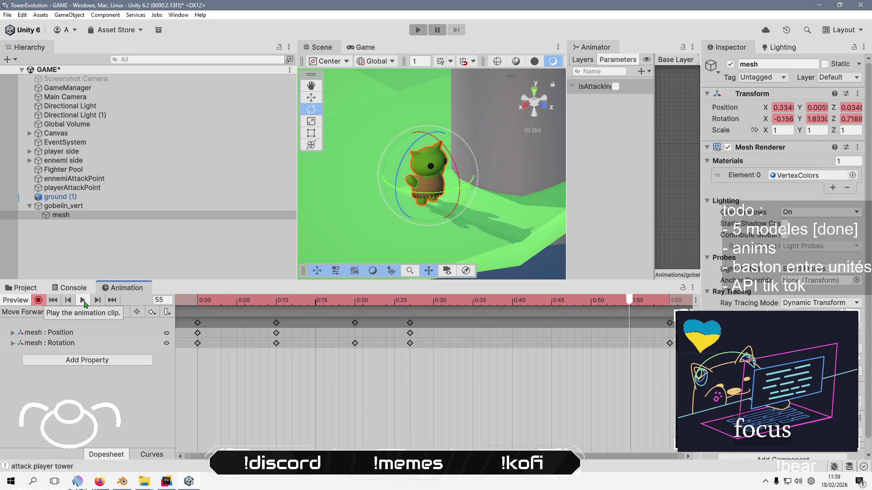
# Step: Move the final keyframes from 1:00 to 0:35 and replay the clip
pyautogui.click(670, 324)
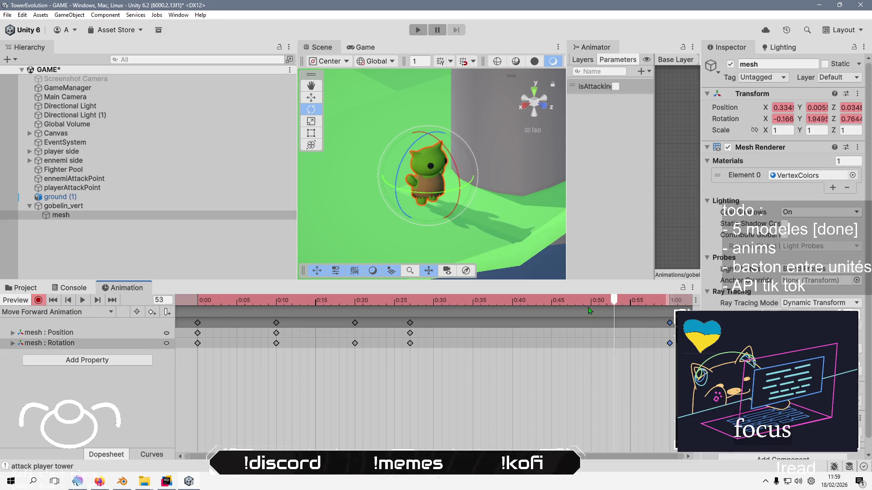
pyautogui.moveTo(666, 343)
pyautogui.mouseDown()
pyautogui.moveTo(444, 349)
pyautogui.moveTo(478, 352)
pyautogui.moveTo(471, 350)
pyautogui.mouseUp()
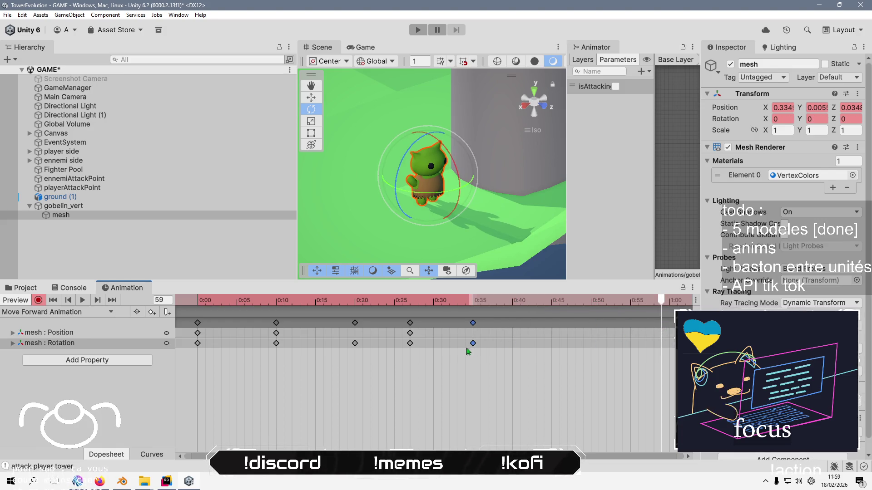
pyautogui.moveTo(199, 301)
pyautogui.mouseDown()
pyautogui.moveTo(370, 305)
pyautogui.moveTo(473, 321)
pyautogui.mouseUp()
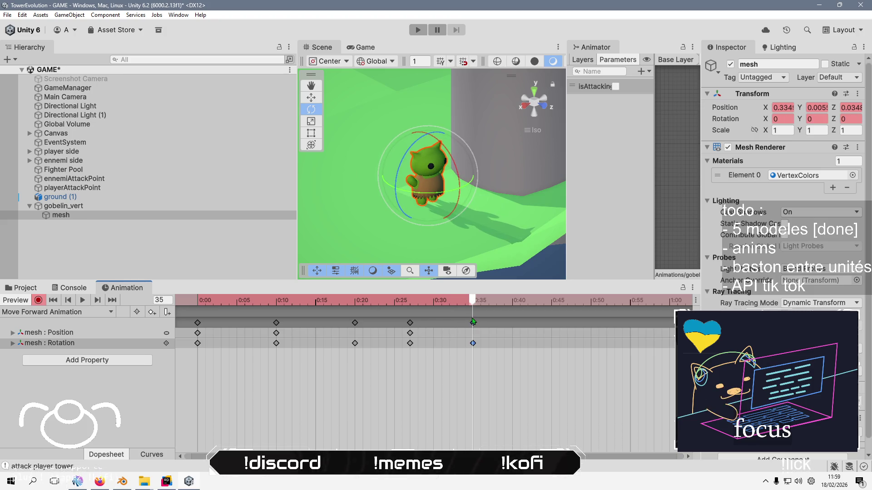
pyautogui.press('Delete')
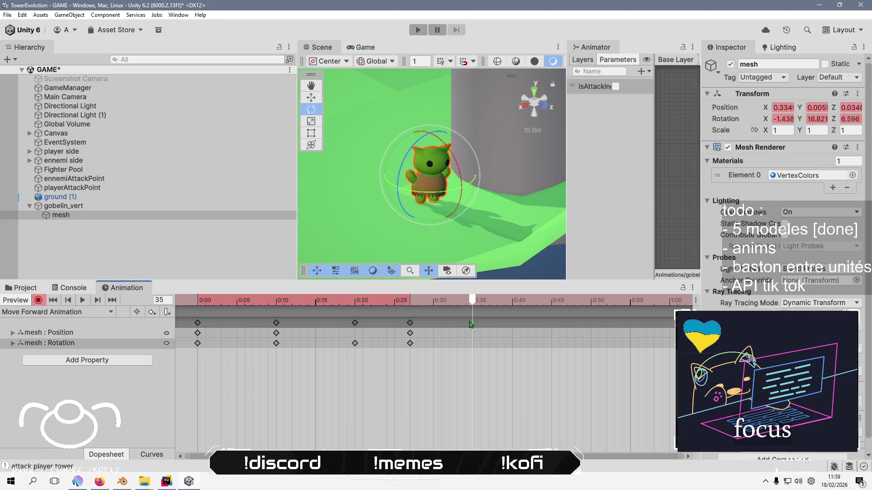
pyautogui.click(90, 301)
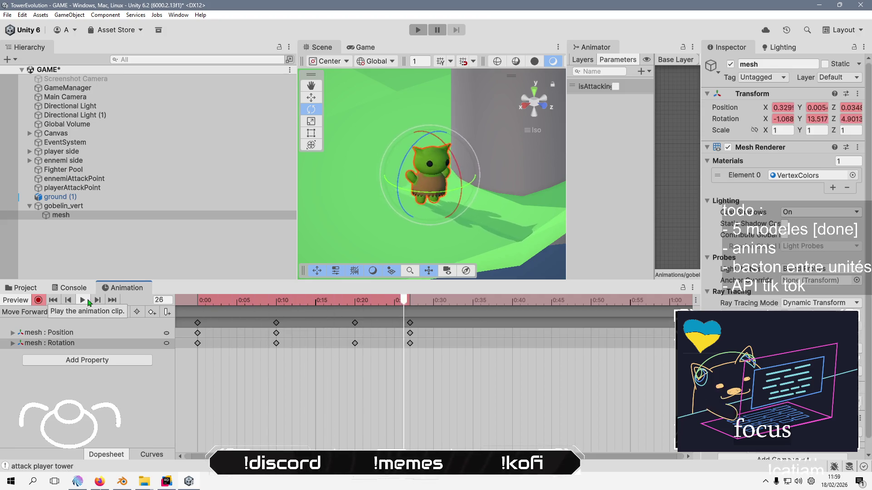
pyautogui.hotkey('ctrl', 'z')
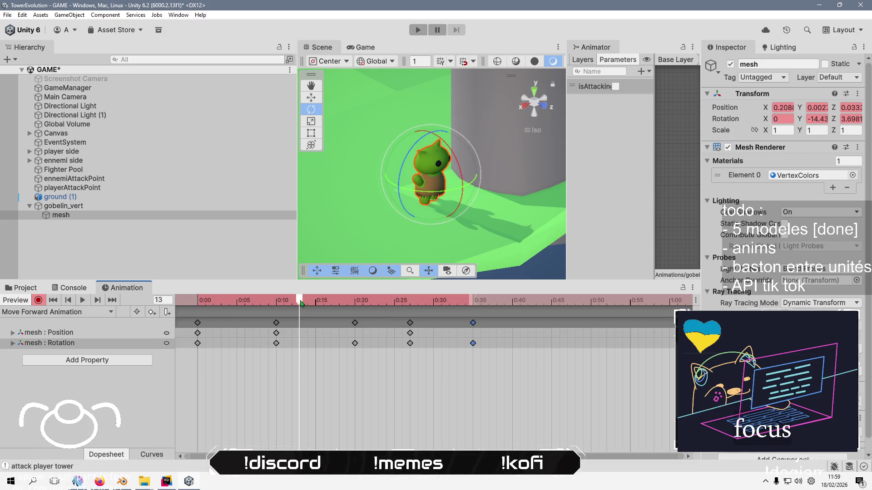
pyautogui.moveTo(304, 303); pyautogui.dragTo(198, 302)
pyautogui.click(82, 302)
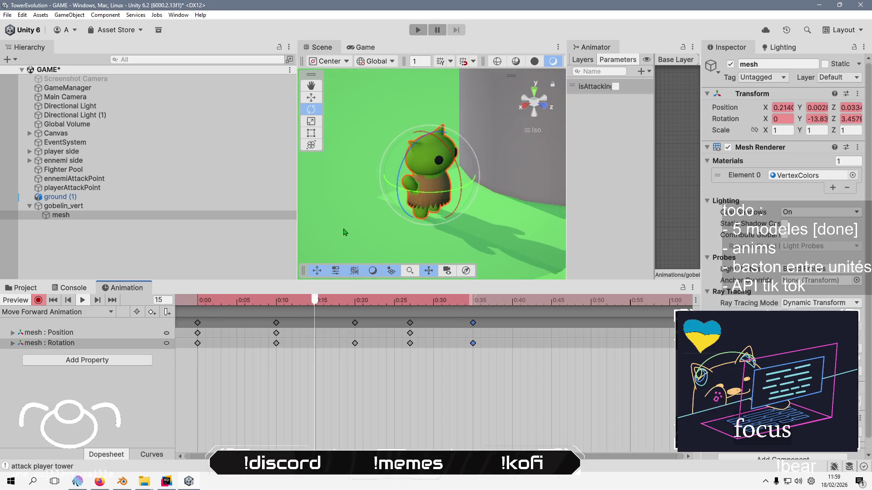
# Step: Nudge the middle keyframes slightly earlier and check the poses at frames 10, 20 and 27
pyautogui.scroll(3, 338, 229)
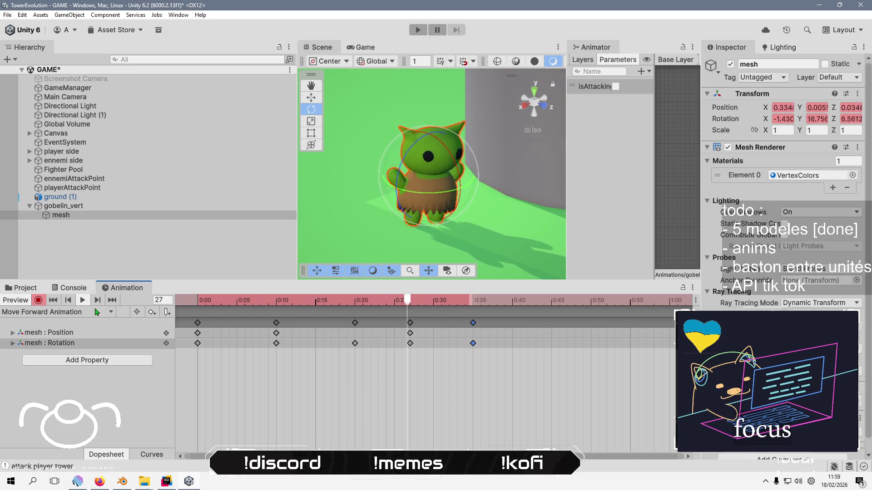
pyautogui.click(82, 300)
pyautogui.moveTo(356, 301)
pyautogui.mouseDown()
pyautogui.moveTo(204, 301)
pyautogui.moveTo(221, 301)
pyautogui.moveTo(236, 323)
pyautogui.moveTo(277, 316)
pyautogui.mouseUp()
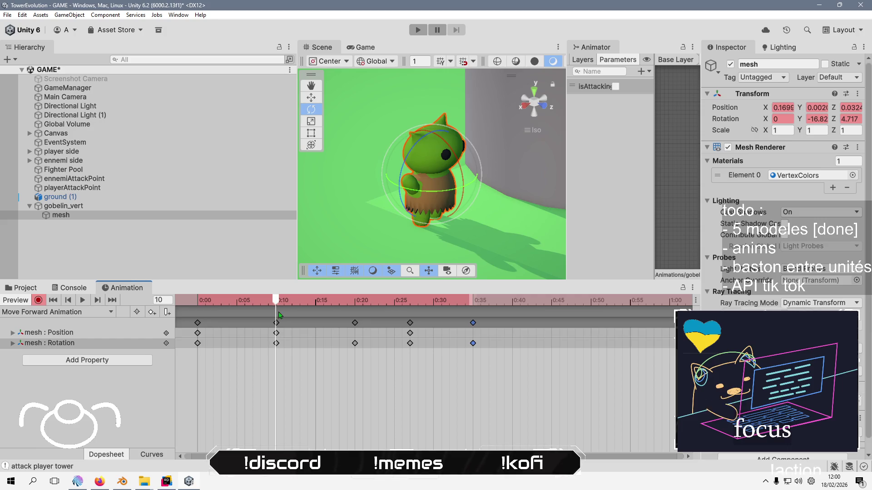
pyautogui.moveTo(355, 323)
pyautogui.mouseDown()
pyautogui.moveTo(340, 323)
pyautogui.moveTo(353, 329)
pyautogui.mouseUp()
pyautogui.click(344, 327)
pyautogui.moveTo(278, 301); pyautogui.dragTo(354, 301)
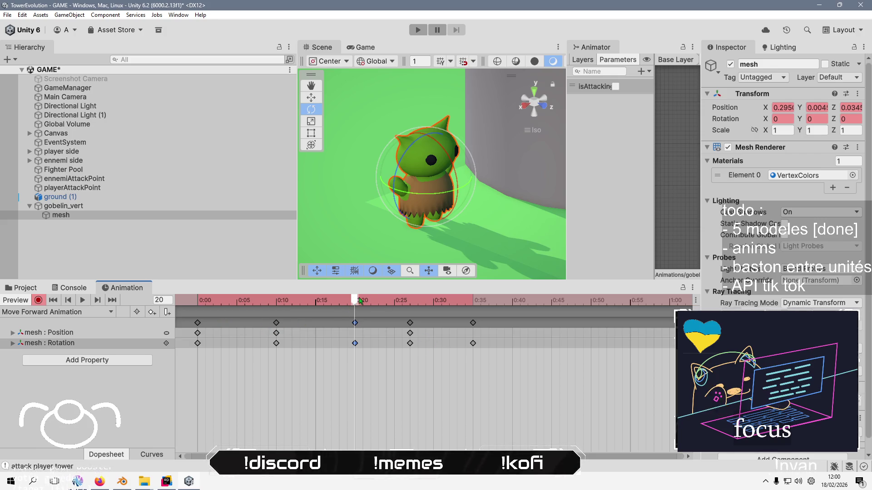
pyautogui.click(277, 301)
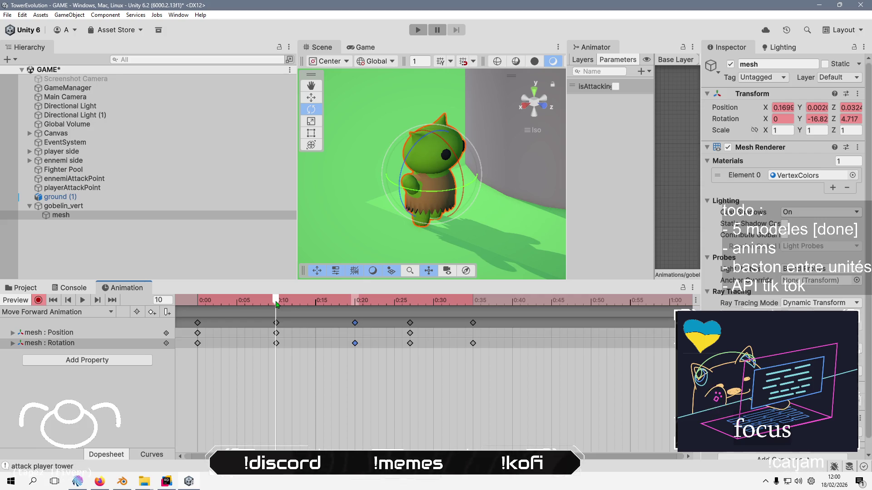
pyautogui.moveTo(277, 302); pyautogui.dragTo(410, 301)
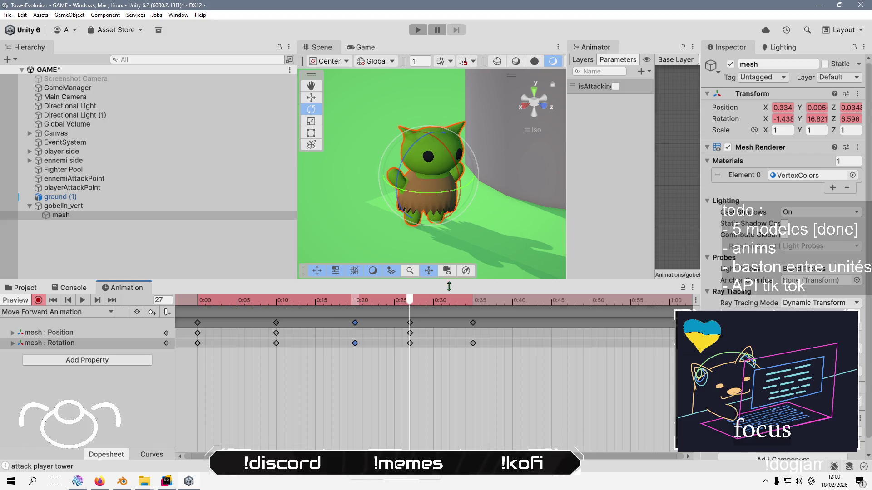
pyautogui.moveTo(406, 303); pyautogui.dragTo(277, 304)
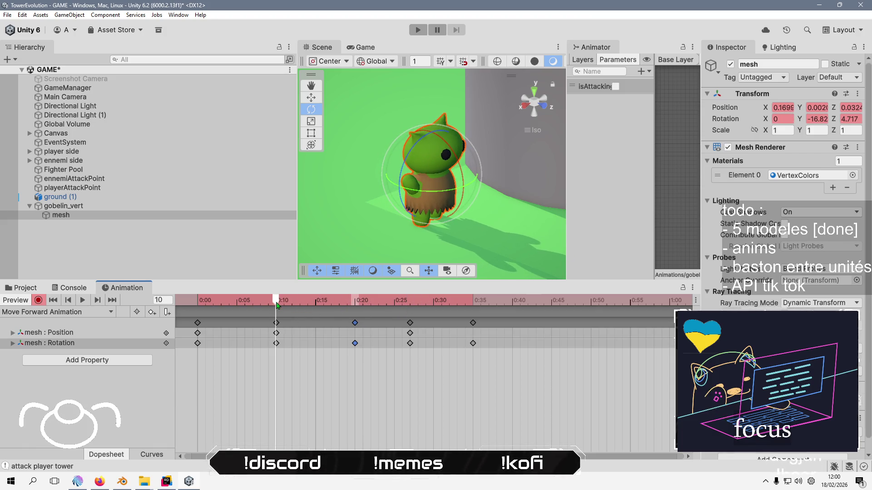
# Step: Copy the frame-10 Rotation Z value 4.717 and enter it on the frame-27 keyframe
pyautogui.click(849, 119)
pyautogui.rightClick(845, 120)
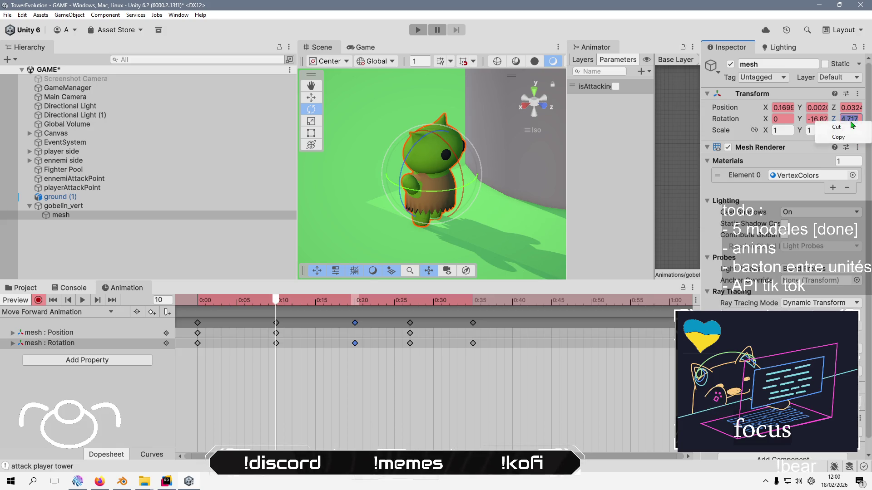
pyautogui.click(839, 137)
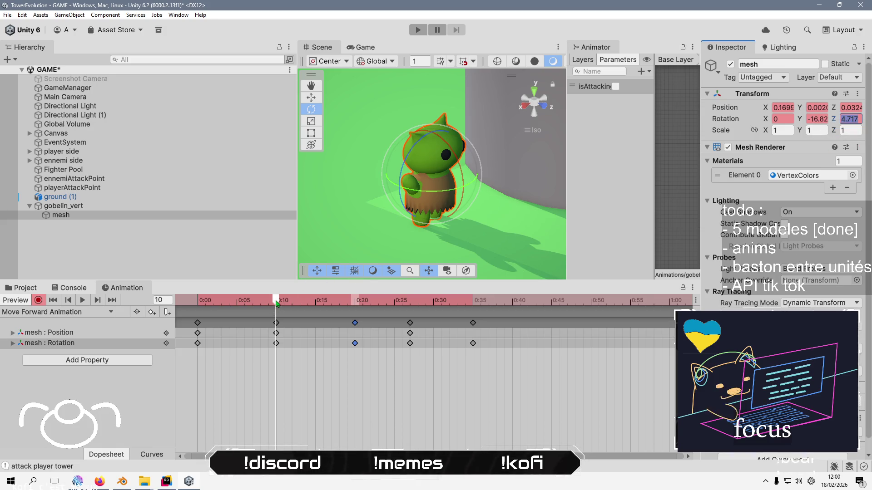
pyautogui.hotkey('alt', '.')
pyautogui.hotkey('alt', '.')
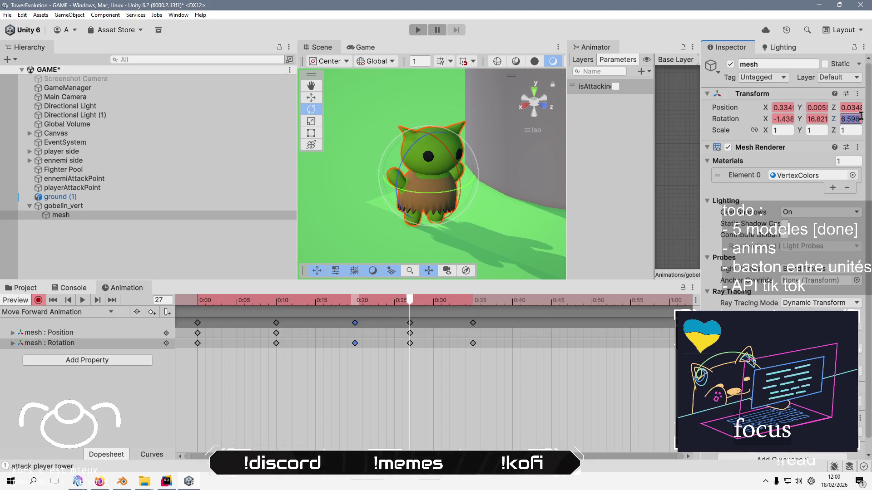
pyautogui.write('4.717')
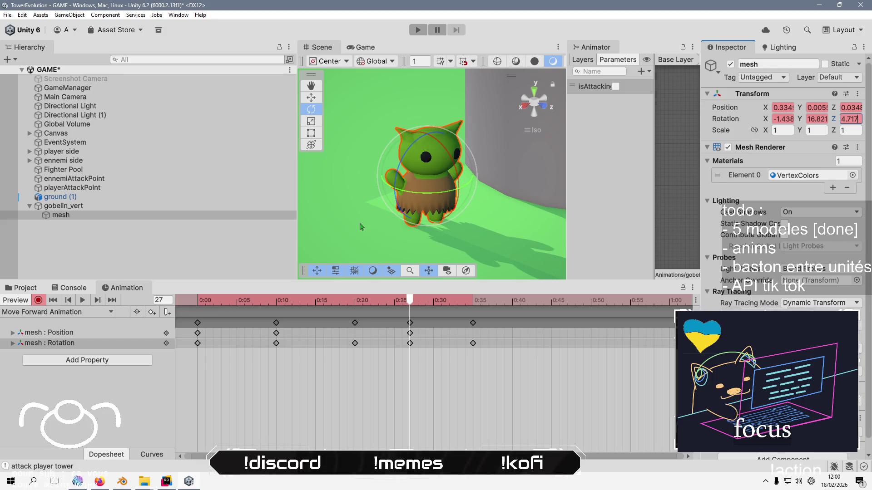
pyautogui.moveTo(373, 228); pyautogui.dragTo(481, 200)
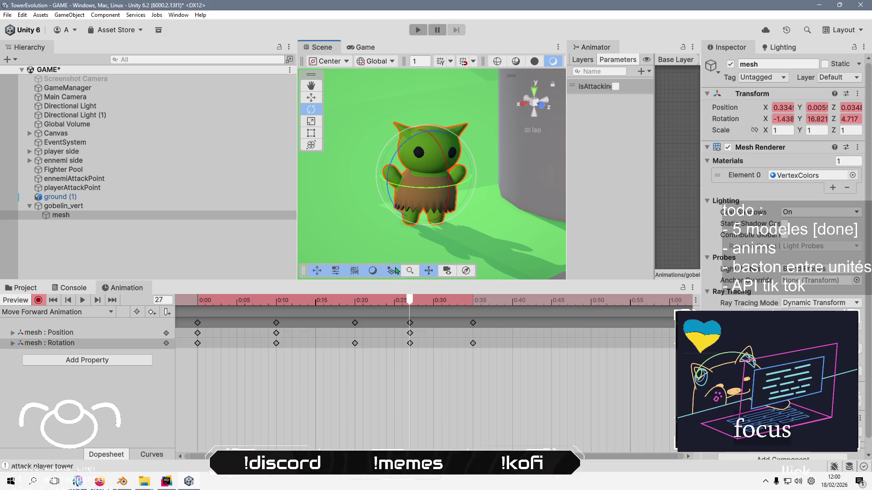
pyautogui.moveTo(409, 303)
pyautogui.mouseDown()
pyautogui.moveTo(196, 301)
pyautogui.moveTo(475, 302)
pyautogui.moveTo(128, 315)
pyautogui.moveTo(277, 301)
pyautogui.moveTo(473, 301)
pyautogui.moveTo(191, 302)
pyautogui.moveTo(459, 302)
pyautogui.moveTo(195, 302)
pyautogui.moveTo(291, 301)
pyautogui.moveTo(276, 301)
pyautogui.mouseUp()
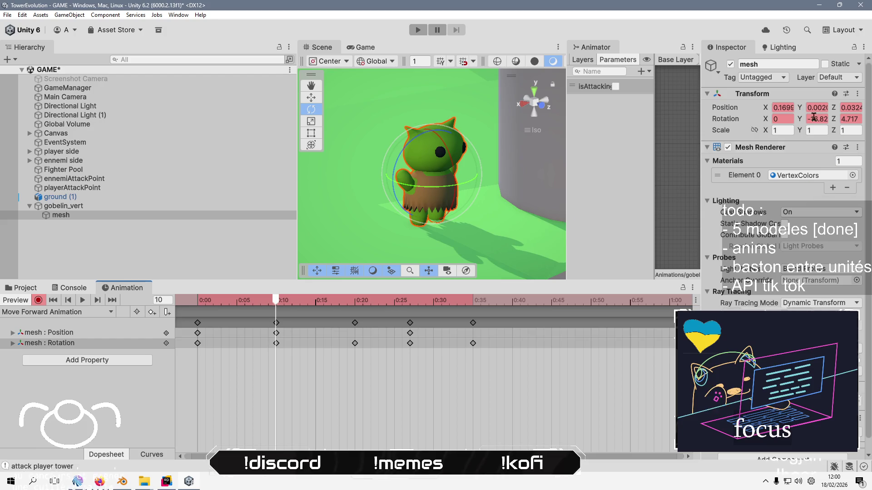
# Step: Set the mesh position to 0, 0, 0 at frames 10 and 20
pyautogui.click(783, 107)
pyautogui.write('0')
pyautogui.press('Tab')
pyautogui.write('0')
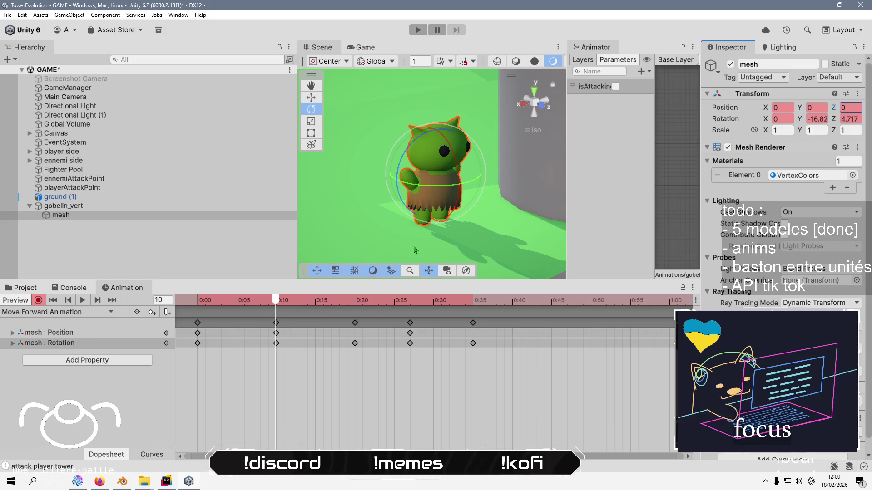
pyautogui.click(355, 302)
pyautogui.click(783, 107)
pyautogui.write('0')
pyautogui.press('Tab')
pyautogui.write('0')
pyautogui.click(850, 108)
pyautogui.write('0')
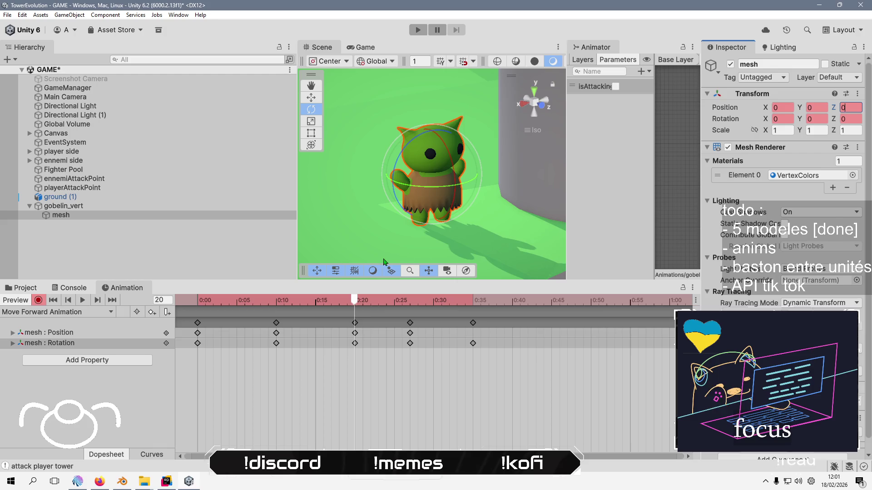
# Step: Set the mesh X, Y and Z position to 0 at the frame-27 keyframe
pyautogui.moveTo(354, 299); pyautogui.dragTo(417, 300)
pyautogui.click(786, 108)
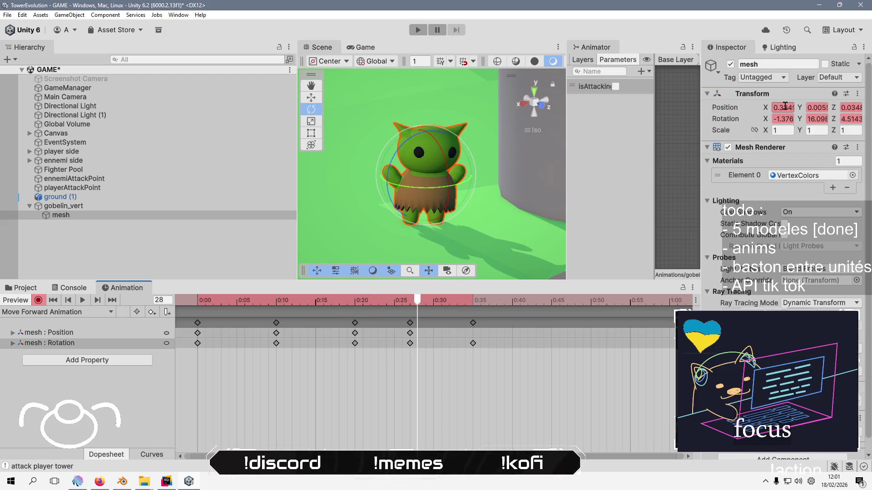
pyautogui.press(',')
pyautogui.click(783, 107)
pyautogui.write('0')
pyautogui.click(817, 107)
pyautogui.write('0')
pyautogui.click(851, 107)
pyautogui.write('0')
pyautogui.moveTo(410, 301)
pyautogui.mouseDown()
pyautogui.moveTo(470, 300)
pyautogui.moveTo(196, 302)
pyautogui.moveTo(392, 312)
pyautogui.moveTo(471, 302)
pyautogui.moveTo(196, 301)
pyautogui.moveTo(444, 299)
pyautogui.moveTo(275, 302)
pyautogui.mouseUp()
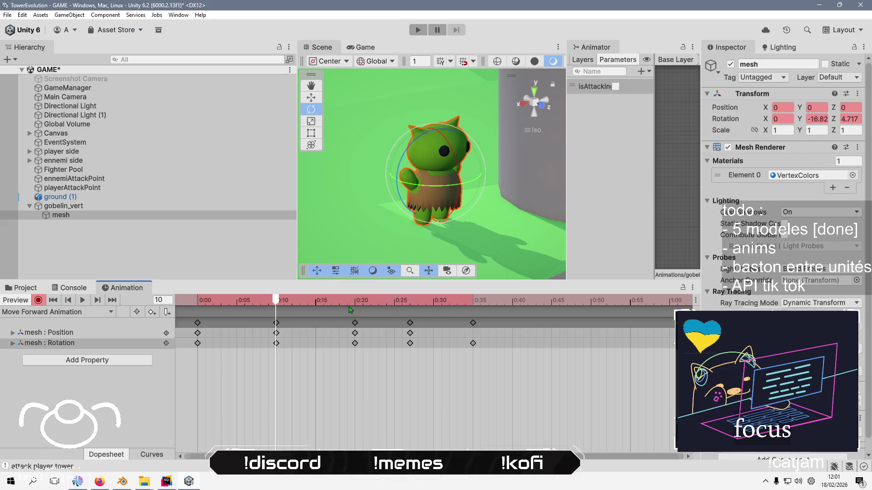
# Step: Shift the frame-10 keys to 0:11 and the 0:20 keys to 0:21, then preview the walk
pyautogui.click(276, 323)
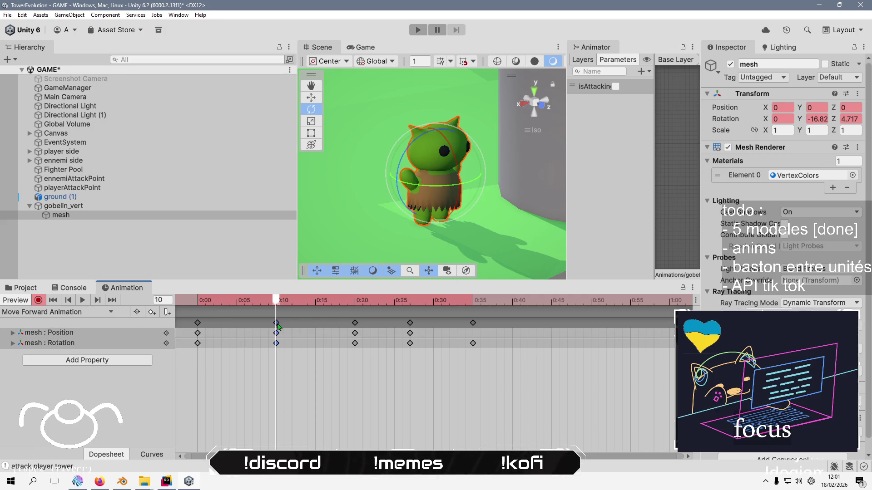
pyautogui.moveTo(276, 323); pyautogui.dragTo(292, 326)
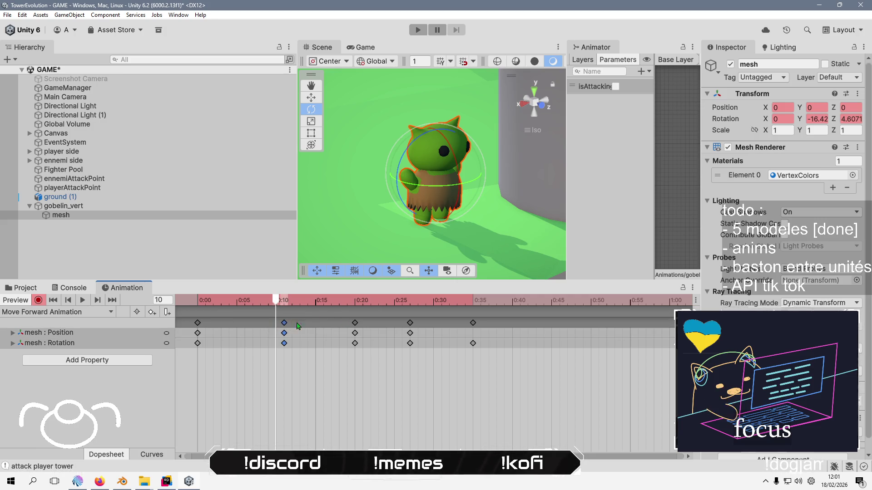
pyautogui.moveTo(354, 325); pyautogui.dragTo(512, 323)
pyautogui.click(83, 302)
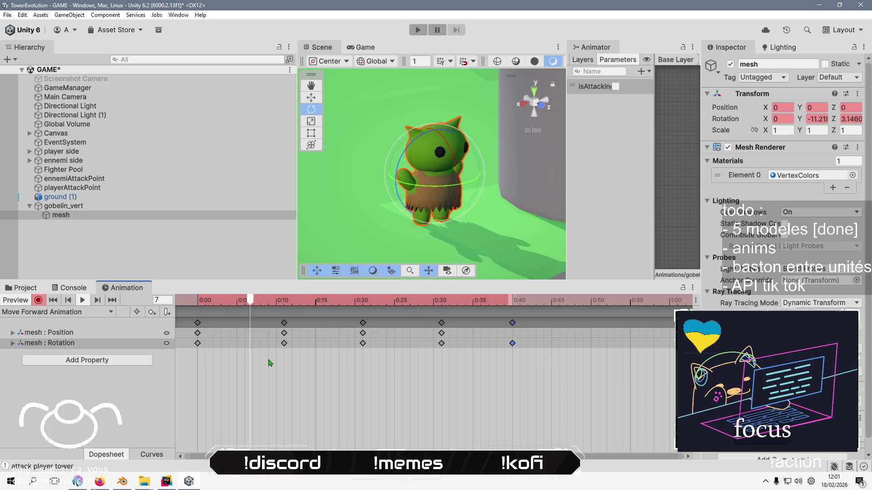
pyautogui.click(219, 255)
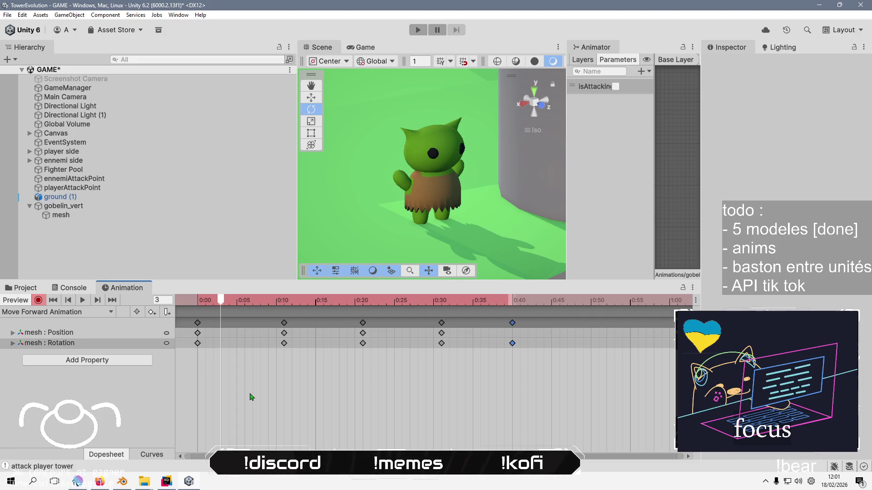
# Step: Stop recording and switch gobelin_vert's animation editing to the Attack Animation Clip
pyautogui.click(39, 302)
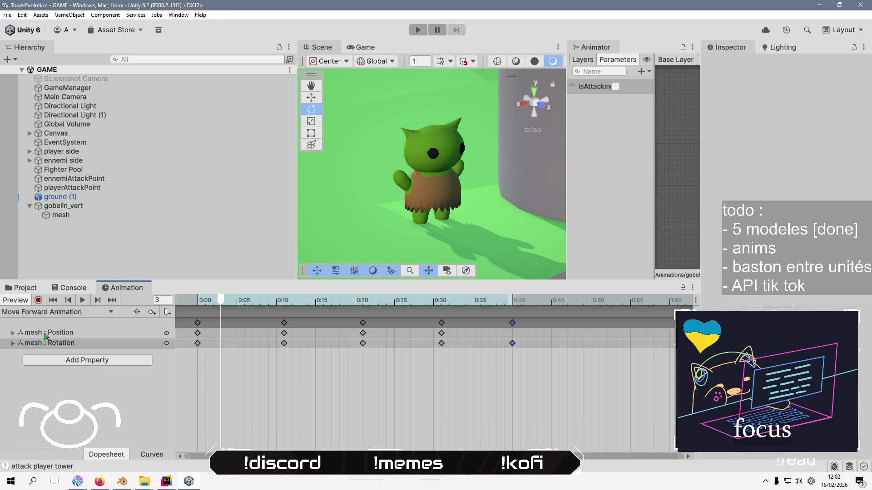
pyautogui.click(46, 334)
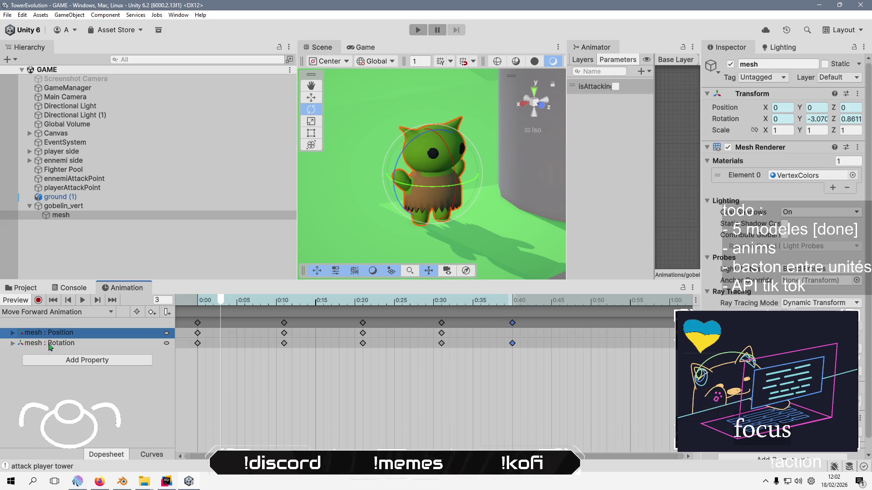
pyautogui.click(13, 333)
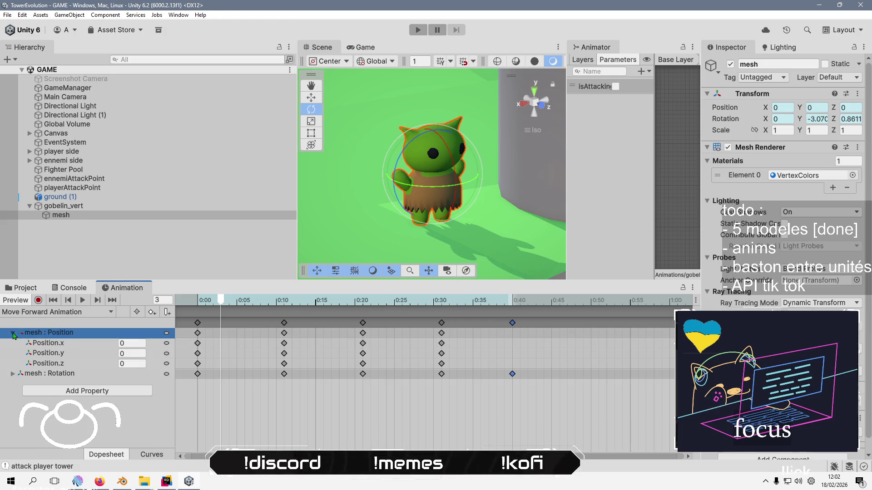
pyautogui.click(13, 334)
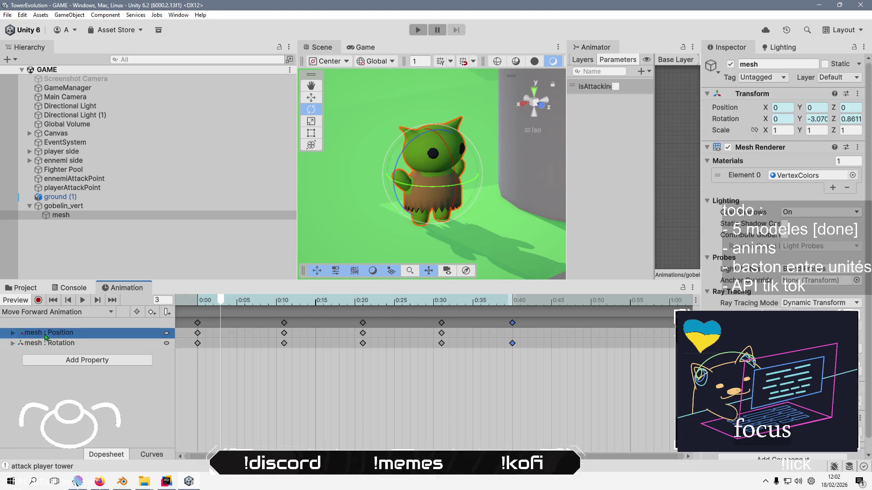
pyautogui.click(88, 402)
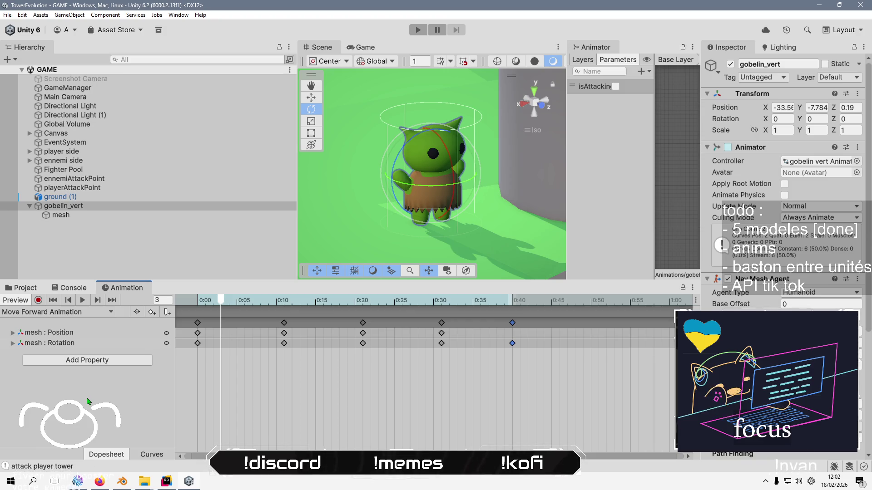
pyautogui.click(68, 313)
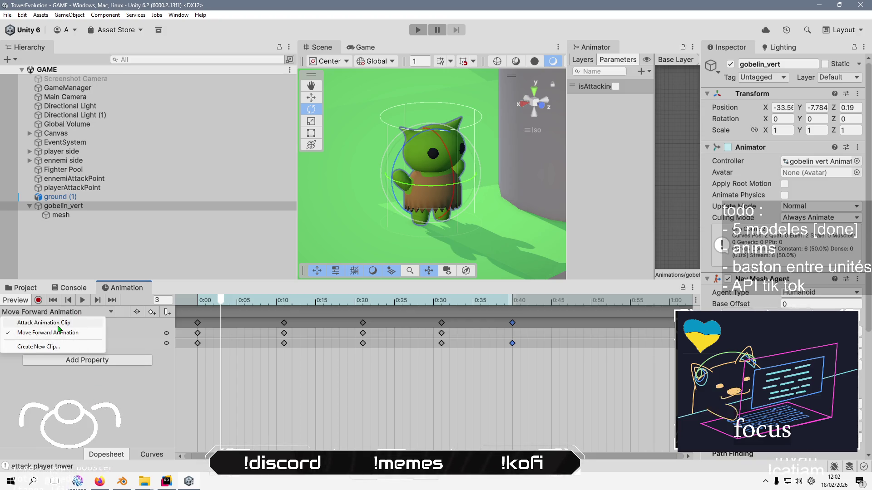
pyautogui.click(59, 324)
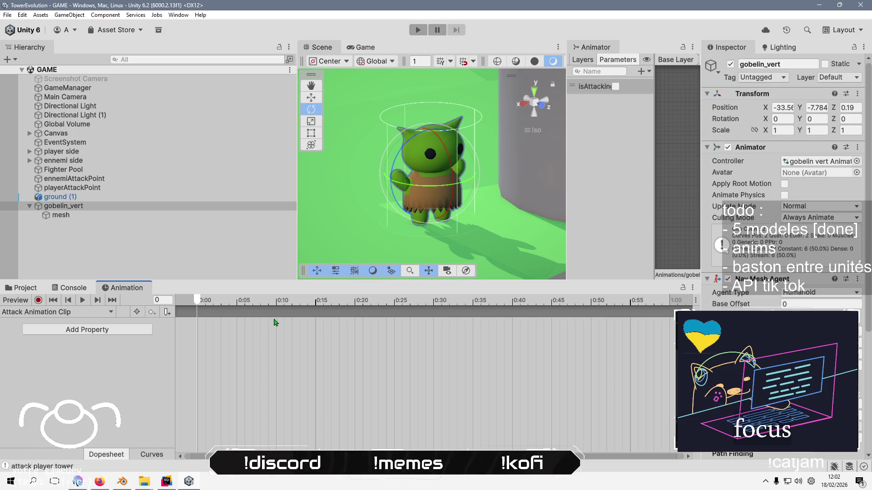
# Step: Add a mesh : Rotation track to the Attack Animation Clip, keyed at 0:00 and 1:00
pyautogui.click(96, 216)
pyautogui.click(104, 328)
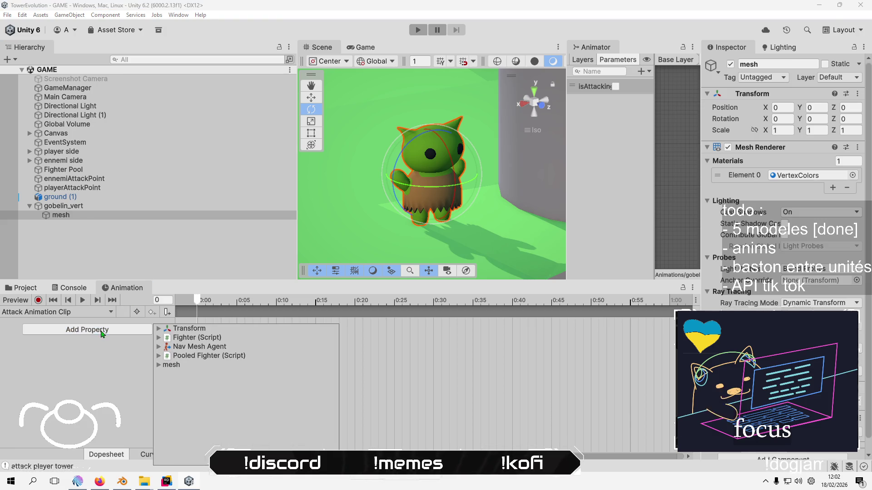
pyautogui.click(159, 365)
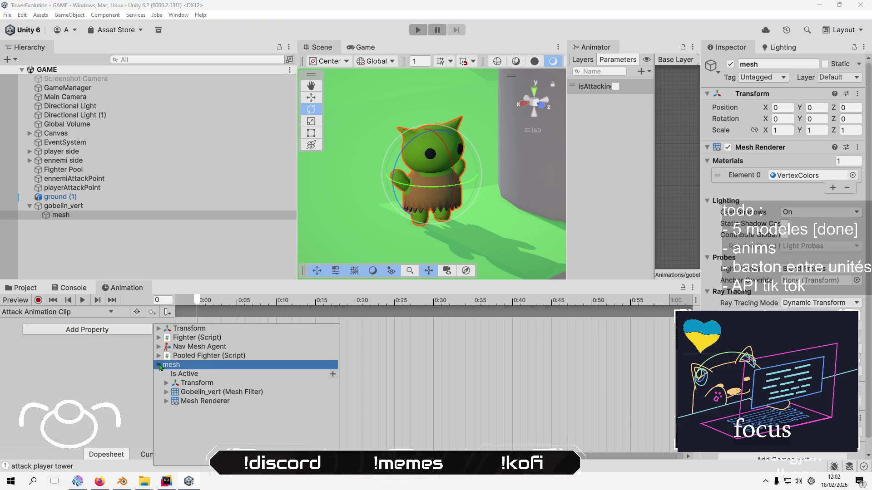
pyautogui.click(166, 383)
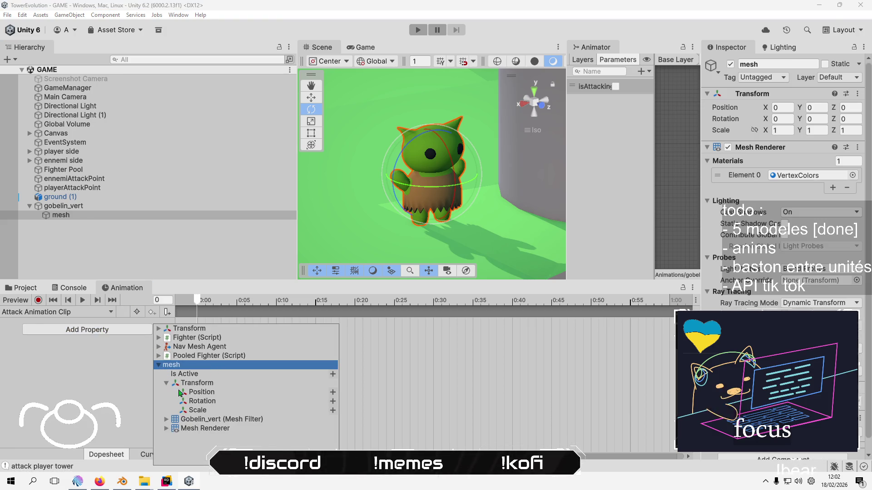
pyautogui.click(333, 402)
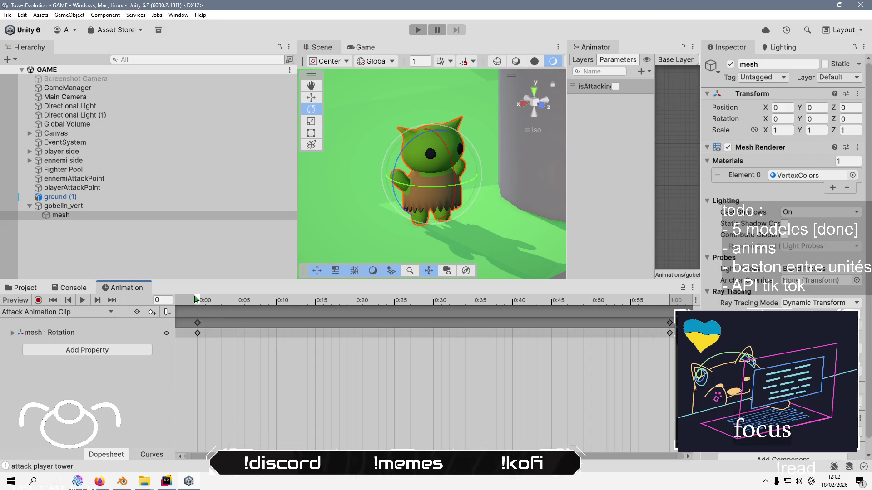
pyautogui.moveTo(206, 302); pyautogui.dragTo(283, 302)
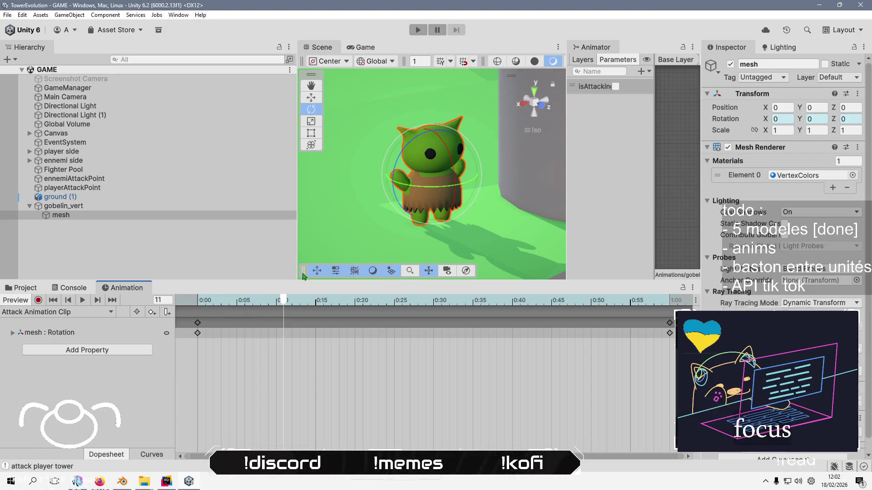
# Step: Record a sideways tilt of the goblin at frame 10 and a twist at frame 15
pyautogui.moveTo(401, 162); pyautogui.dragTo(406, 143)
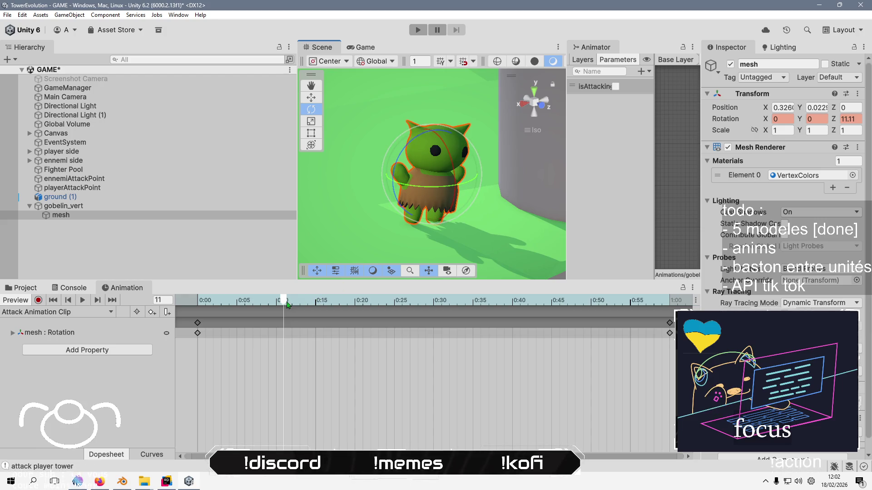
pyautogui.moveTo(285, 303); pyautogui.dragTo(316, 312)
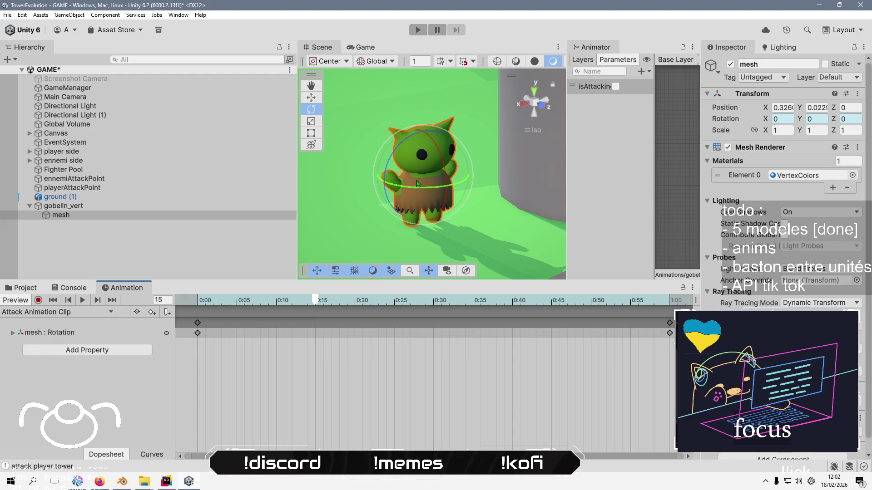
pyautogui.moveTo(317, 300)
pyautogui.mouseDown()
pyautogui.moveTo(276, 305)
pyautogui.moveTo(285, 314)
pyautogui.mouseUp()
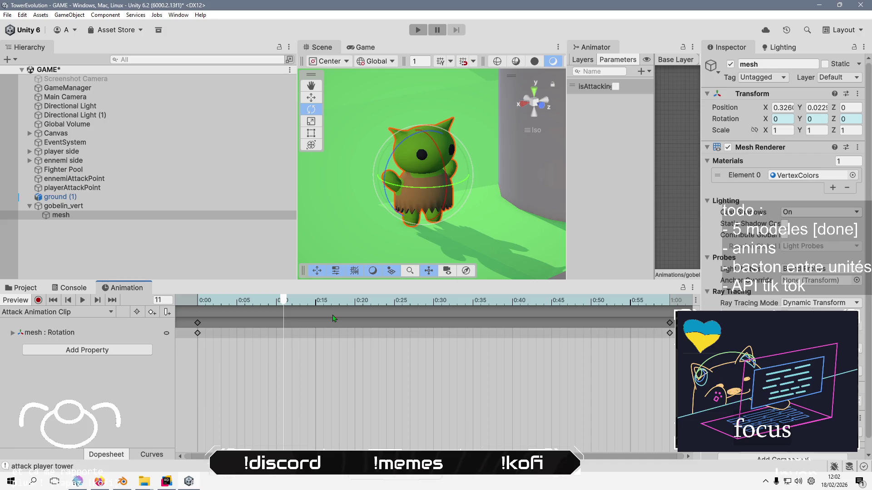
pyautogui.click(277, 300)
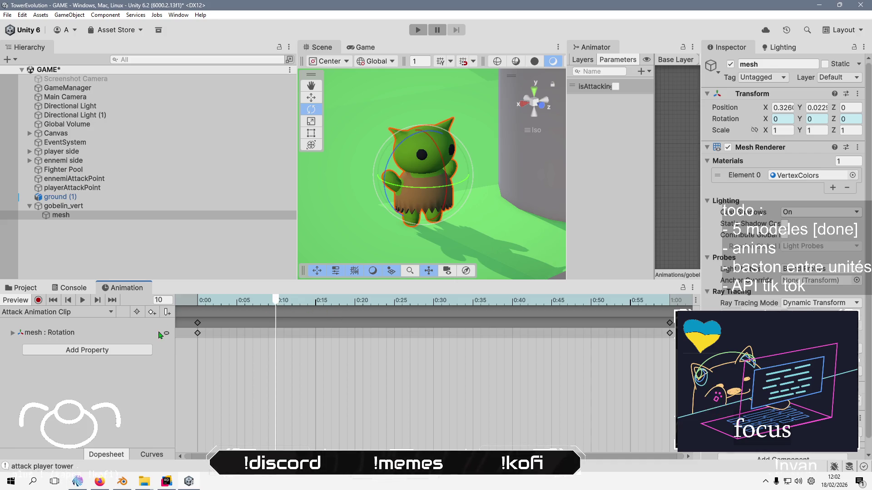
pyautogui.click(38, 300)
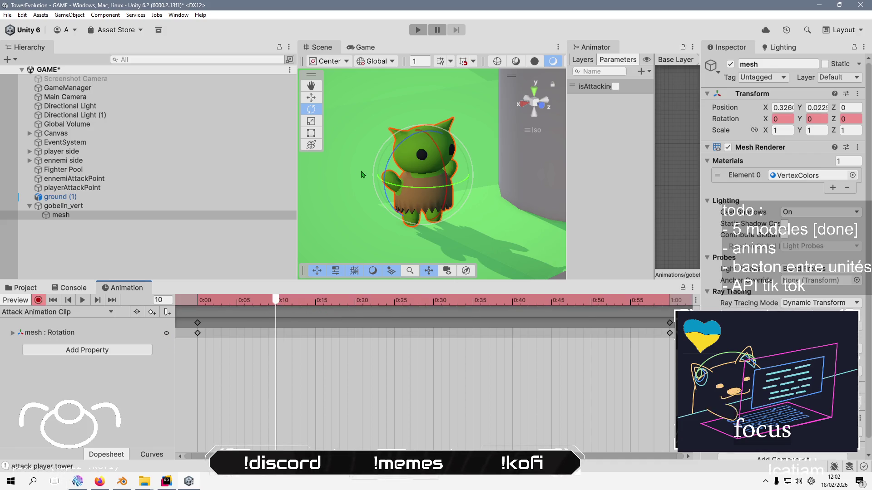
pyautogui.moveTo(386, 167); pyautogui.dragTo(389, 158)
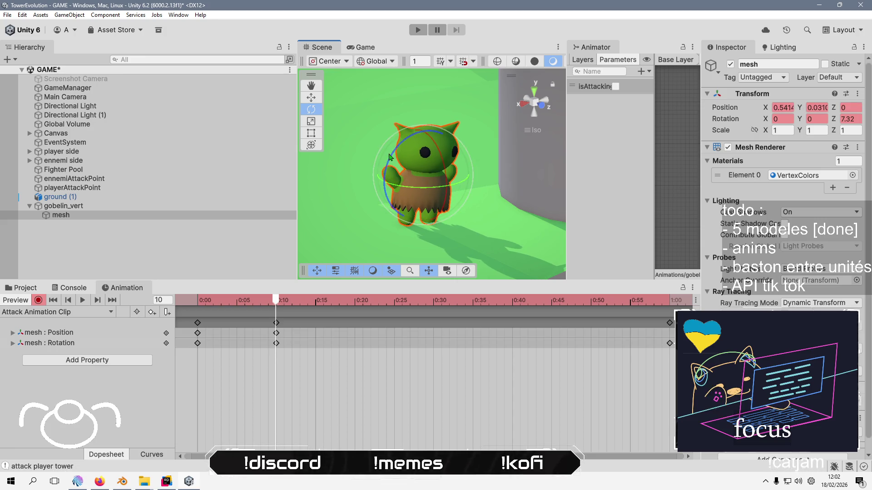
pyautogui.moveTo(291, 300); pyautogui.dragTo(316, 310)
pyautogui.moveTo(465, 181)
pyautogui.mouseDown()
pyautogui.moveTo(458, 199)
pyautogui.moveTo(451, 169)
pyautogui.mouseUp()
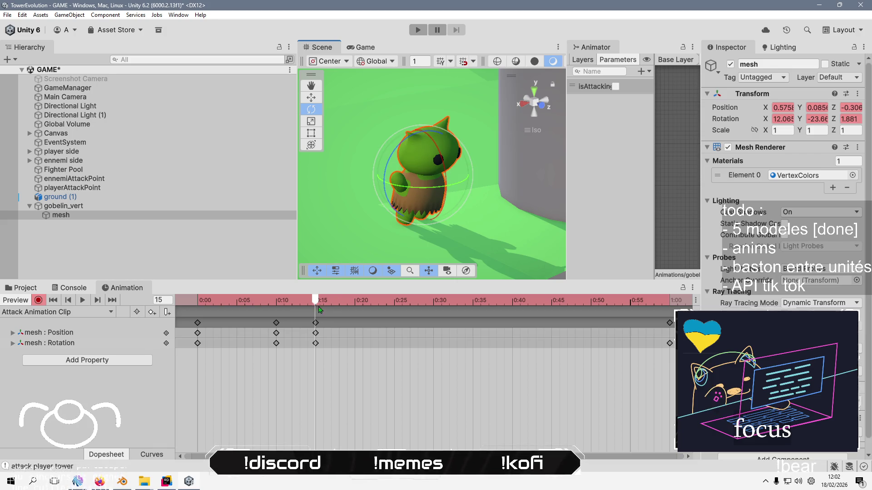
# Step: Paste the frame-10 keys at frames 23 and 30, then preview the attack animation
pyautogui.click(276, 310)
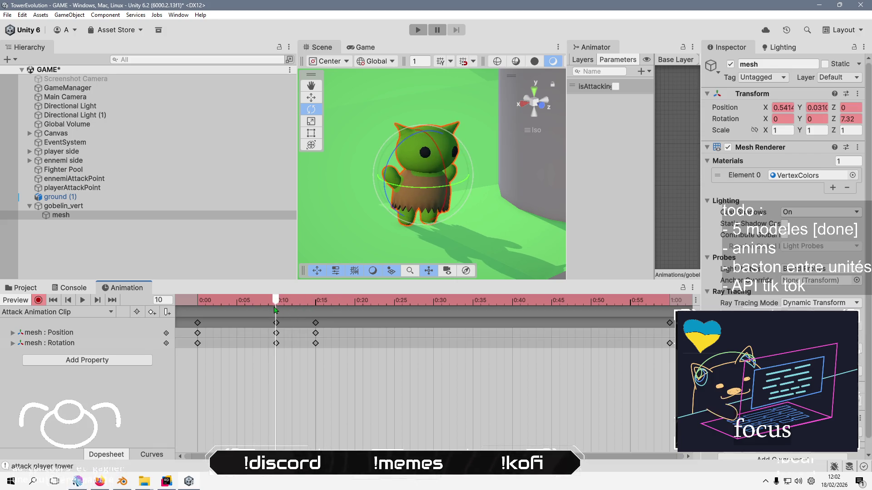
pyautogui.click(276, 323)
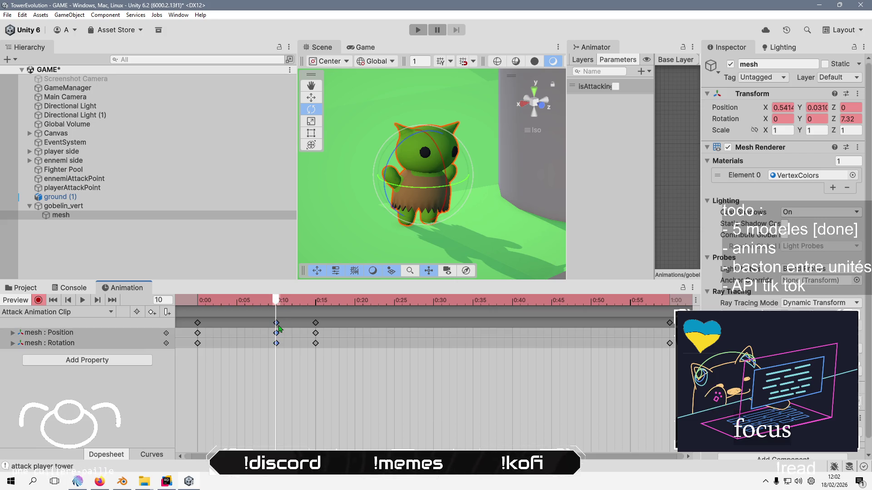
pyautogui.moveTo(279, 302); pyautogui.dragTo(378, 301)
pyautogui.hotkey('ctrl', 'v')
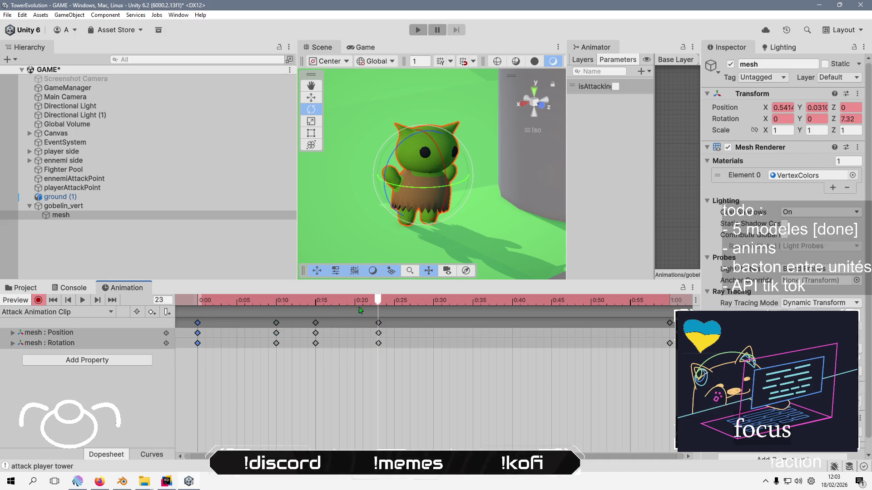
pyautogui.moveTo(392, 301)
pyautogui.mouseDown()
pyautogui.moveTo(434, 300)
pyautogui.moveTo(197, 300)
pyautogui.mouseUp()
pyautogui.hotkey('ctrl', 'v')
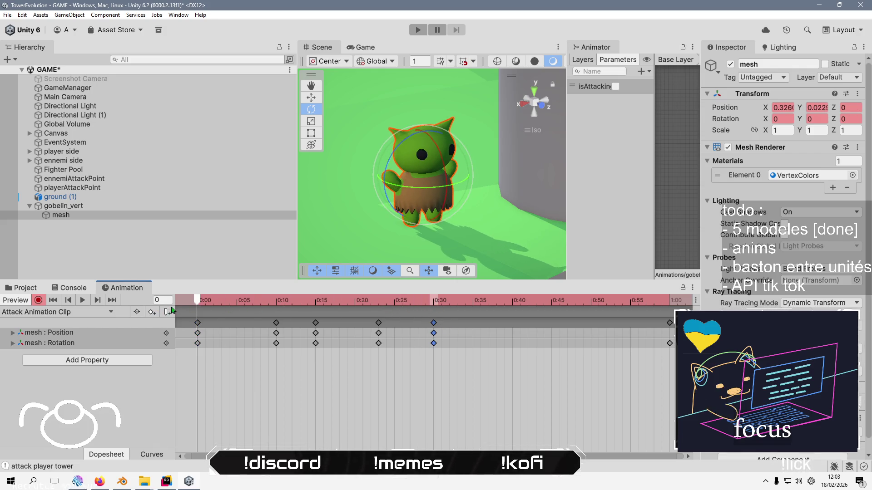
pyautogui.click(83, 300)
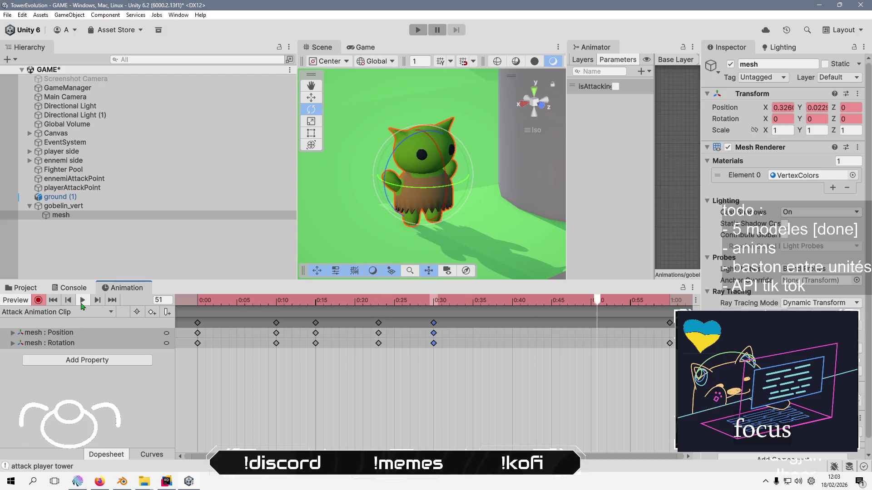
pyautogui.click(146, 407)
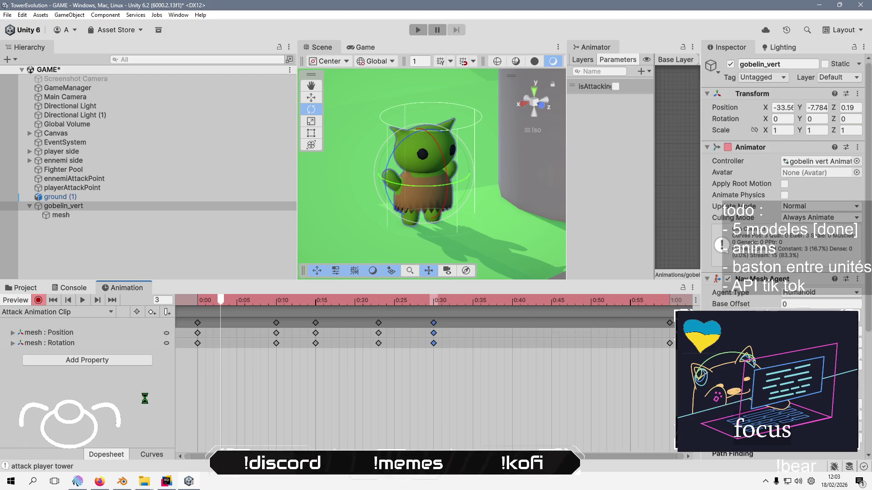
pyautogui.hotkey('ctrl', 's')
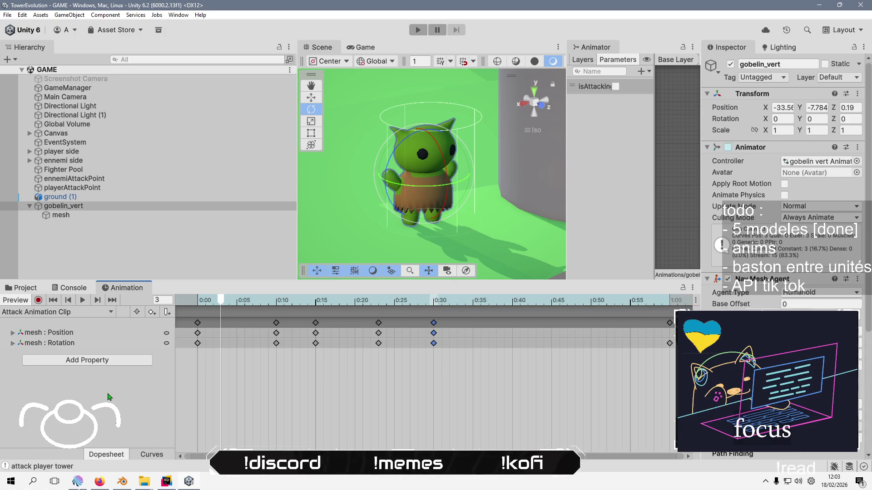
pyautogui.click(267, 384)
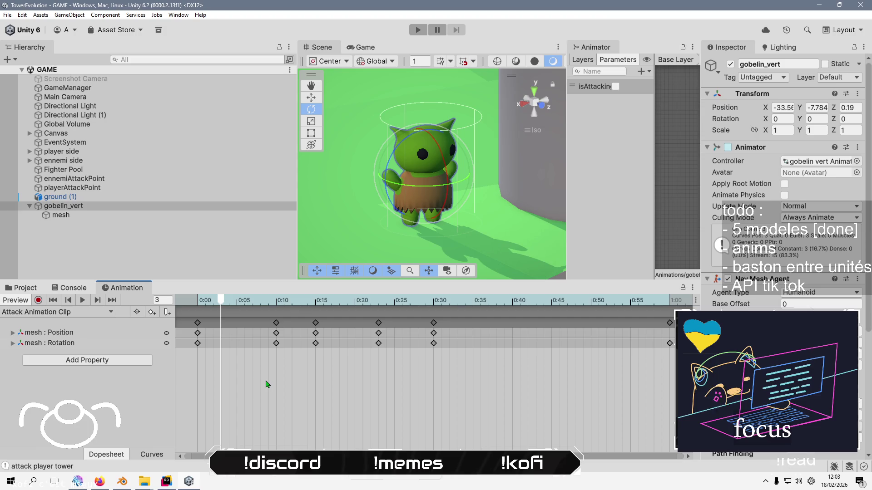
pyautogui.click(94, 312)
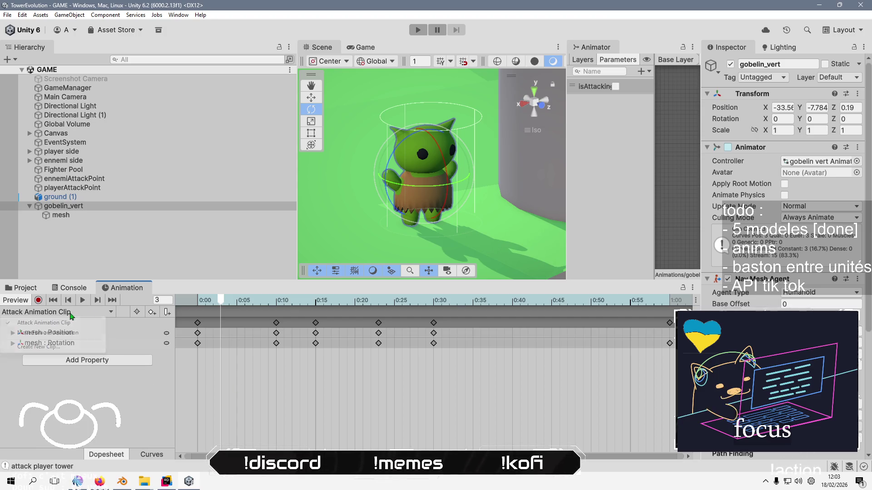
pyautogui.click(77, 332)
pyautogui.click(84, 313)
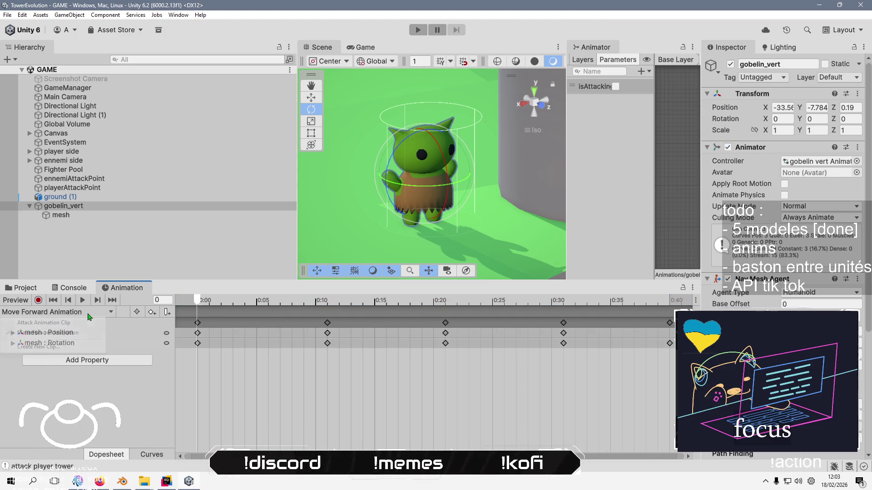
pyautogui.click(84, 322)
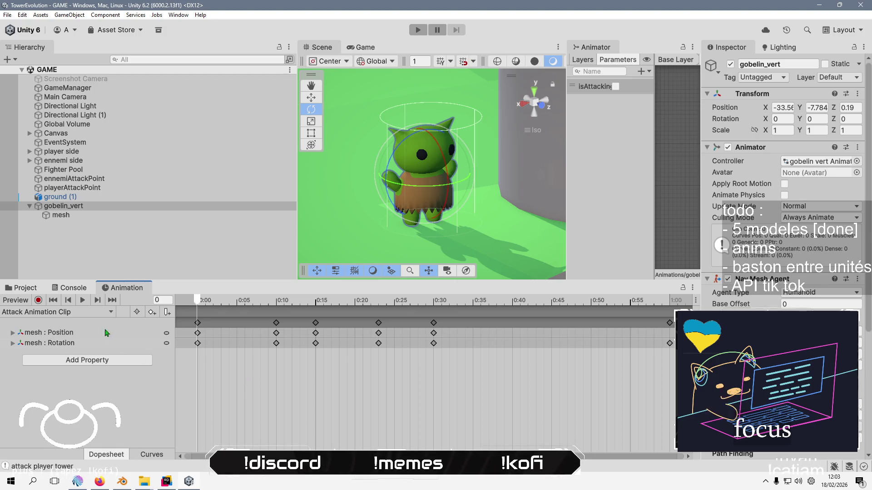
# Step: Review the goblin's animation assets and enable Apply Root Motion on gobelin_vert's Animator
pyautogui.click(25, 288)
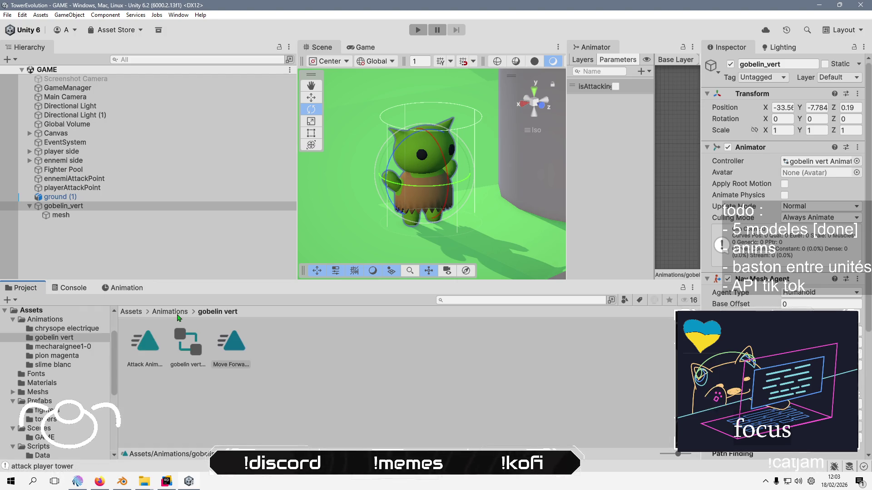
pyautogui.click(152, 347)
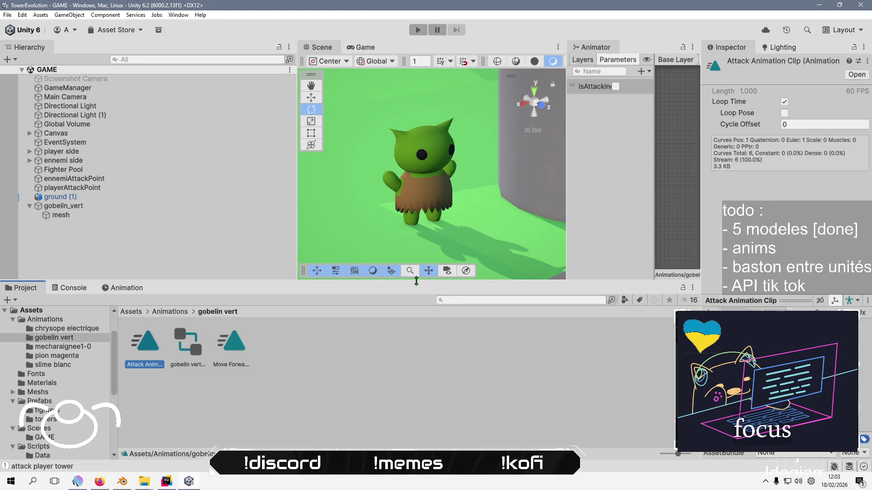
pyautogui.click(231, 345)
pyautogui.click(188, 345)
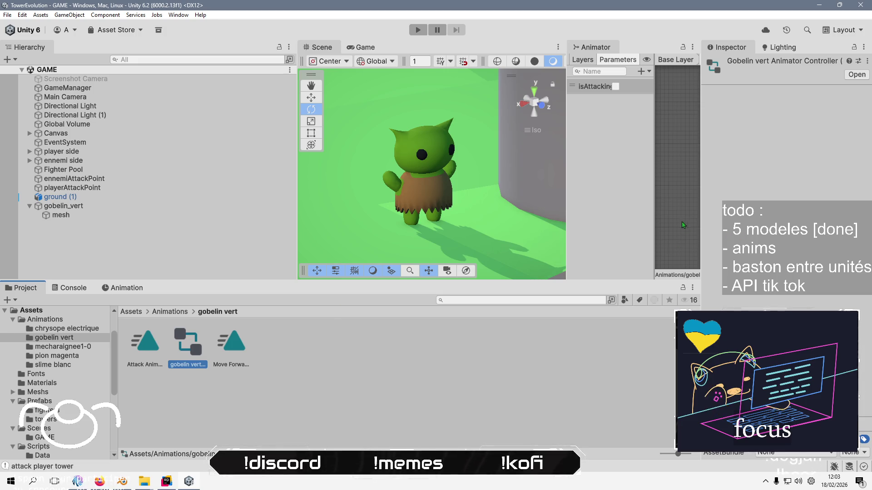
pyautogui.click(219, 206)
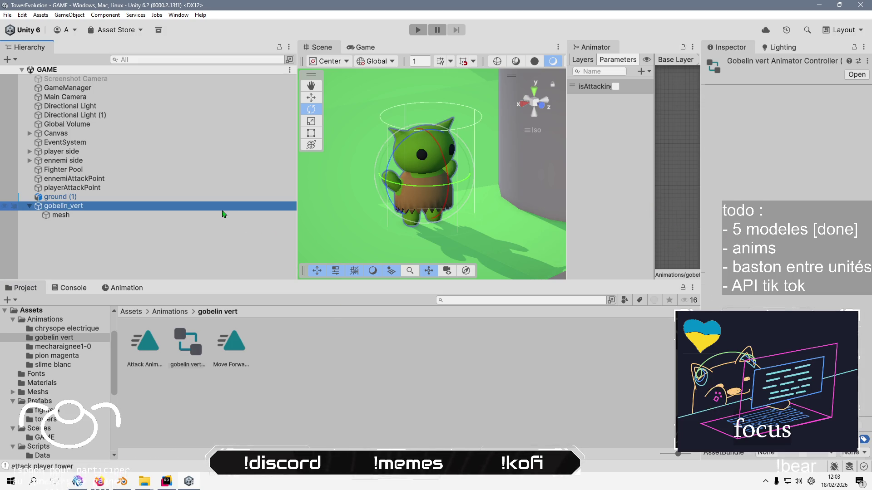
pyautogui.click(784, 184)
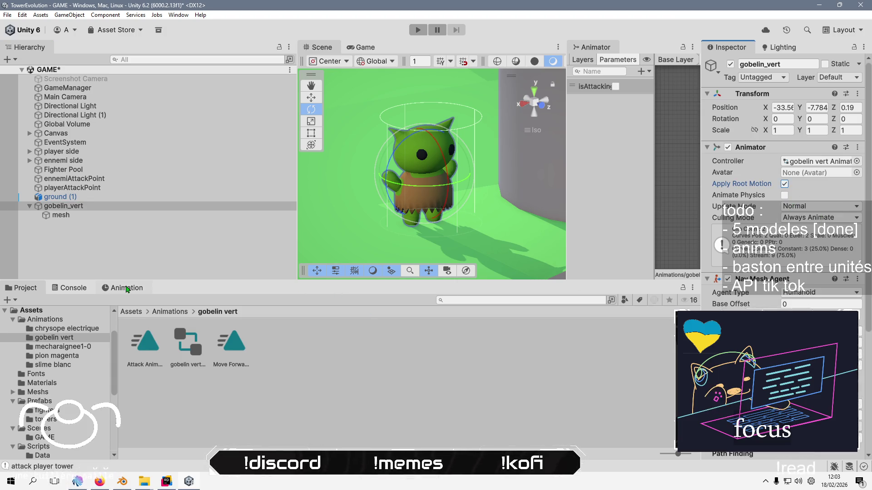
# Step: Replace the gobelin_vert prefab in Prefabs/fighters with the updated scene goblin
pyautogui.click(150, 312)
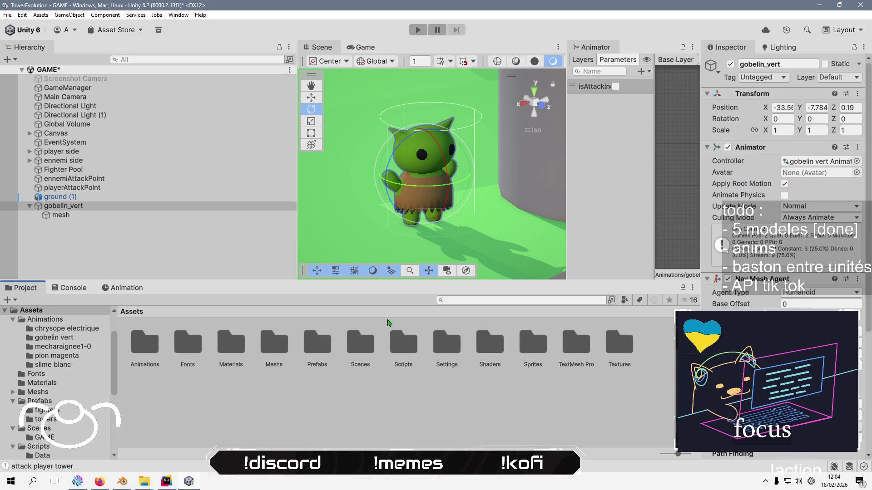
pyautogui.doubleClick(318, 345)
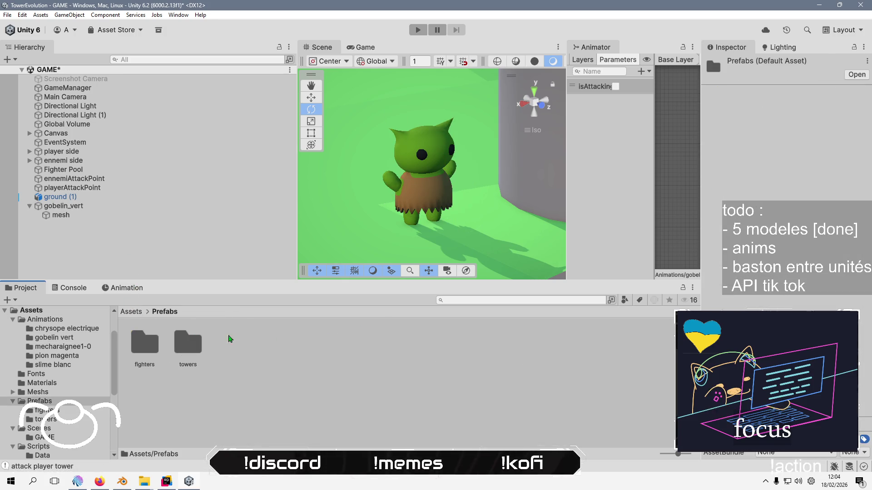
pyautogui.doubleClick(144, 341)
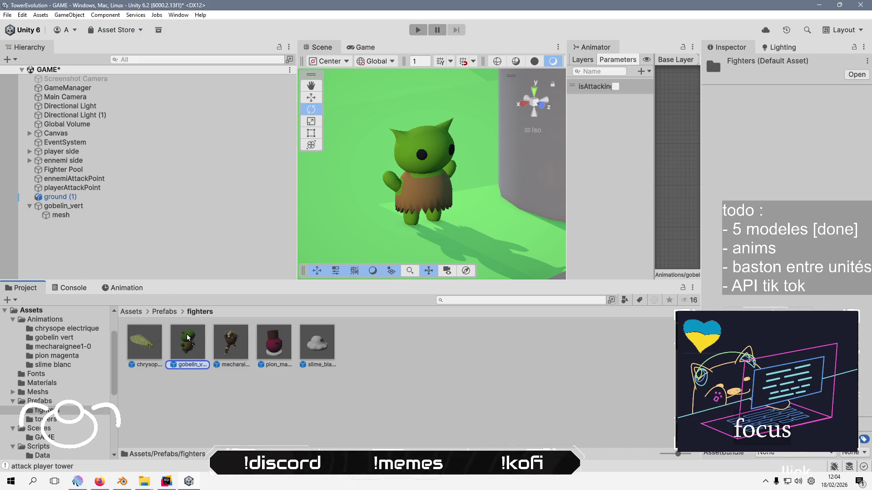
pyautogui.moveTo(187, 338); pyautogui.dragTo(189, 338)
pyautogui.click(458, 257)
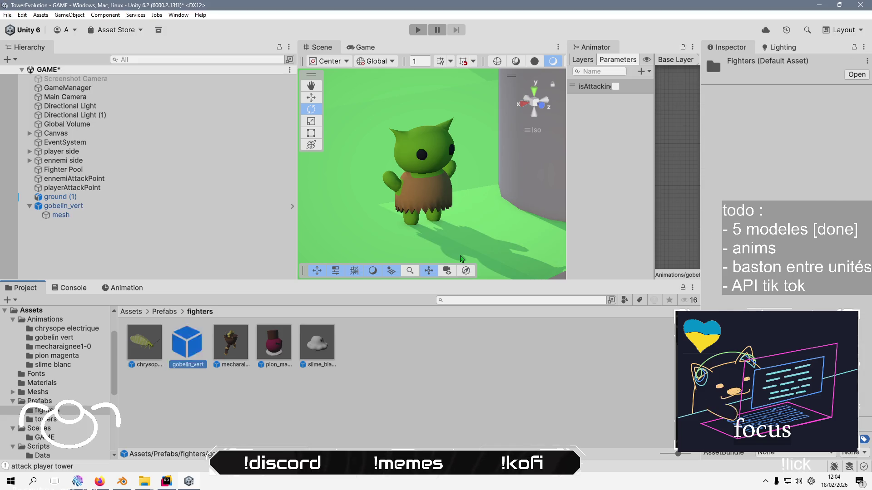
pyautogui.click(181, 269)
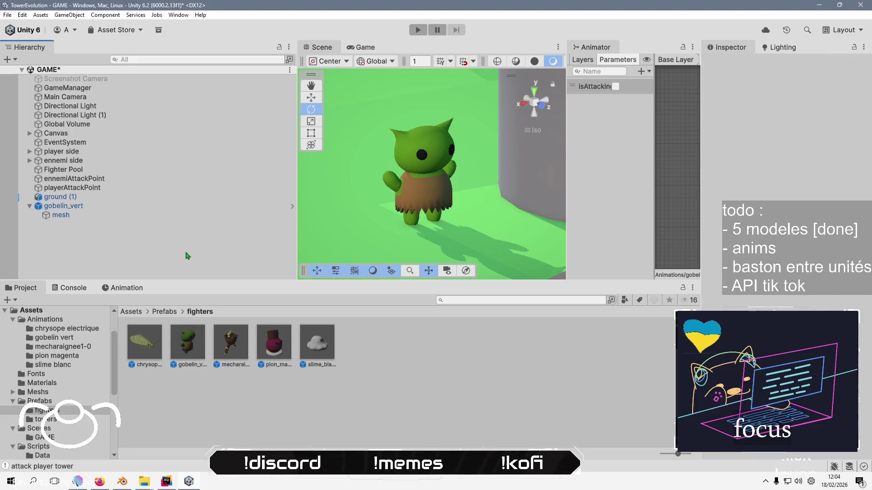
pyautogui.click(64, 206)
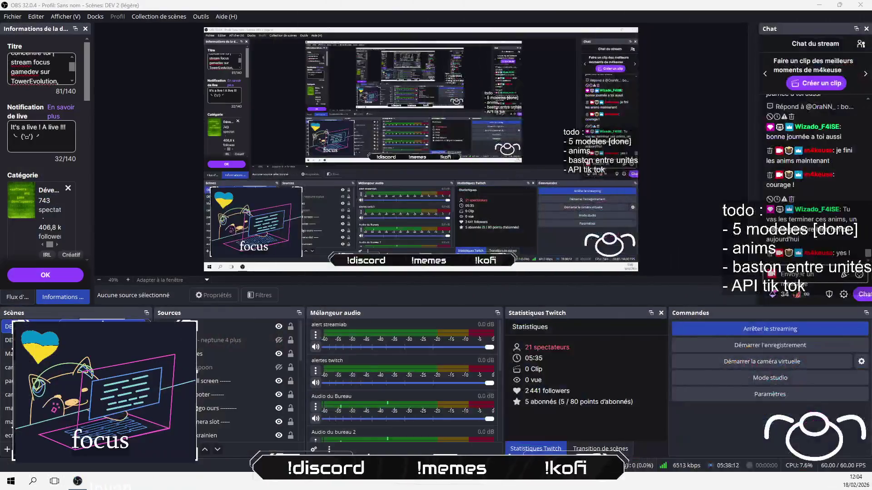
# Step: Post a French message in the stream chat wishing luck to the new fighter
pyautogui.write('ouhaitons')
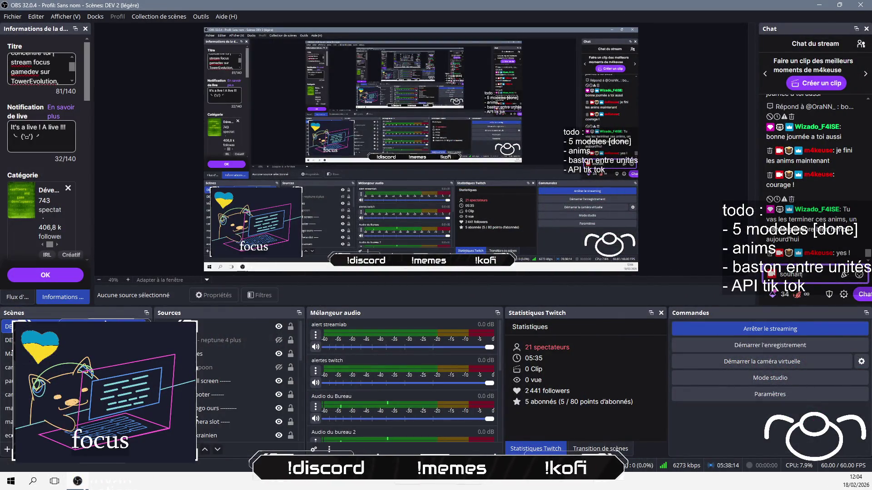
pyautogui.write(' bonne chance à notr')
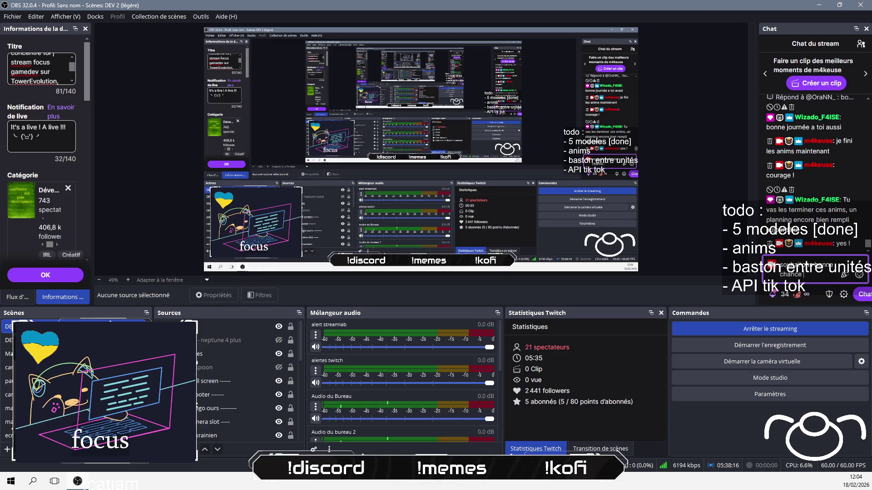
pyautogui.write('e nouveau c')
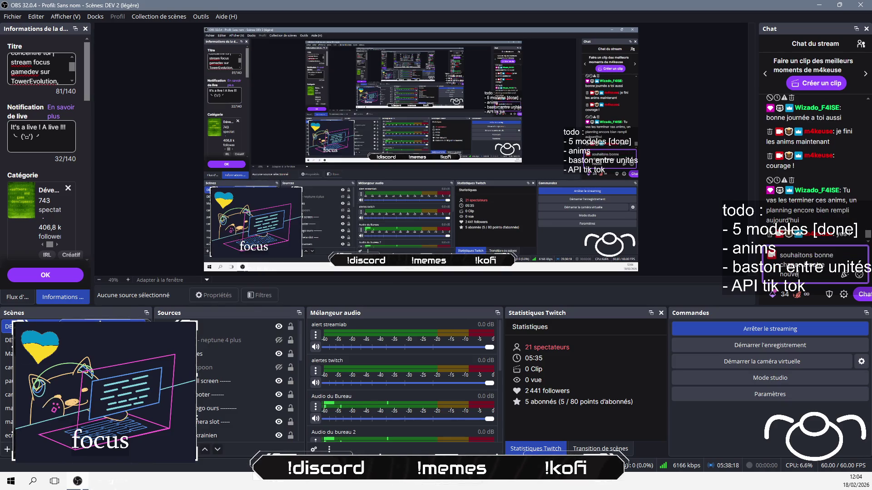
pyautogui.write('ombattant')
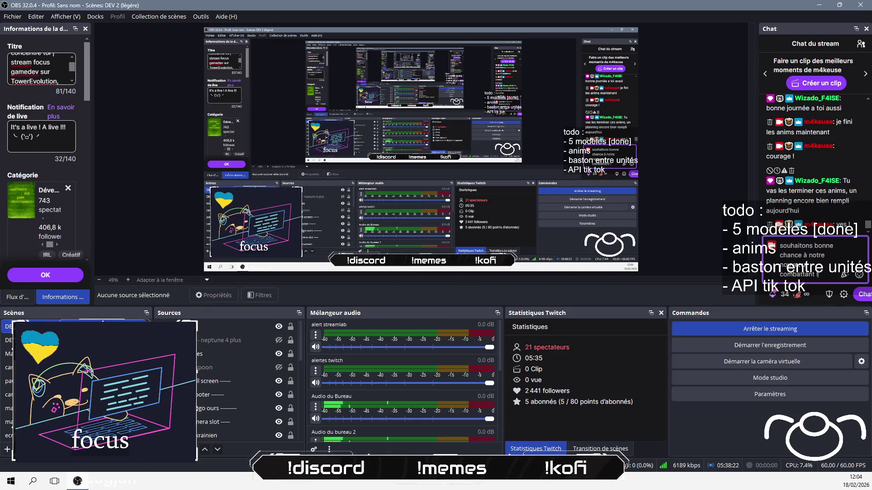
pyautogui.write(' !')
pyautogui.press('Return')
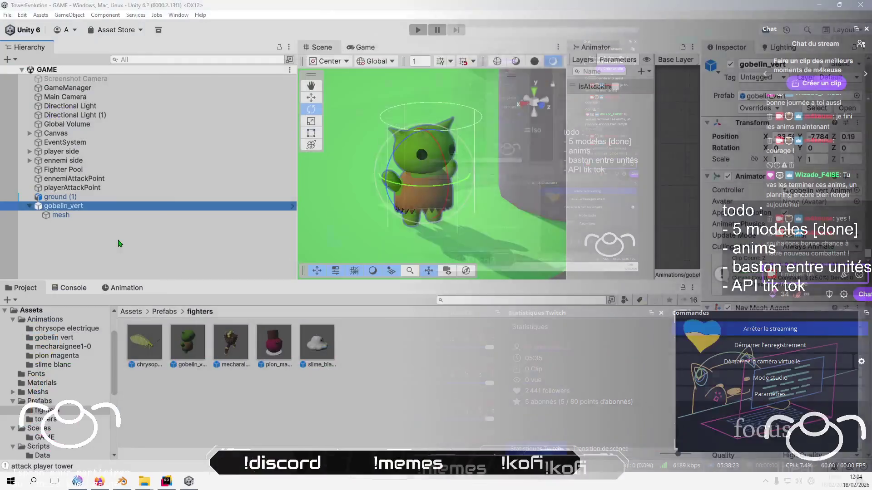
pyautogui.click(111, 209)
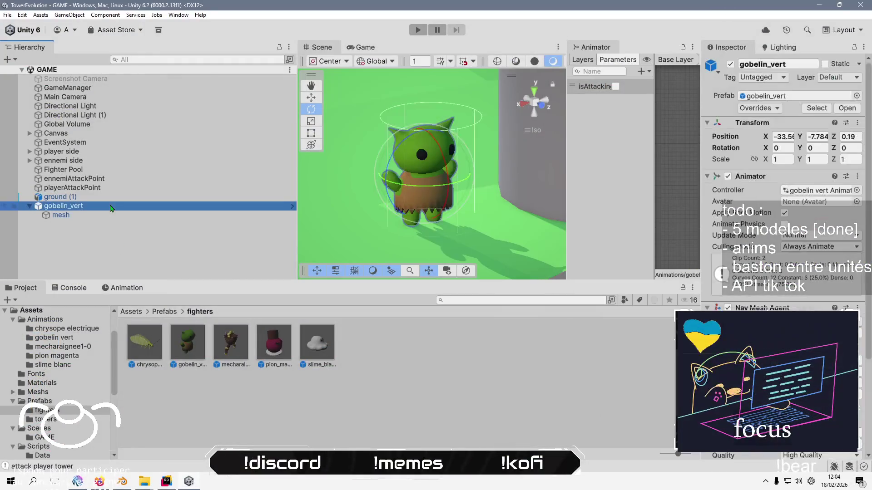
# Step: Delete the gobelin_vert instance from the scene and maximize the Game view
pyautogui.press('Delete')
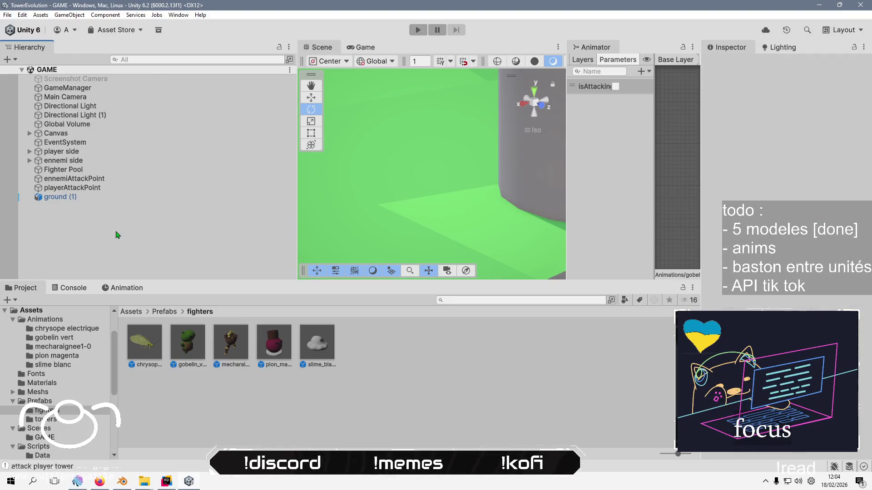
pyautogui.click(367, 50)
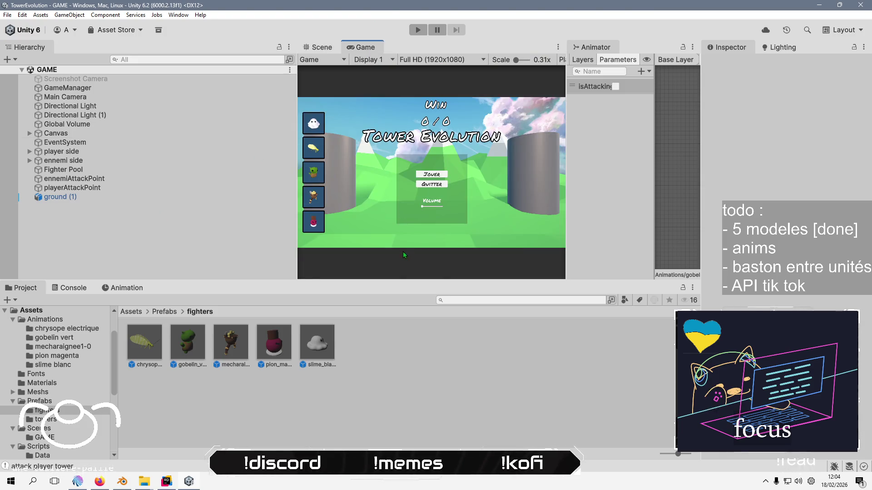
pyautogui.moveTo(389, 281); pyautogui.dragTo(390, 355)
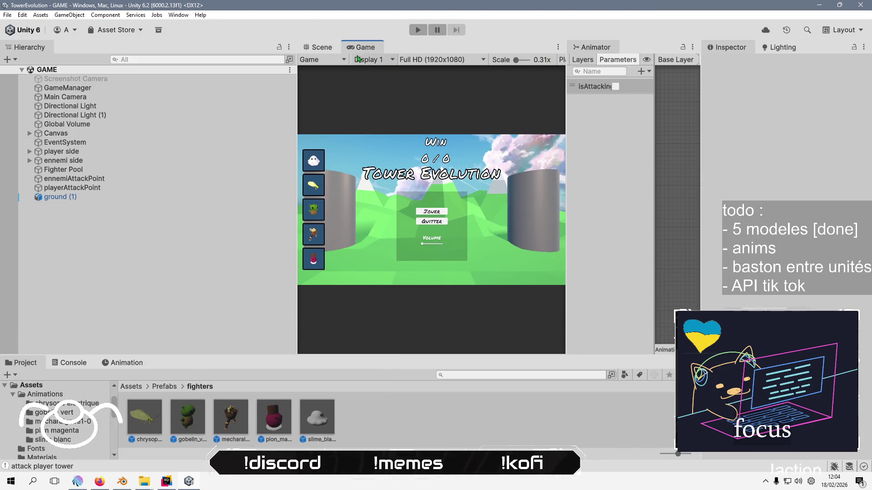
pyautogui.click(312, 62)
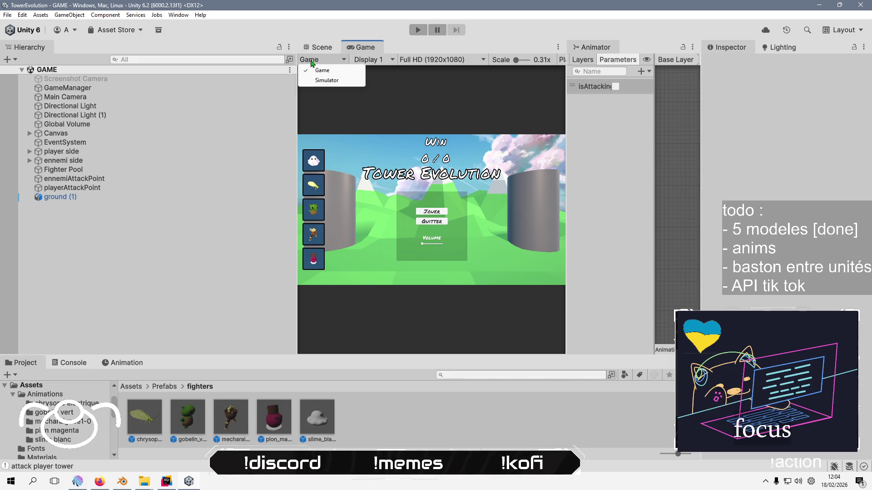
pyautogui.click(322, 47)
pyautogui.click(366, 47)
pyautogui.doubleClick(366, 47)
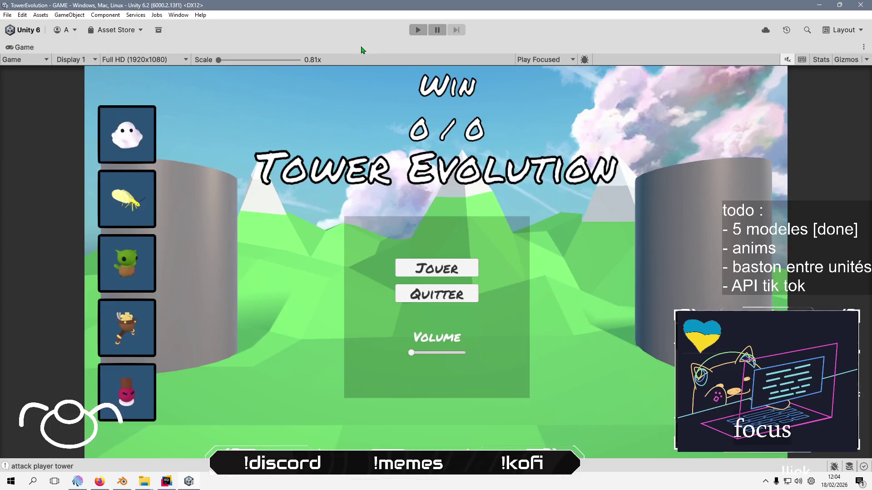
# Step: Enter play mode, start a match with Jouer, and spawn a goblin fighter
pyautogui.click(424, 27)
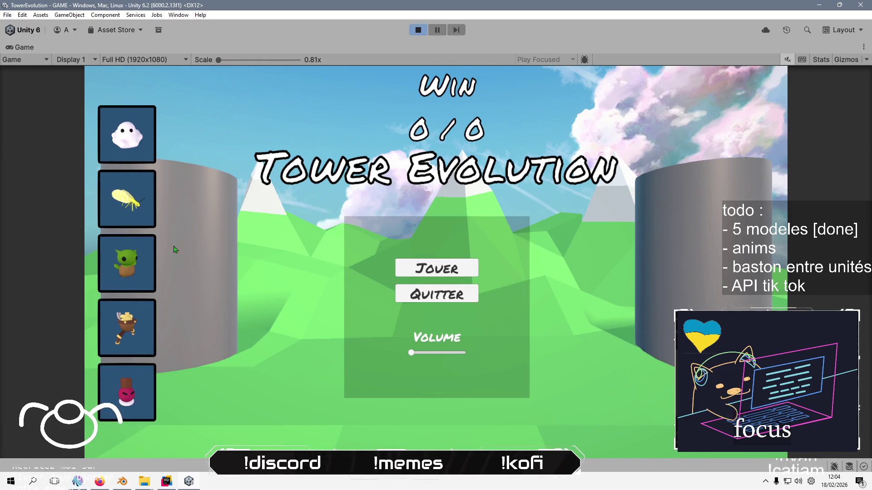
pyautogui.click(436, 273)
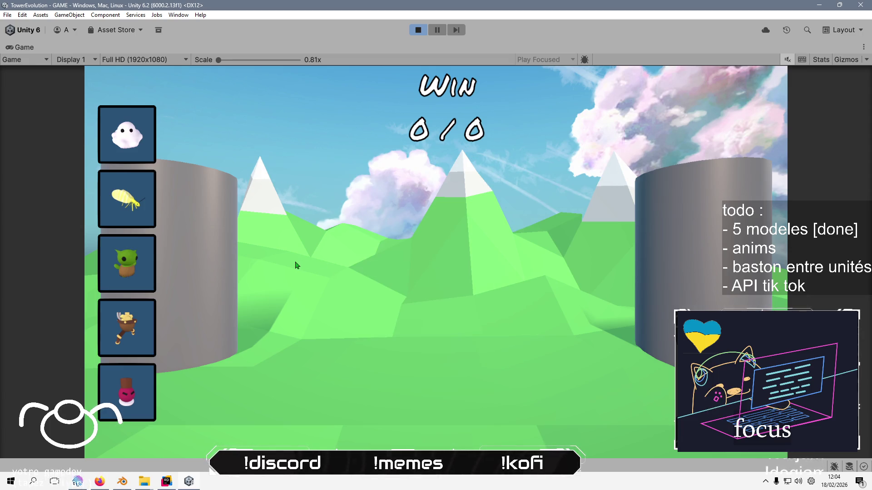
pyautogui.click(132, 262)
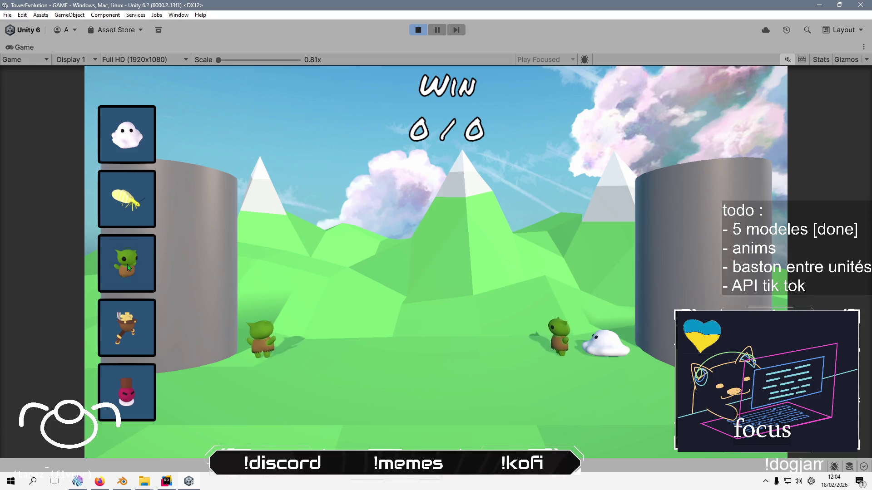
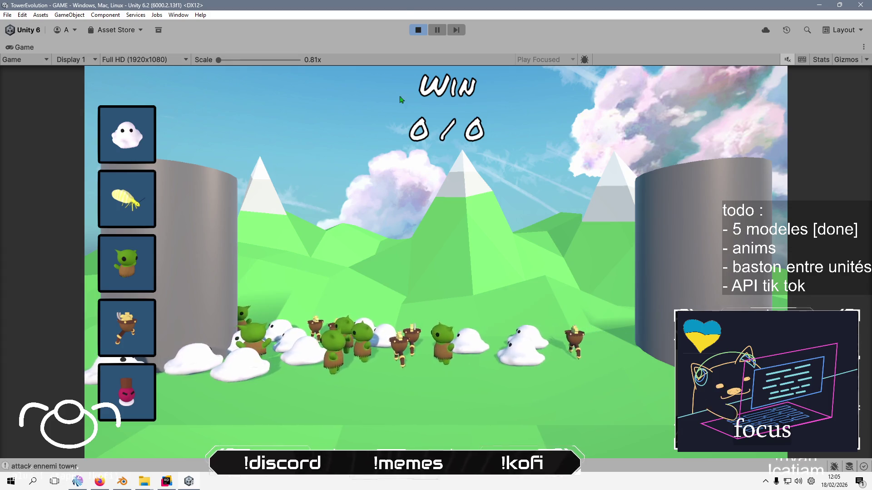
# Step: Stop play mode, restore the full editor layout, and add the gobelin_vert prefab to the scene
pyautogui.click(418, 30)
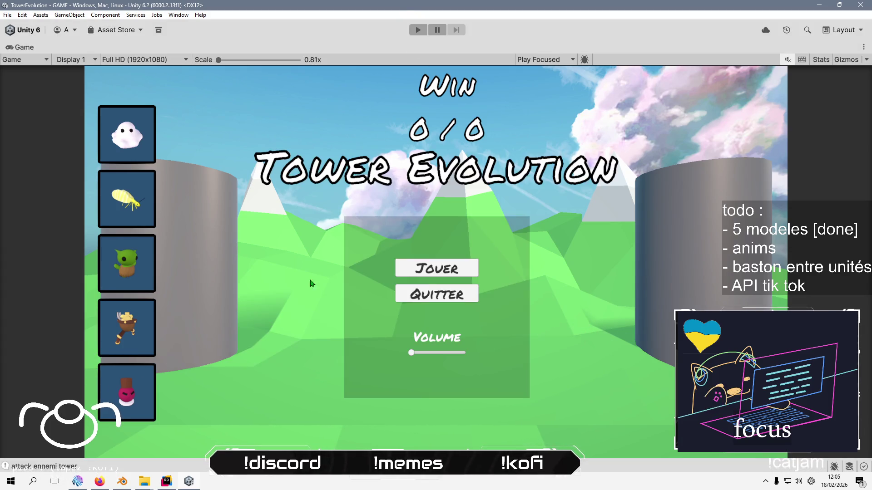
pyautogui.doubleClick(20, 47)
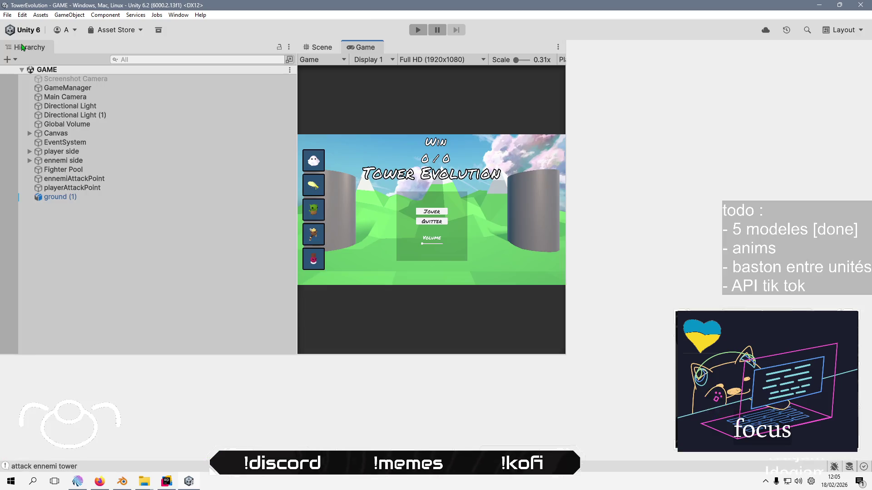
pyautogui.moveTo(176, 416); pyautogui.dragTo(166, 276)
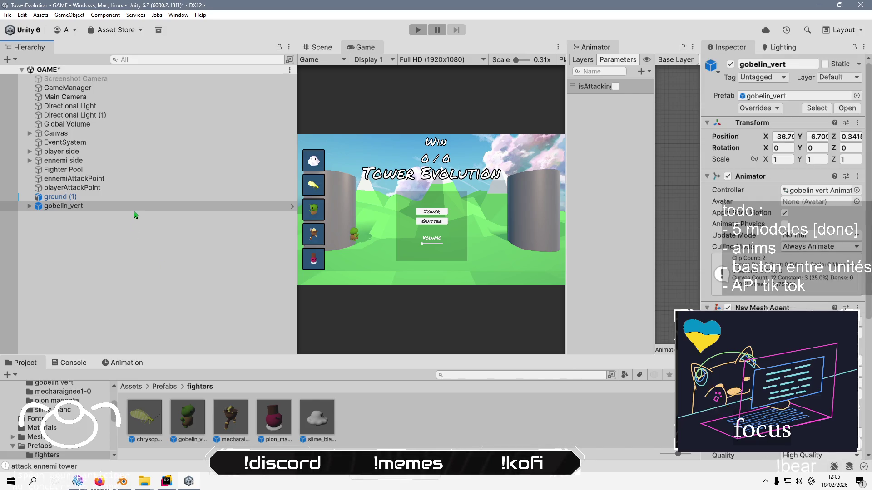
# Step: Preview gobelin_vert's attack animation in the timeline, then delete gobelin_vert from the scene
pyautogui.click(318, 47)
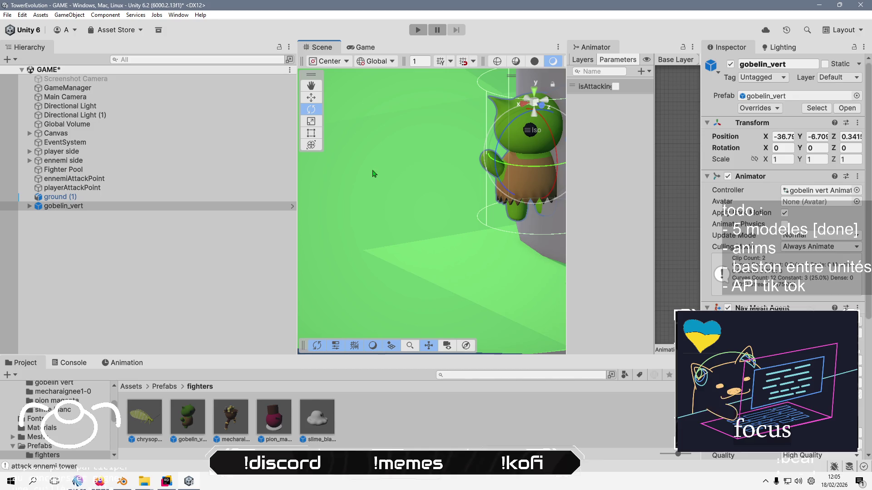
pyautogui.click(119, 362)
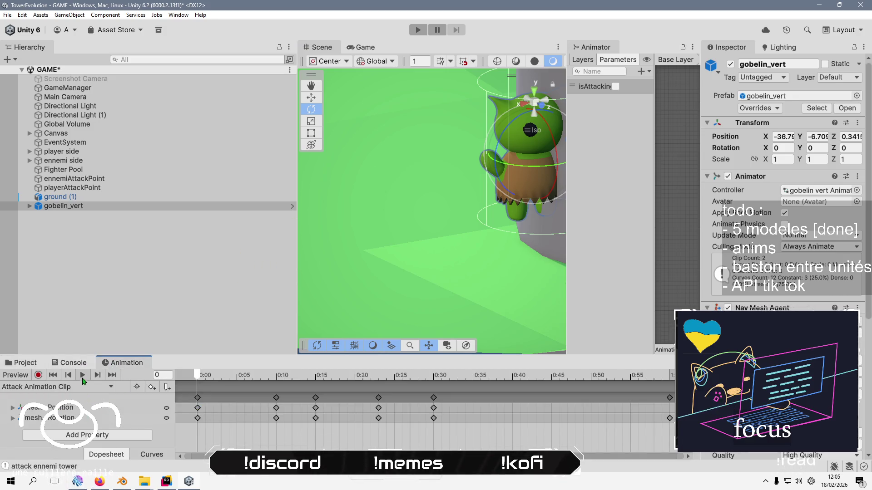
pyautogui.click(84, 375)
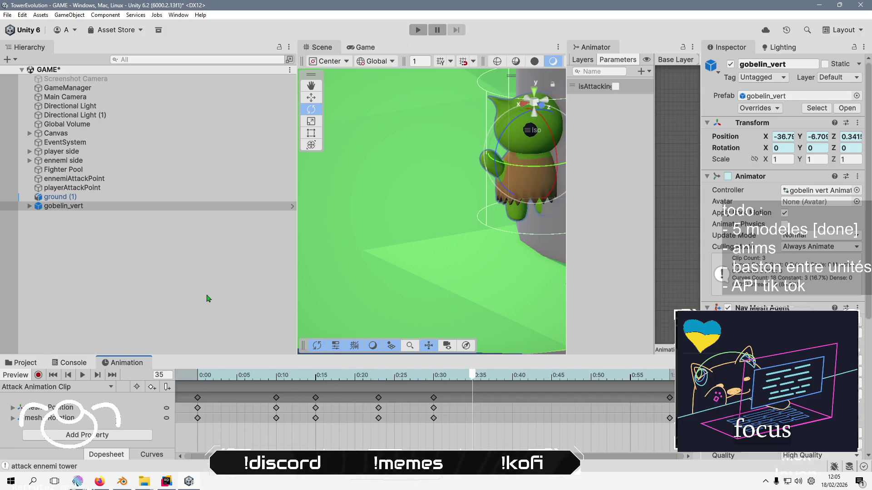
pyautogui.click(178, 207)
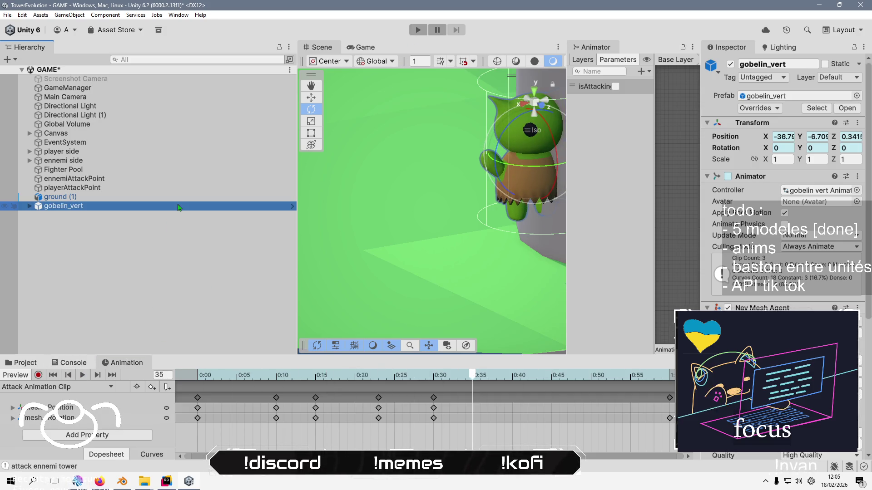
pyautogui.press('Delete')
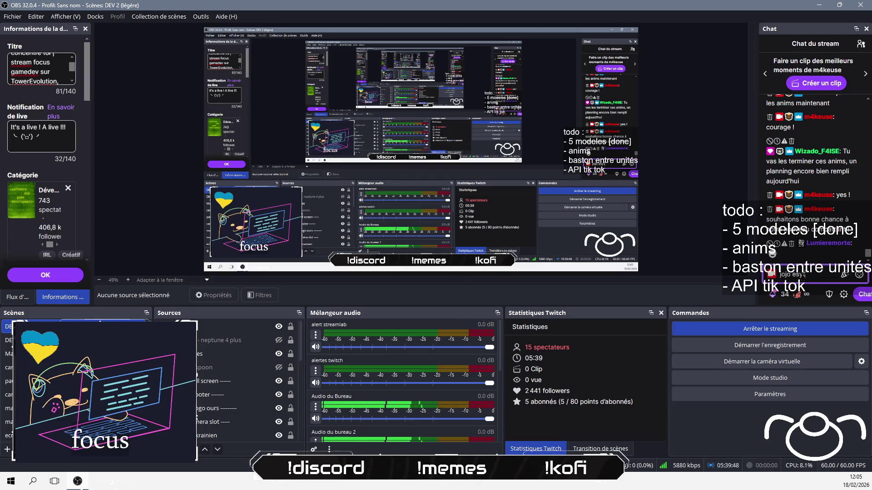
# Step: Finish the chat reply ending 'es animations pour l'instant' and send it to the stream chat
pyautogui.write('es animations po')
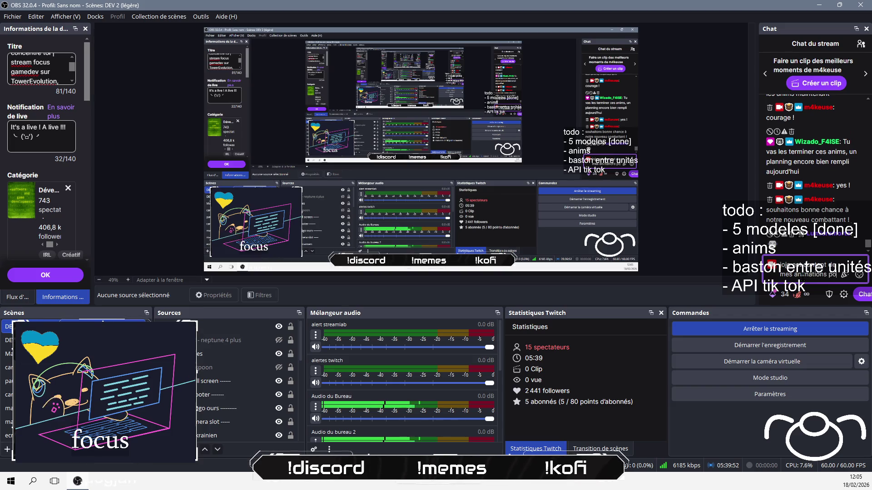
pyautogui.write("ur l'inst")
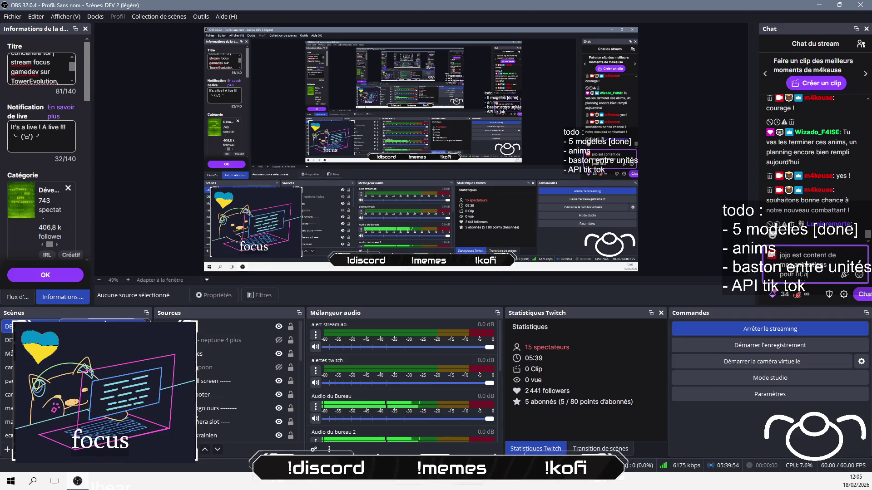
pyautogui.write('ant ^^')
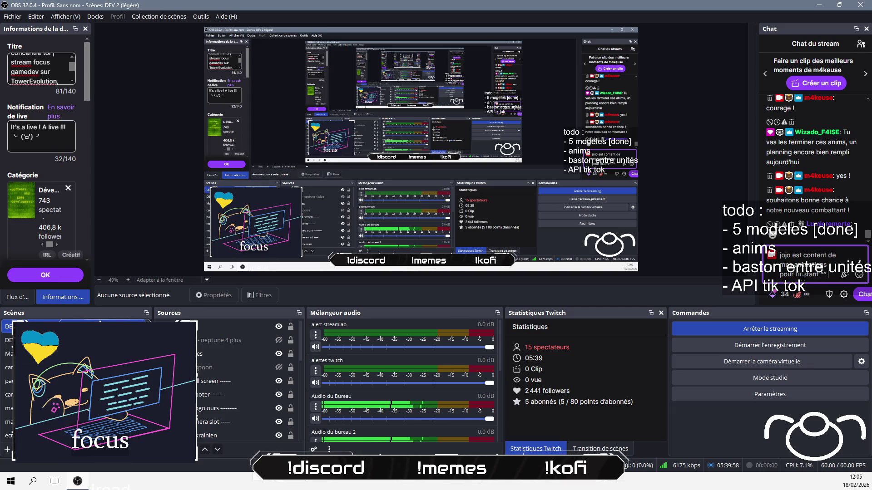
pyautogui.press('Return')
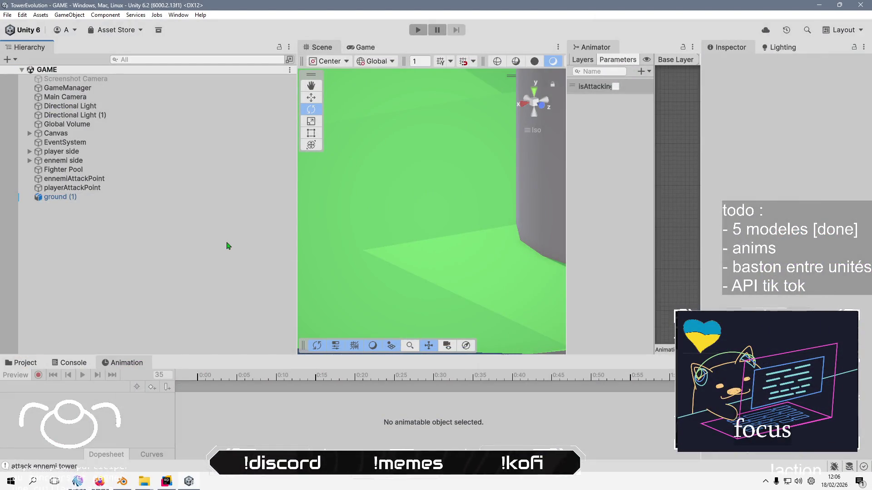
# Step: Enlarge the Project panel, open Assets > Animations > mecharaignee1-0, and load its Animator Controller
pyautogui.click(23, 363)
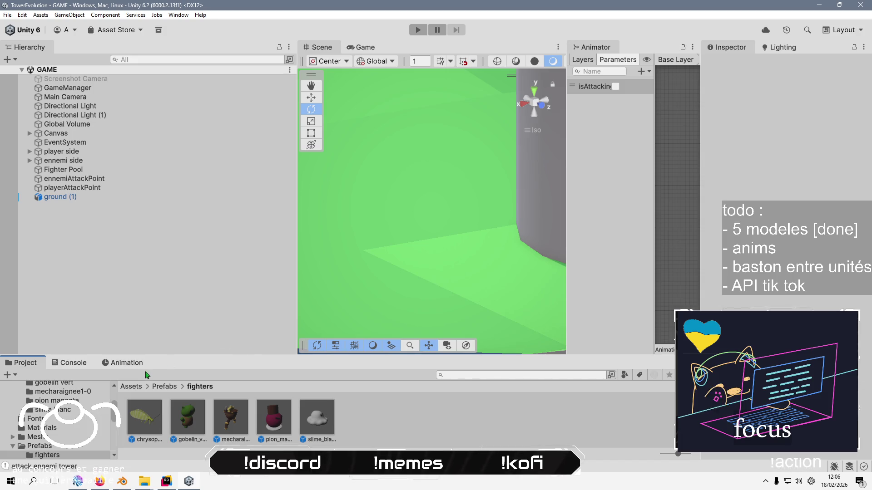
pyautogui.click(131, 386)
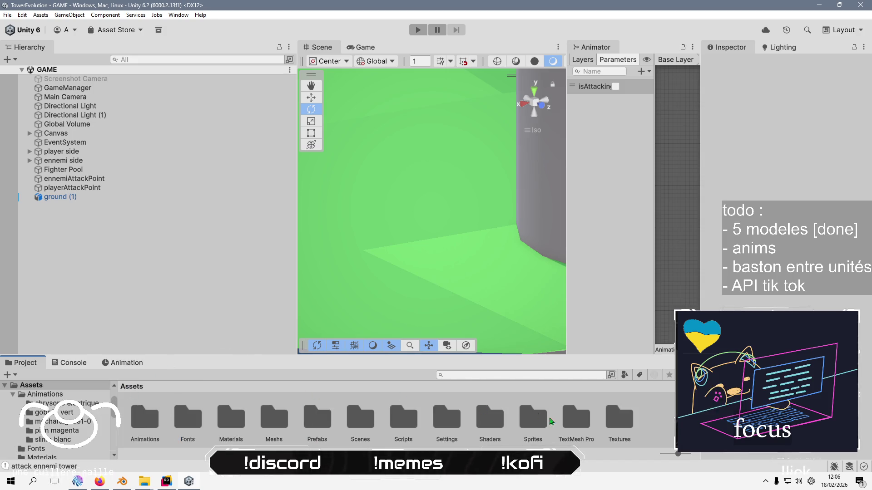
pyautogui.moveTo(375, 356); pyautogui.dragTo(376, 286)
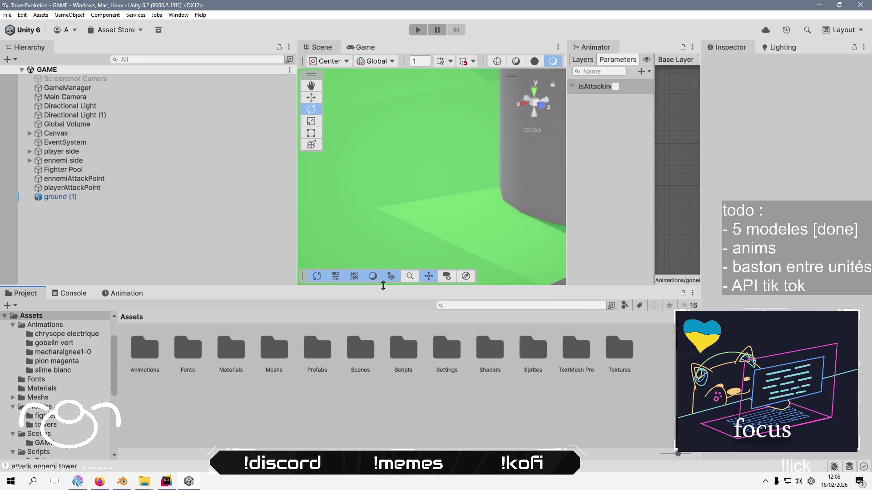
pyautogui.doubleClick(135, 347)
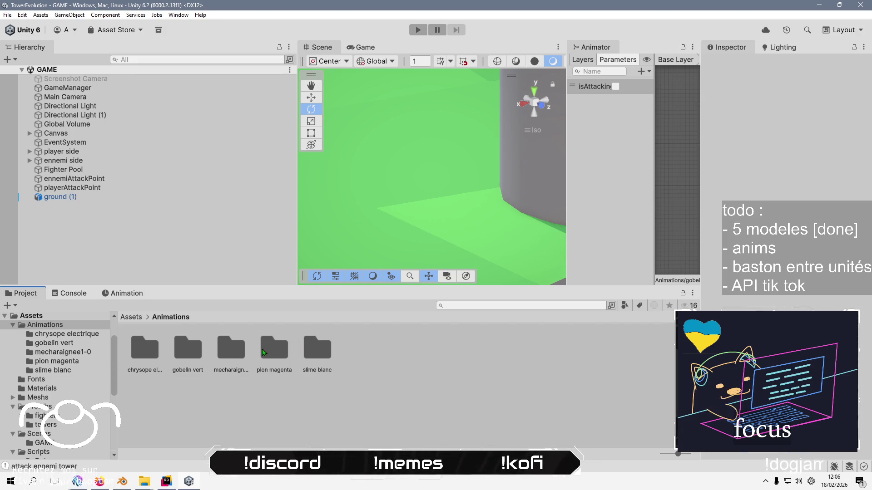
pyautogui.click(232, 352)
pyautogui.doubleClick(232, 353)
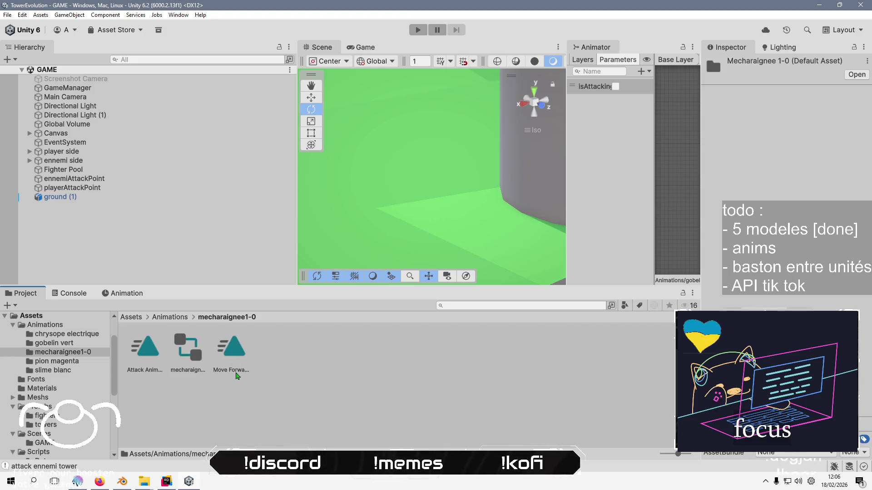
pyautogui.click(191, 348)
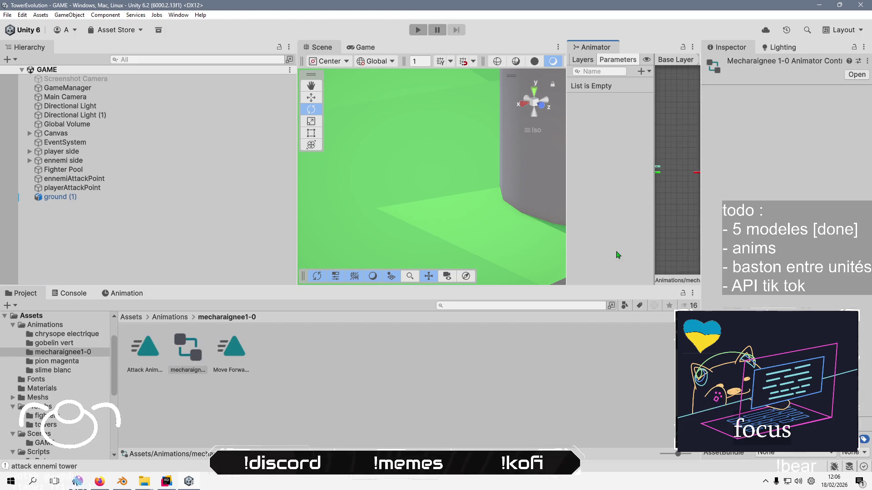
# Step: Frame the Animator graph and add the Attack and Move Forward clips as states
pyautogui.moveTo(653, 215)
pyautogui.mouseDown()
pyautogui.moveTo(465, 243)
pyautogui.moveTo(495, 173)
pyautogui.moveTo(500, 207)
pyautogui.mouseUp()
pyautogui.press('f')
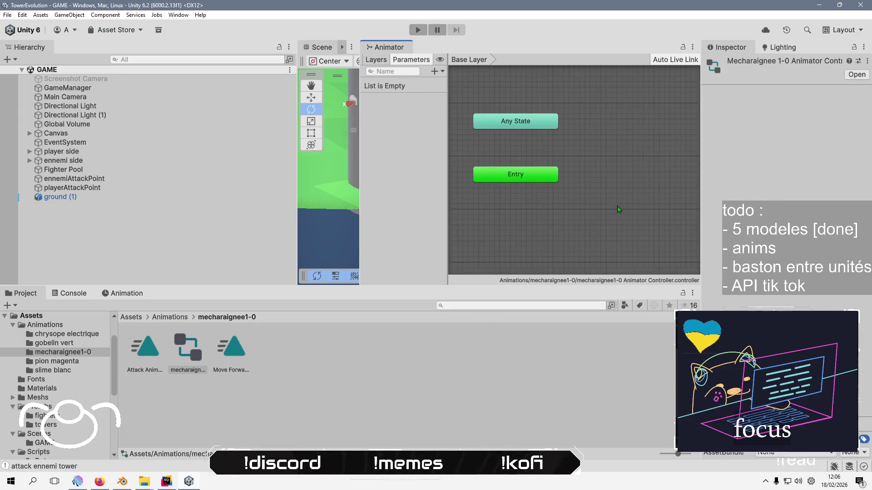
pyautogui.moveTo(144, 348); pyautogui.dragTo(676, 218)
pyautogui.moveTo(232, 348)
pyautogui.mouseDown()
pyautogui.moveTo(301, 335)
pyautogui.moveTo(475, 230)
pyautogui.moveTo(529, 217)
pyautogui.mouseUp()
# Step: Make Move Forward the default state from Entry and place the Attack state beside it
pyautogui.rightClick(550, 180)
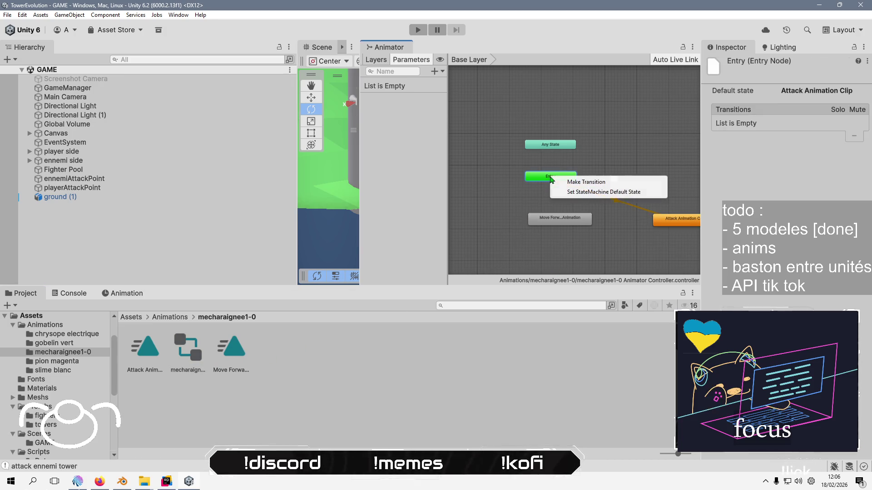
pyautogui.click(575, 178)
pyautogui.click(550, 219)
pyautogui.click(550, 224)
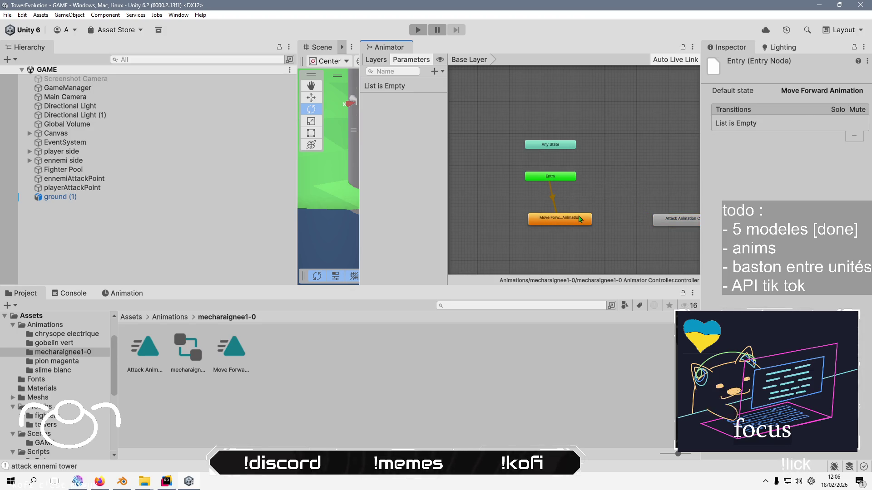
pyautogui.moveTo(550, 220); pyautogui.dragTo(540, 212)
pyautogui.moveTo(645, 217); pyautogui.dragTo(605, 209)
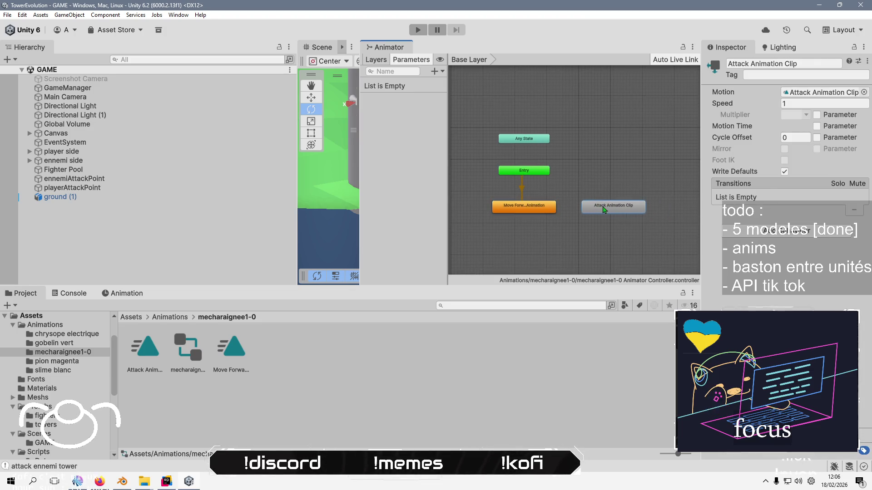
# Step: Create transitions both ways between Move Forward and the Attack state
pyautogui.rightClick(534, 207)
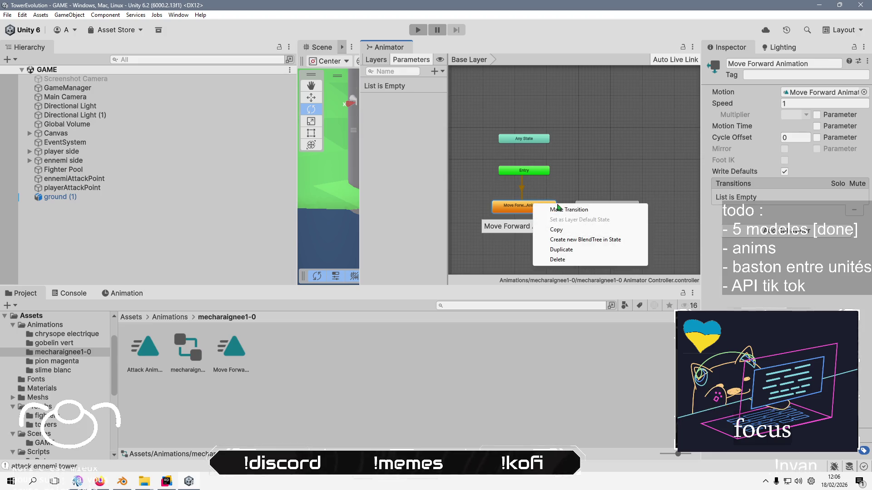
pyautogui.click(568, 209)
pyautogui.click(590, 210)
pyautogui.rightClick(591, 211)
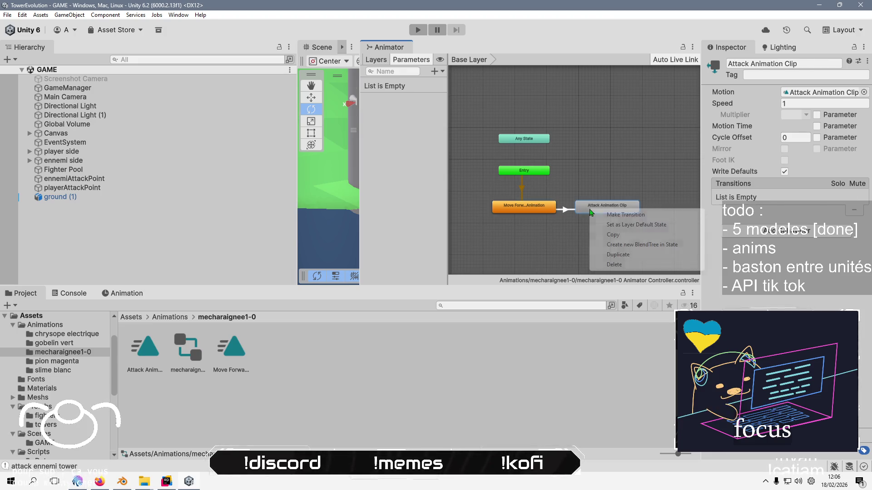
pyautogui.click(594, 214)
pyautogui.click(549, 207)
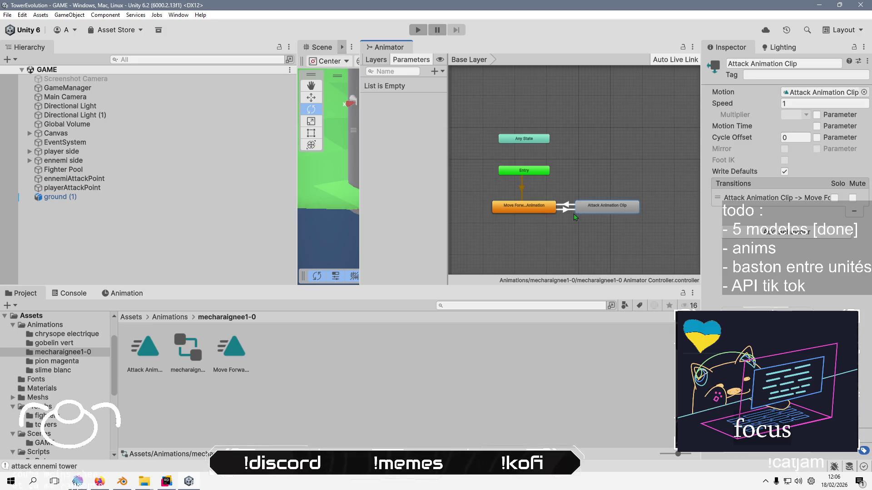
# Step: Add a Bool parameter named isAttacking
pyautogui.click(434, 71)
pyautogui.click(451, 104)
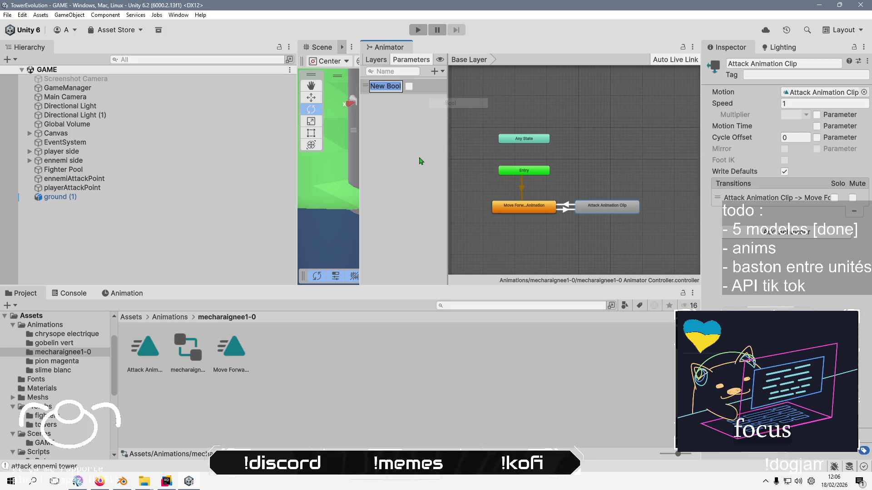
pyautogui.write('isA')
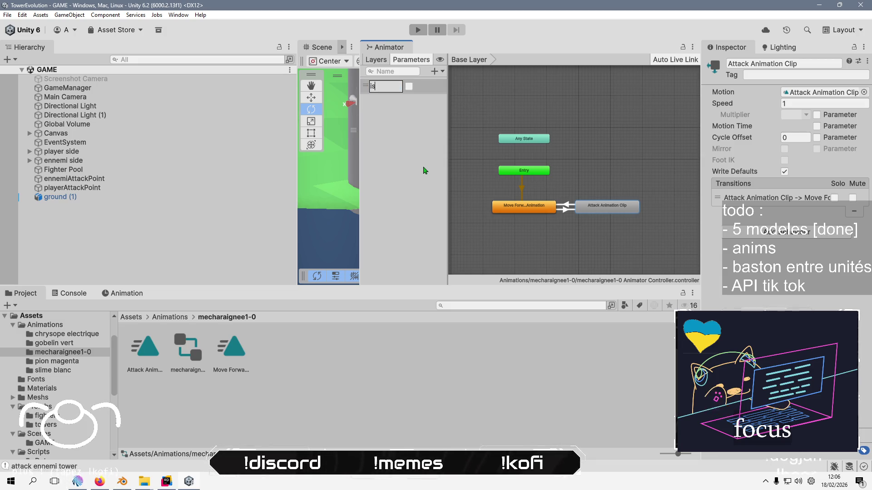
pyautogui.write('ttacking')
pyautogui.press('Return')
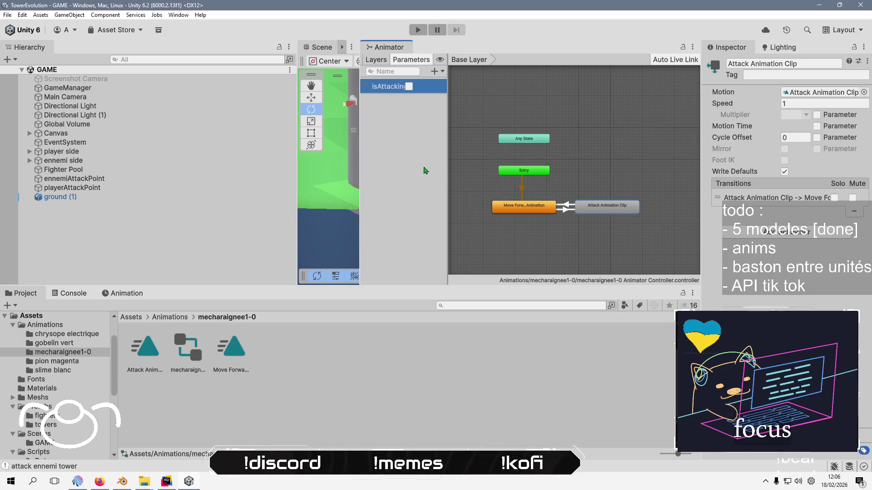
pyautogui.moveTo(449, 107); pyautogui.dragTo(477, 107)
# Step: Add an isAttacking condition to the Move Forward-to-Attack transition
pyautogui.click(598, 209)
pyautogui.click(594, 210)
pyautogui.scroll(-2, 794, 255)
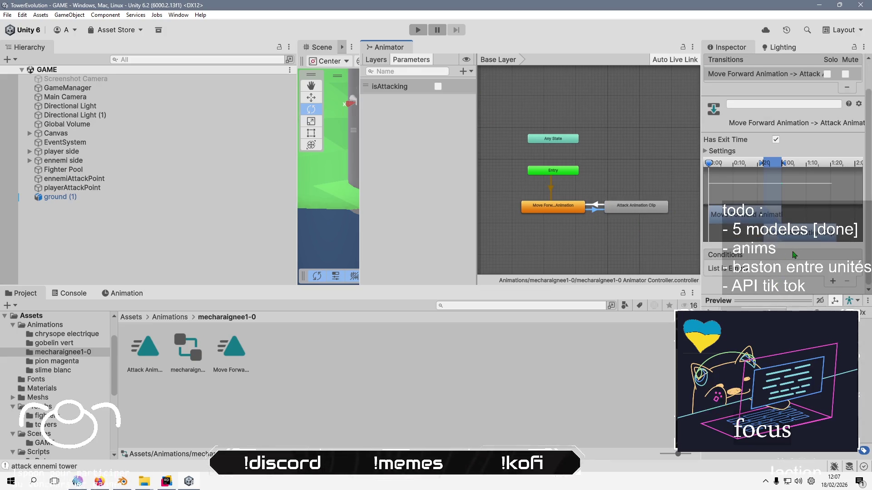
pyautogui.click(833, 282)
# Step: Give the Attack-to-Move Forward transition an isAttacking condition set to false
pyautogui.click(596, 208)
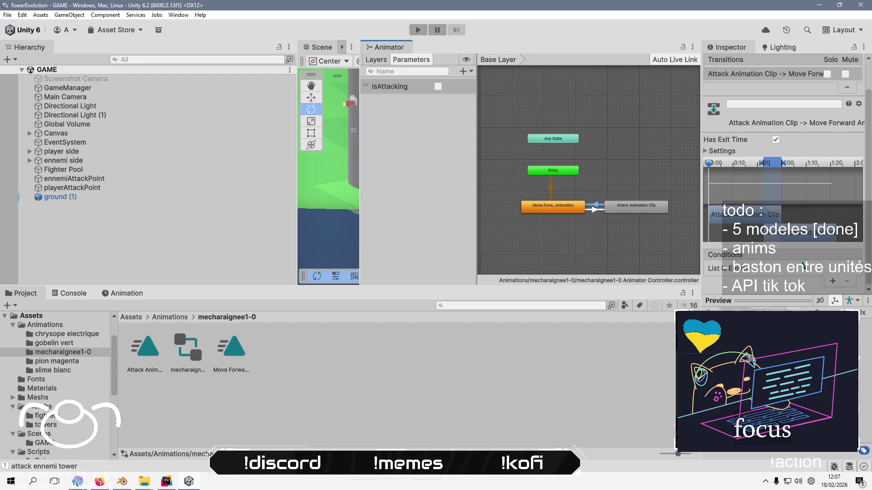
pyautogui.click(832, 282)
pyautogui.click(815, 268)
pyautogui.click(811, 291)
pyautogui.click(131, 253)
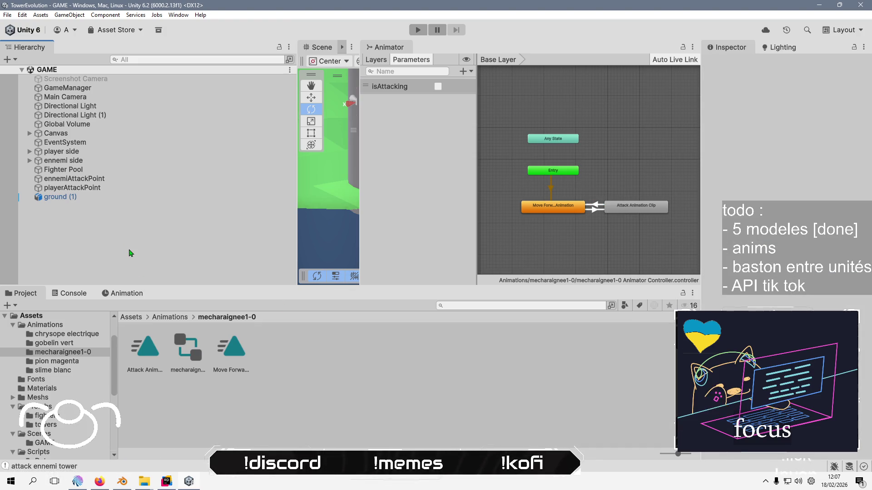
pyautogui.moveTo(358, 220); pyautogui.dragTo(441, 219)
# Step: Place a pion_magenta instance from Prefabs/fighters into the scene Hierarchy
pyautogui.moveTo(298, 182); pyautogui.dragTo(143, 182)
pyautogui.scroll(5, 296, 181)
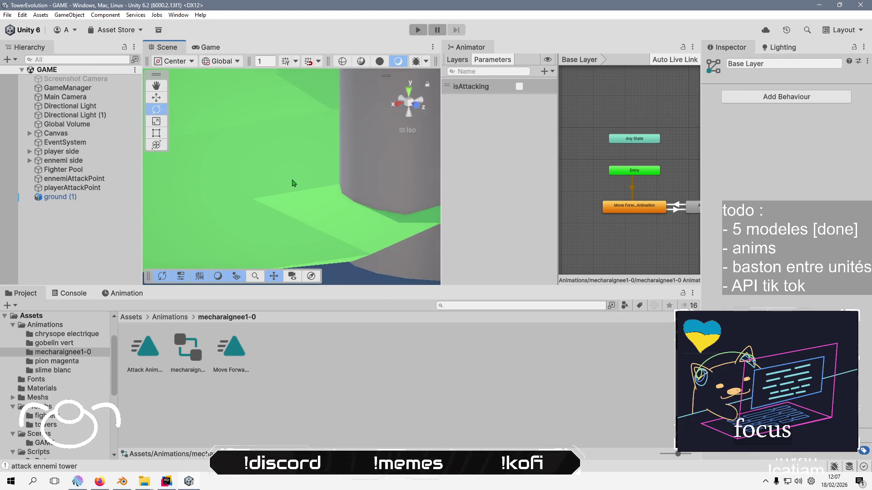
pyautogui.moveTo(298, 183)
pyautogui.mouseDown()
pyautogui.moveTo(232, 216)
pyautogui.moveTo(249, 199)
pyautogui.moveTo(336, 179)
pyautogui.moveTo(286, 193)
pyautogui.moveTo(250, 219)
pyautogui.mouseUp()
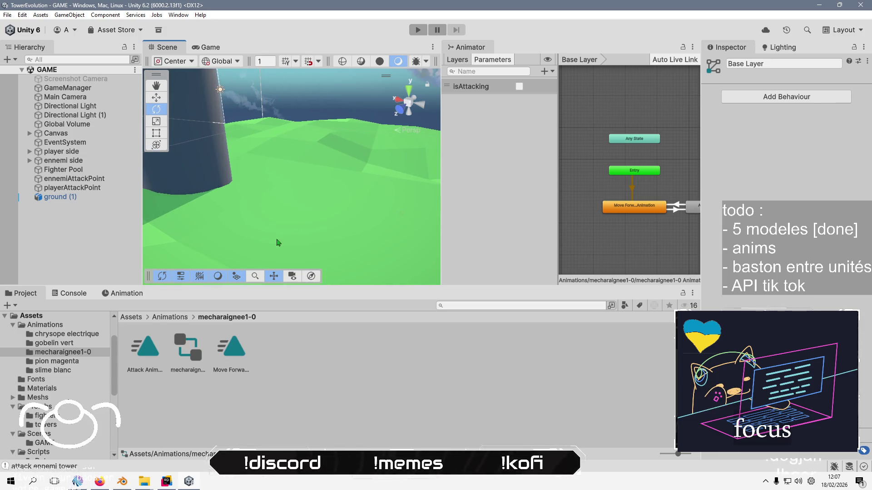
pyautogui.click(131, 318)
pyautogui.doubleClick(317, 349)
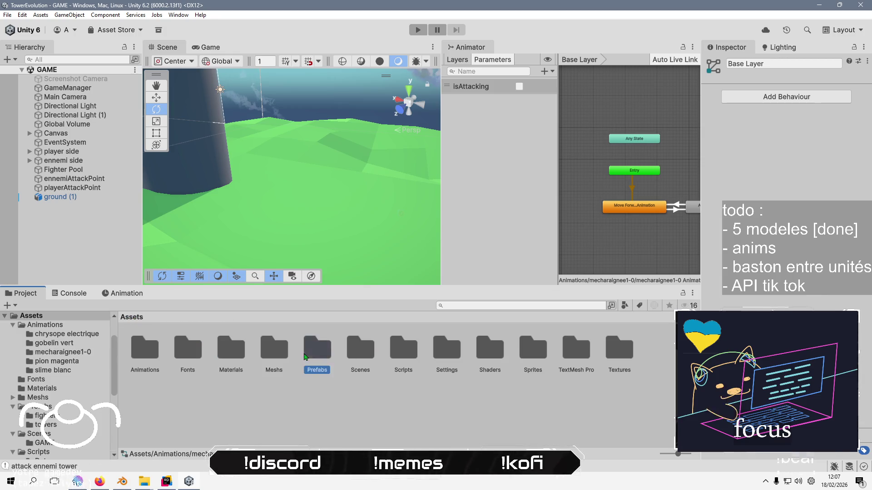
pyautogui.doubleClick(150, 349)
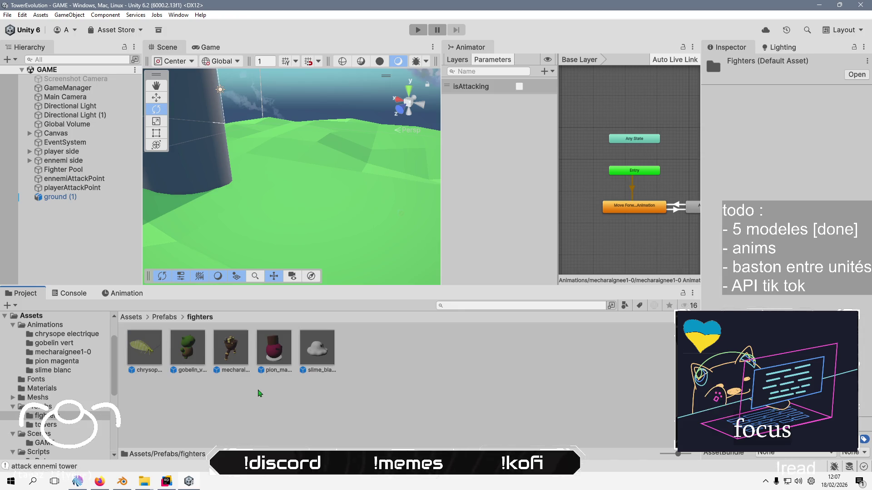
pyautogui.click(248, 408)
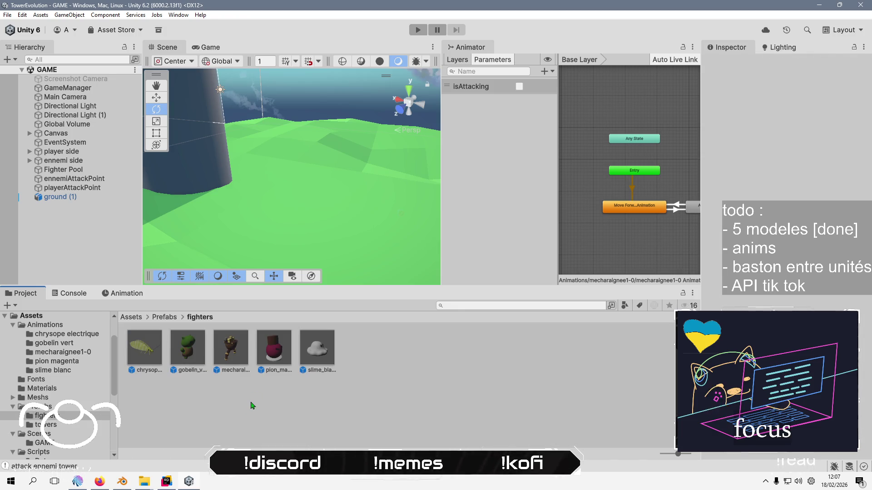
pyautogui.click(274, 344)
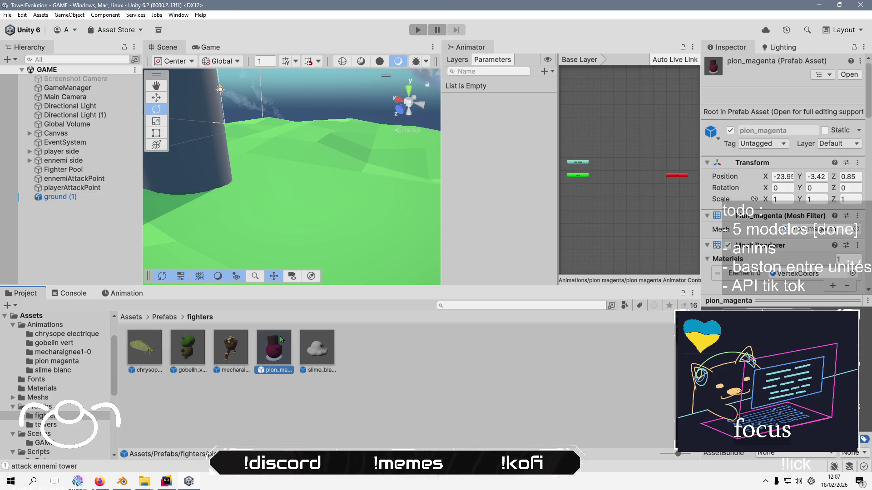
pyautogui.scroll(-5, 804, 250)
pyautogui.scroll(-10, 804, 250)
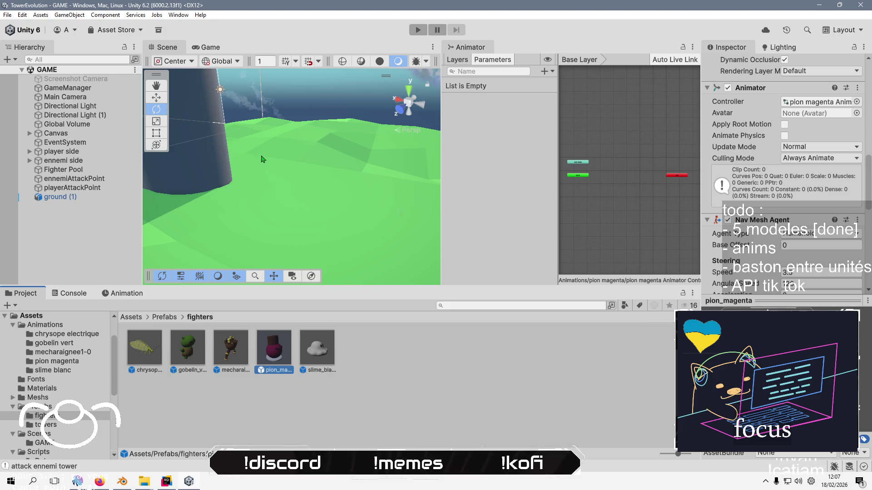
pyautogui.moveTo(67, 249); pyautogui.dragTo(67, 250)
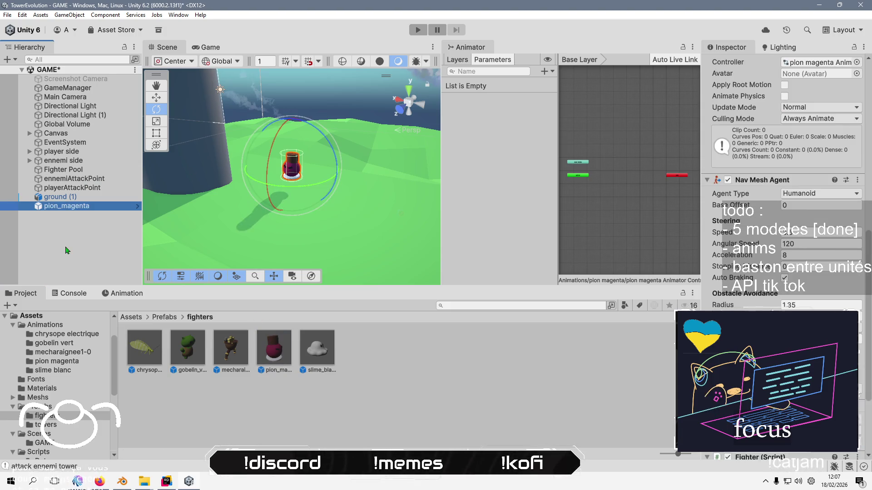
# Step: Unpack the pion_magenta prefab instance completely
pyautogui.rightClick(85, 210)
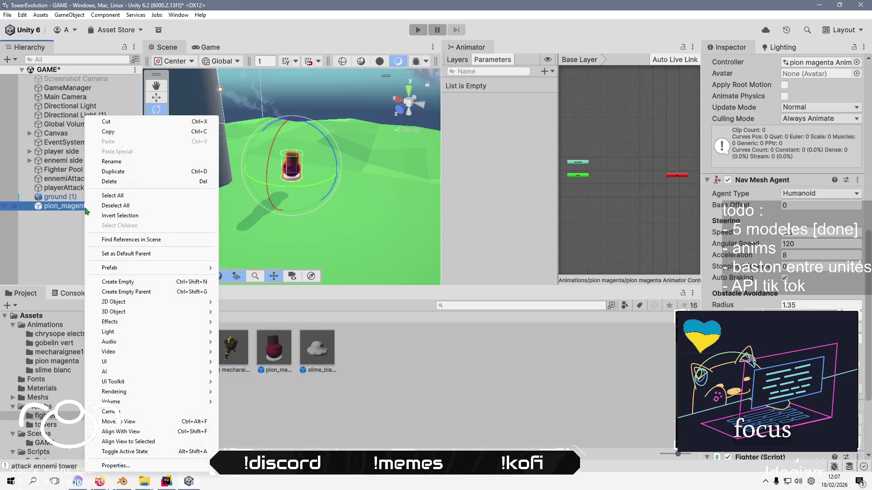
pyautogui.moveTo(189, 268)
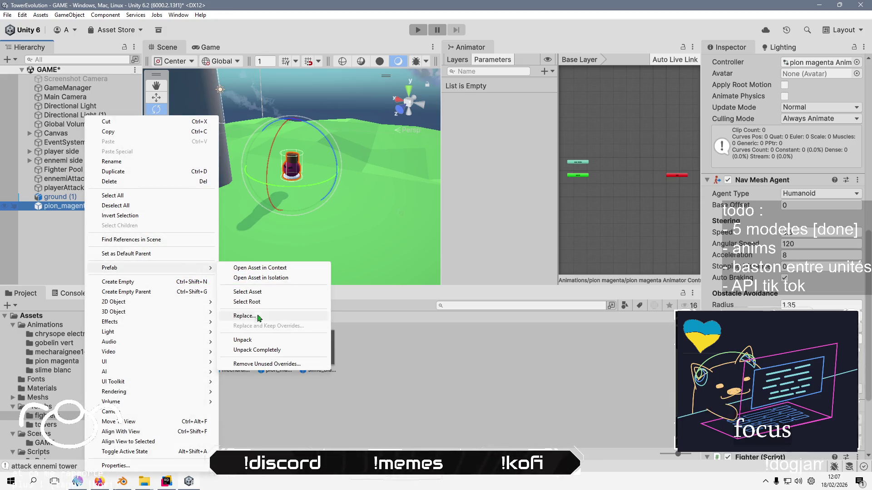
pyautogui.click(272, 350)
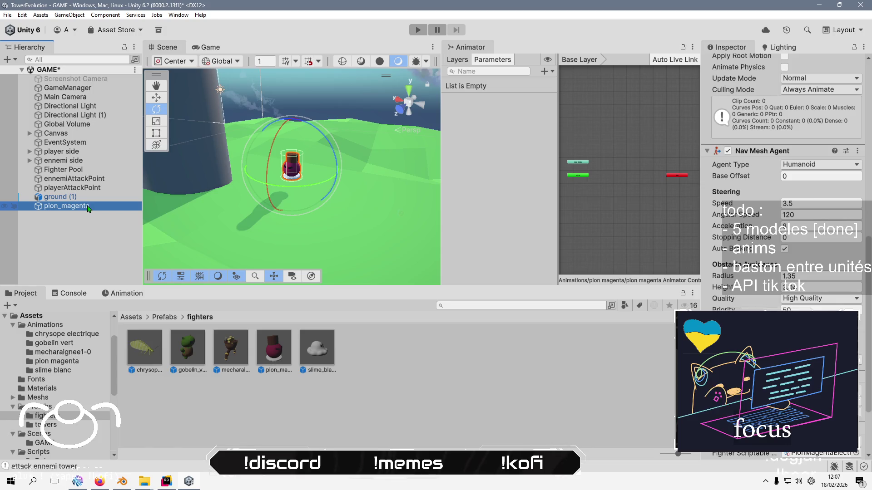
# Step: Create an empty child under pion_magenta named 'mesh'
pyautogui.rightClick(88, 209)
pyautogui.click(97, 283)
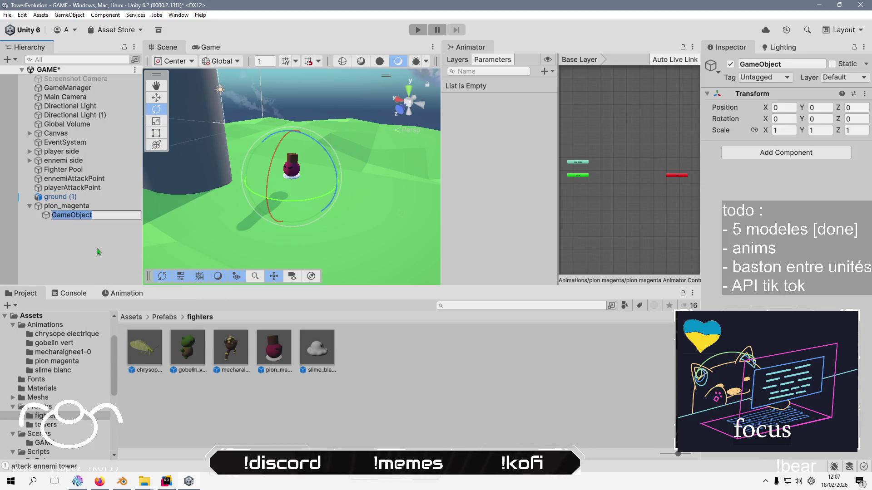
pyautogui.write('e')
pyautogui.write('esh')
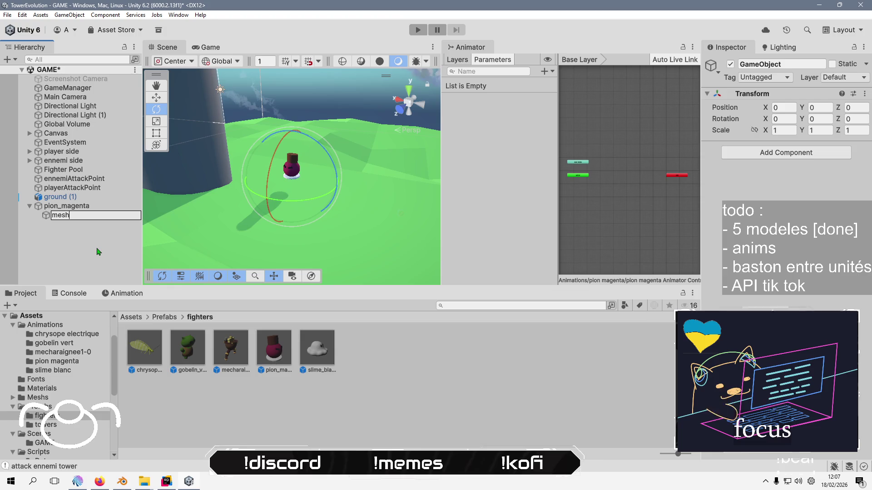
pyautogui.press('Return')
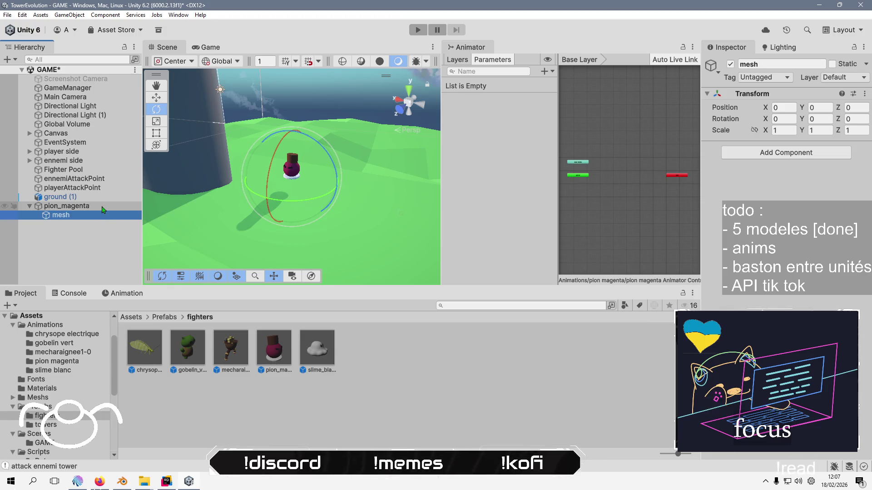
# Step: Copy pion_magenta's Mesh Renderer onto the mesh child as a new component
pyautogui.click(104, 207)
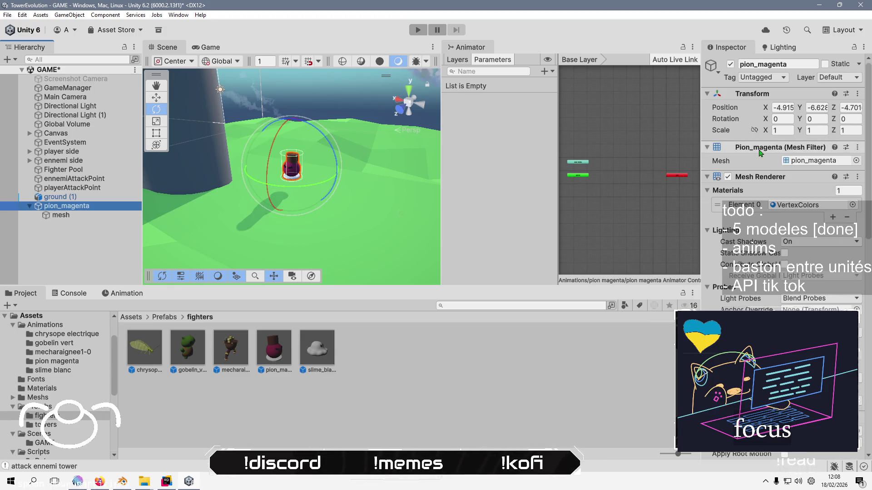
pyautogui.rightClick(756, 177)
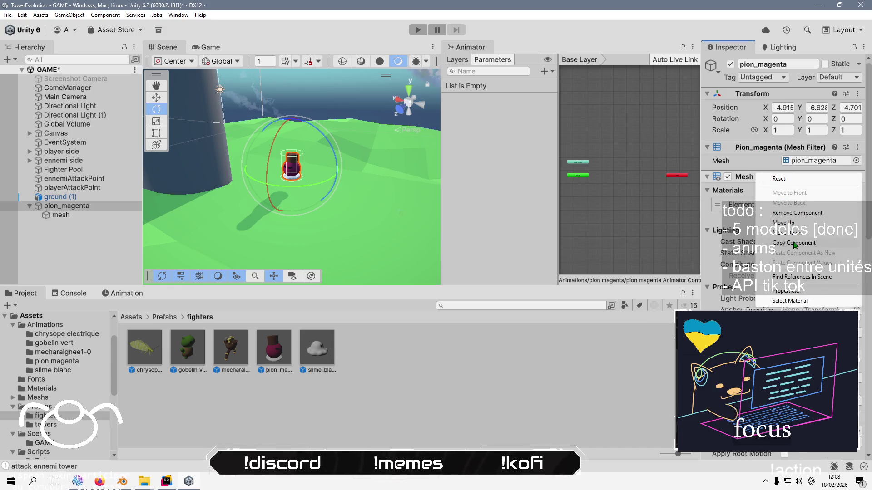
pyautogui.click(795, 243)
pyautogui.click(61, 215)
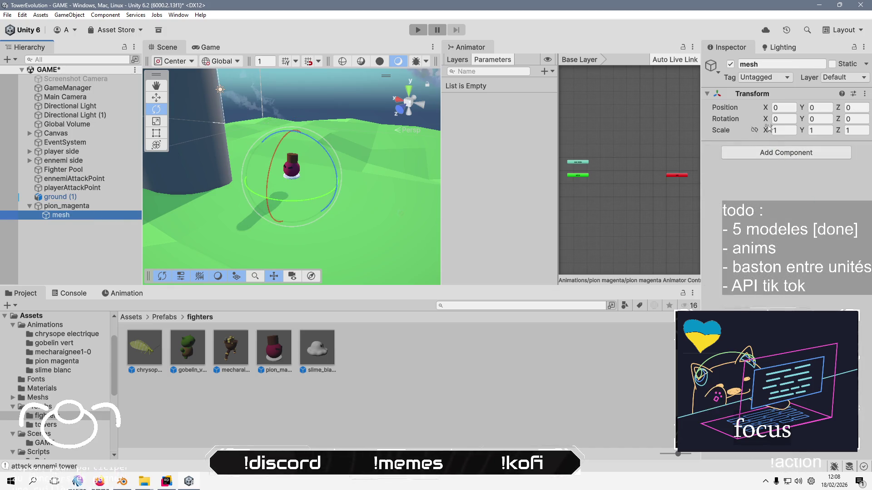
pyautogui.rightClick(754, 94)
pyautogui.moveTo(775, 176)
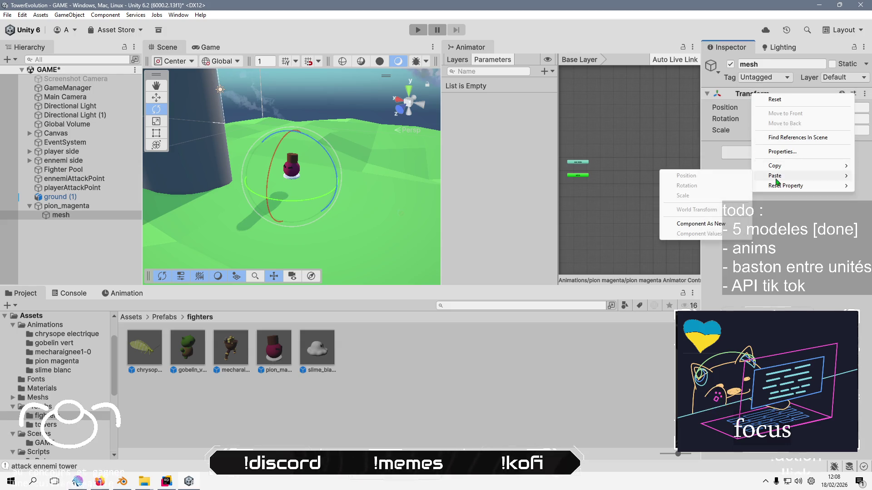
pyautogui.click(701, 223)
# Step: Copy pion_magenta's Mesh Filter onto the mesh child as a new component
pyautogui.click(138, 207)
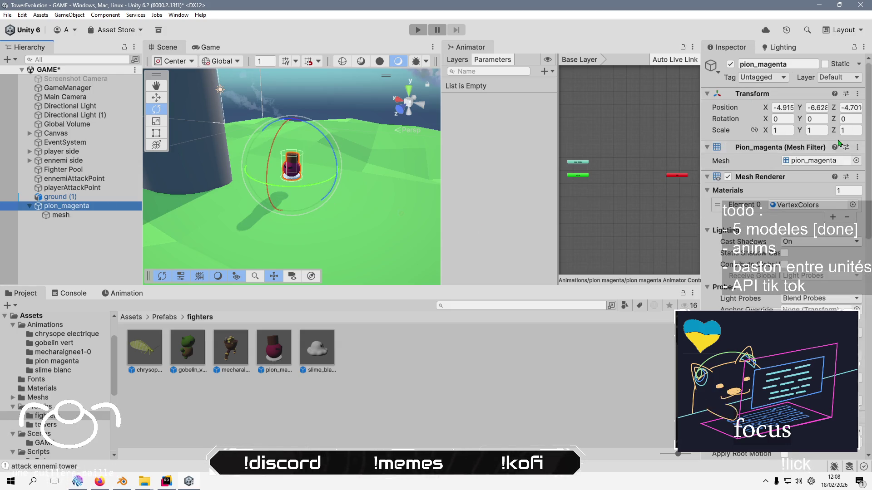
pyautogui.rightClick(768, 148)
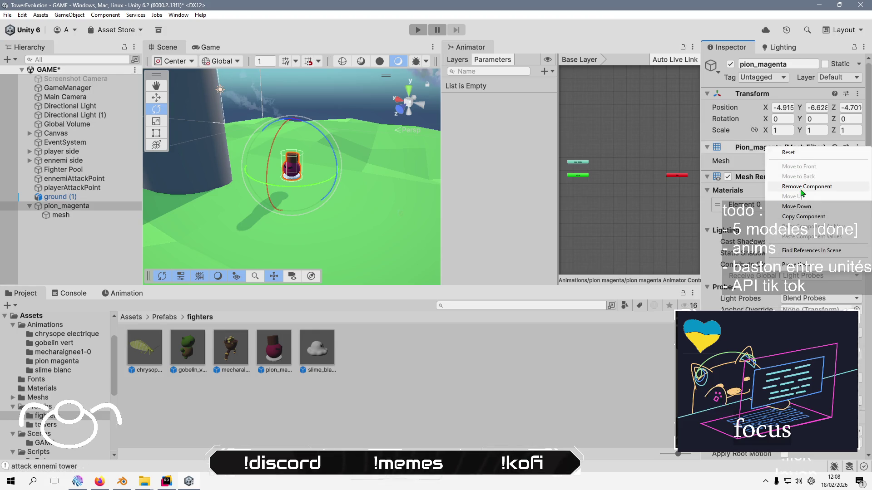
pyautogui.click(798, 207)
pyautogui.click(123, 216)
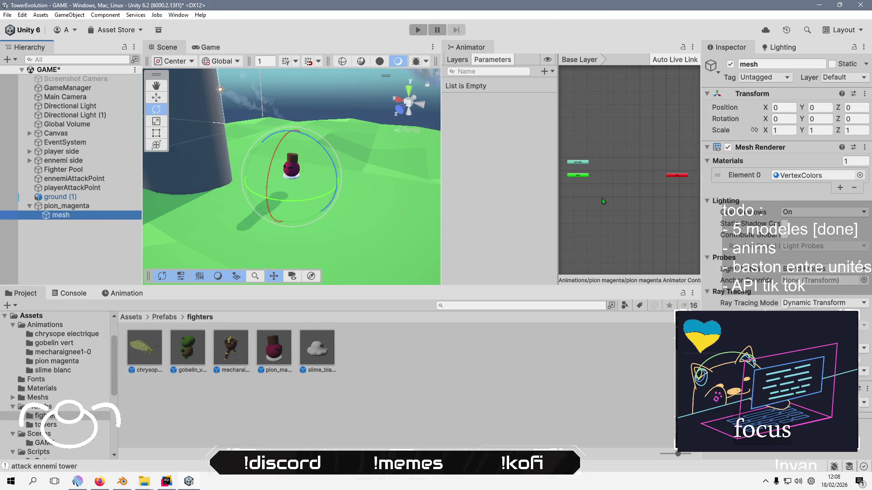
pyautogui.rightClick(756, 148)
pyautogui.click(791, 232)
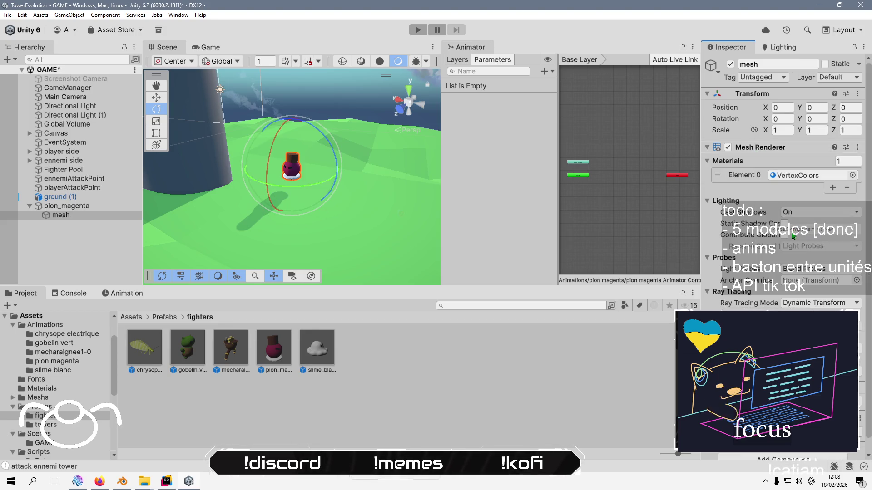
# Step: Remove the Mesh Renderer and Mesh Filter components from pion_magenta
pyautogui.click(113, 207)
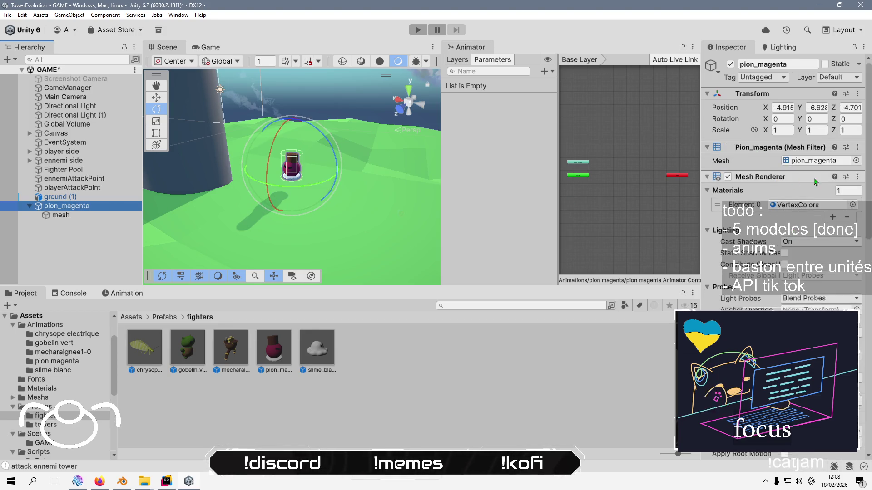
pyautogui.rightClick(801, 177)
pyautogui.click(825, 223)
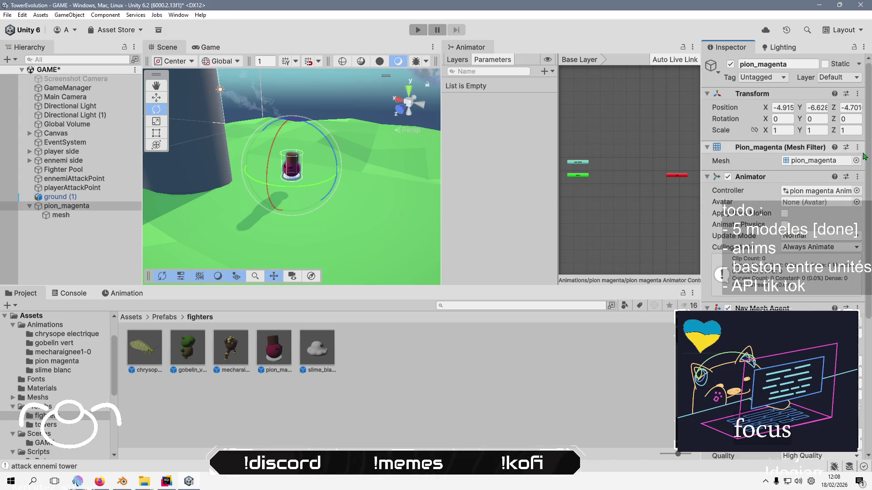
pyautogui.rightClick(817, 147)
pyautogui.click(815, 191)
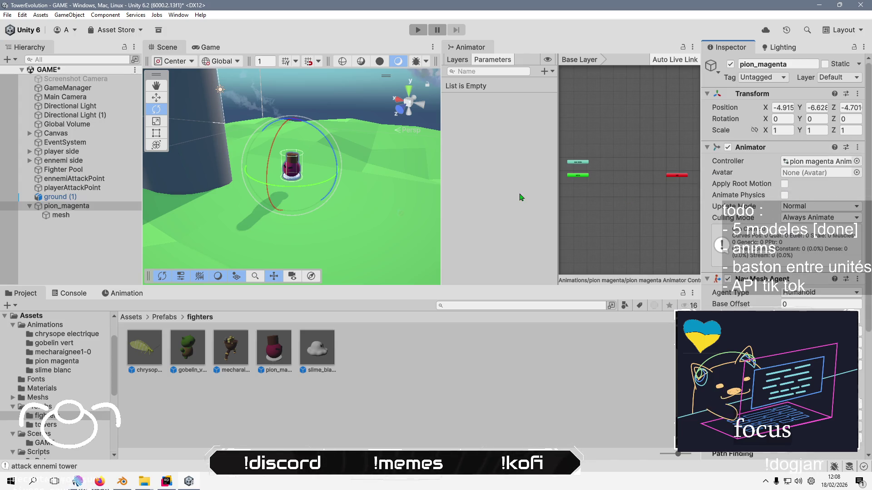
pyautogui.click(815, 161)
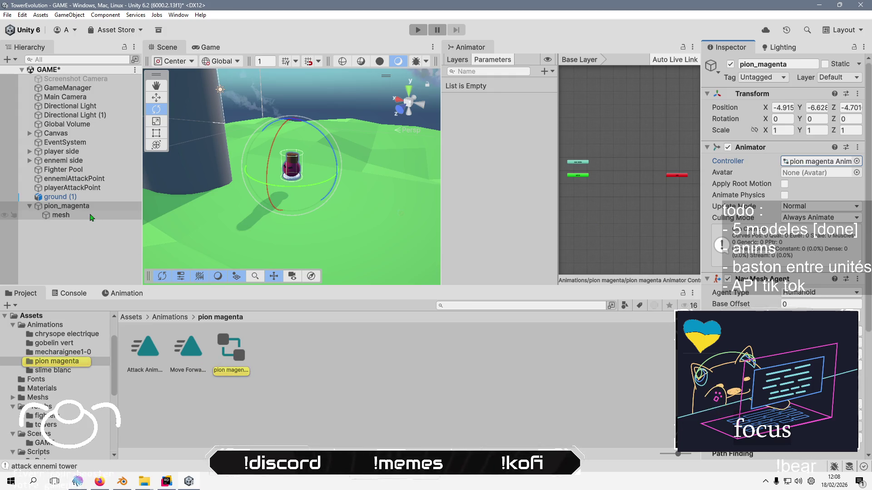
# Step: Add Move Forward Animation and Attack Animation Clip as states in the pion magenta controller
pyautogui.click(221, 345)
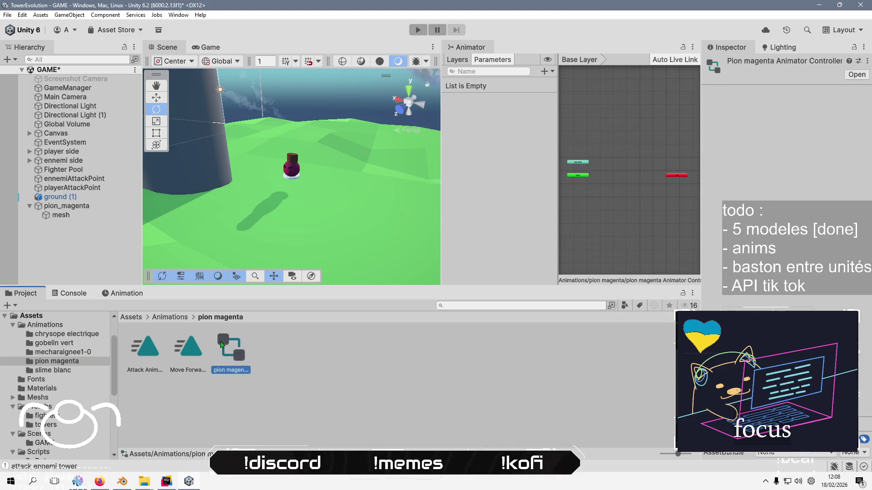
pyautogui.moveTo(186, 351); pyautogui.dragTo(599, 208)
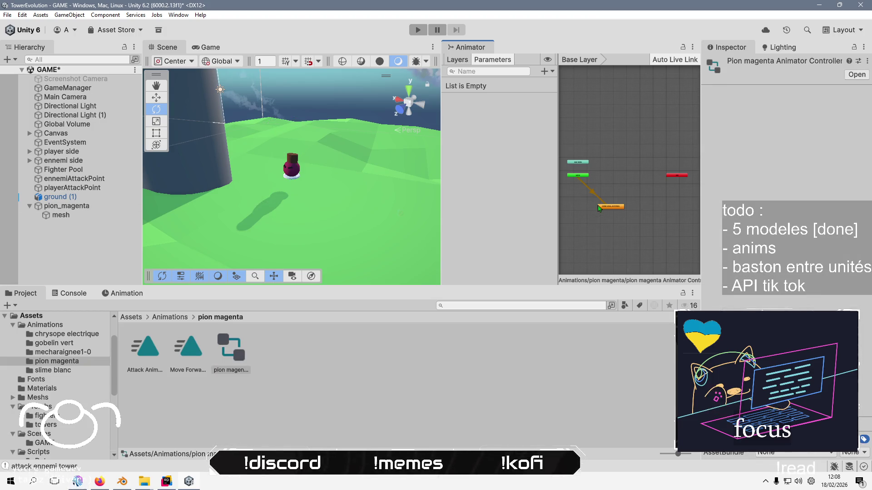
pyautogui.click(609, 209)
pyautogui.scroll(5, 596, 194)
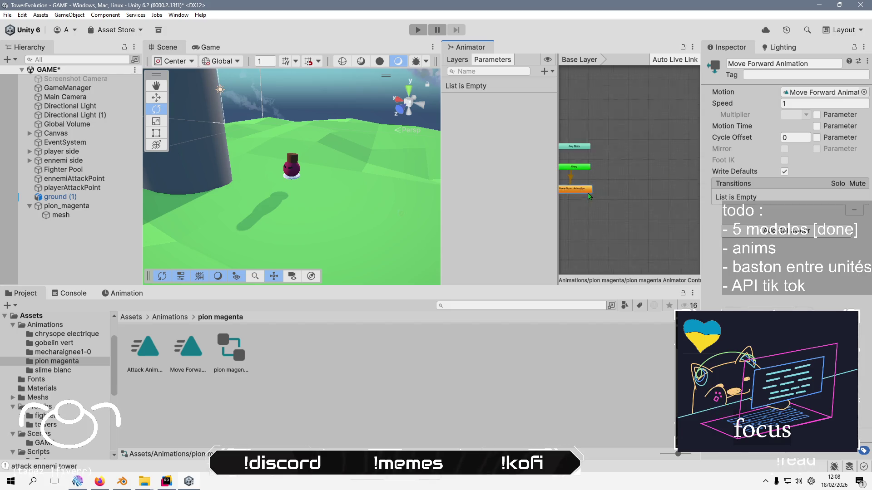
pyautogui.scroll(-5, 598, 195)
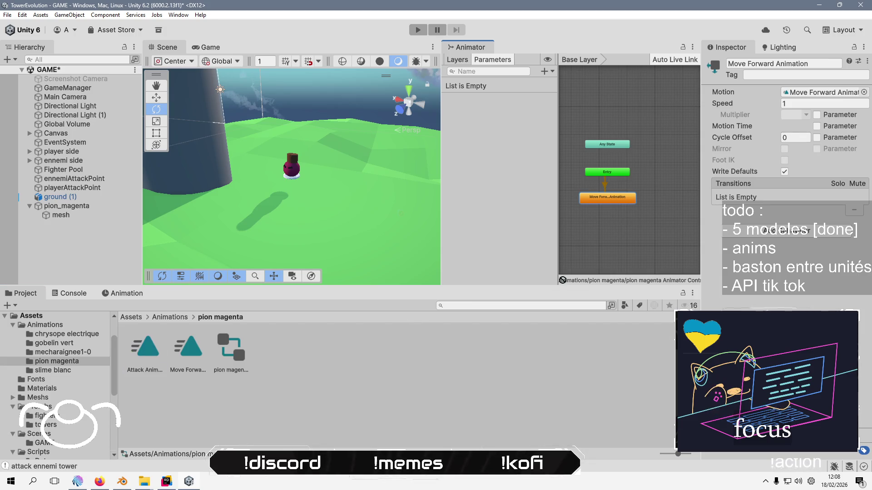
pyautogui.moveTo(680, 203); pyautogui.dragTo(680, 200)
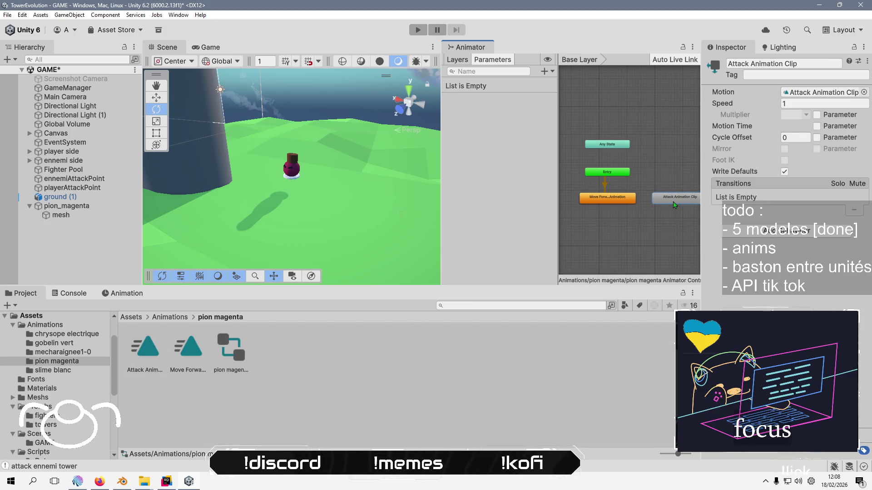
# Step: Link Move Forward Animation and Attack Animation Clip with transitions in both directions
pyautogui.rightClick(618, 203)
pyautogui.click(635, 202)
pyautogui.click(672, 204)
pyautogui.click(672, 204)
pyautogui.rightClick(672, 204)
pyautogui.click(686, 206)
pyautogui.click(619, 205)
# Step: Add a Bool parameter named isAttacking
pyautogui.click(544, 71)
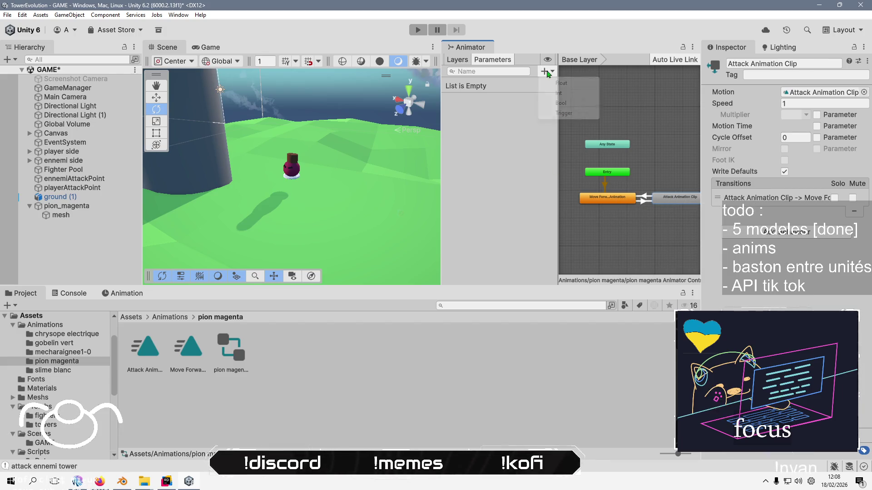
pyautogui.click(561, 103)
pyautogui.press('BackSpace')
pyautogui.write('a')
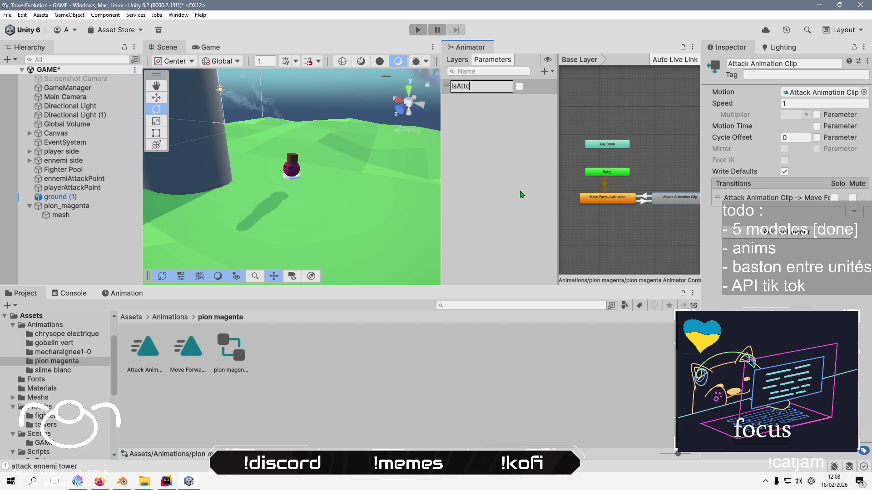
pyautogui.write('cking')
pyautogui.press('Return')
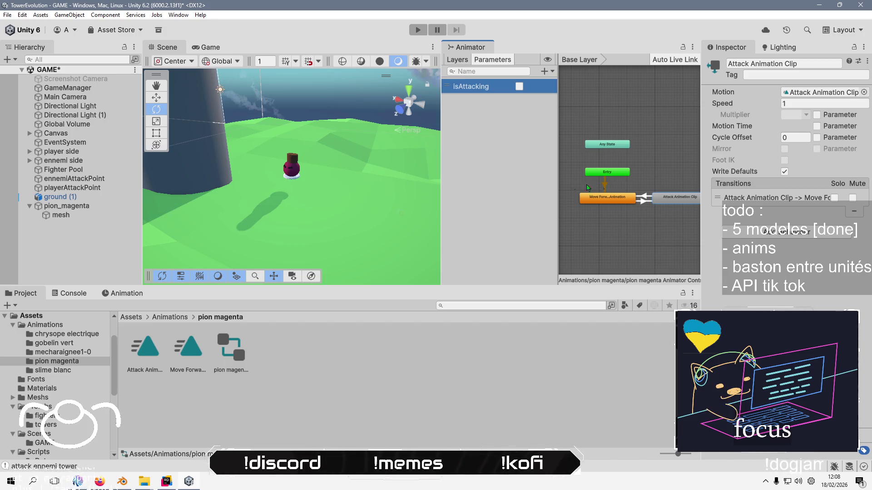
pyautogui.click(650, 202)
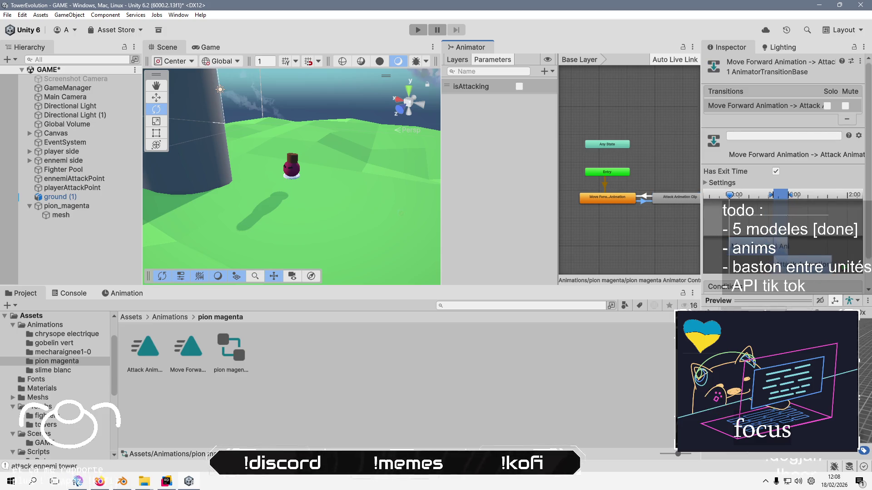
# Step: Condition Move Forward→Attack on isAttacking and Attack→Move Forward on isAttacking false
pyautogui.scroll(-2, 783, 204)
pyautogui.click(832, 283)
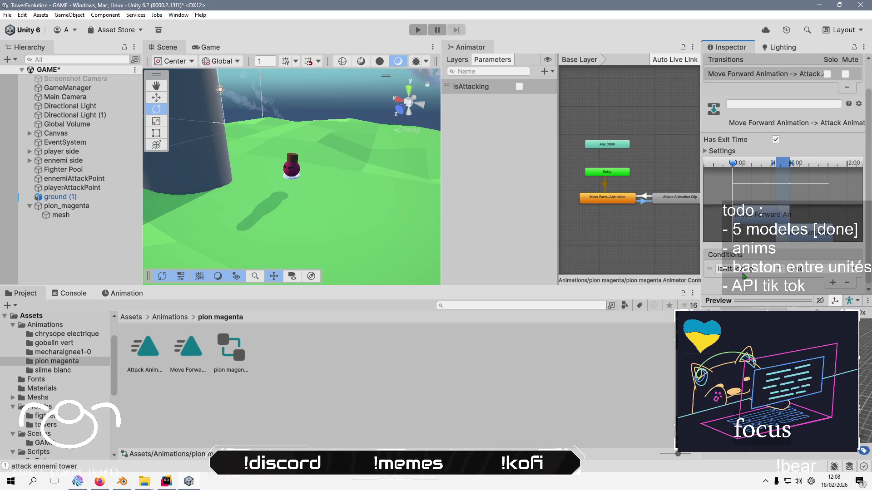
pyautogui.click(644, 196)
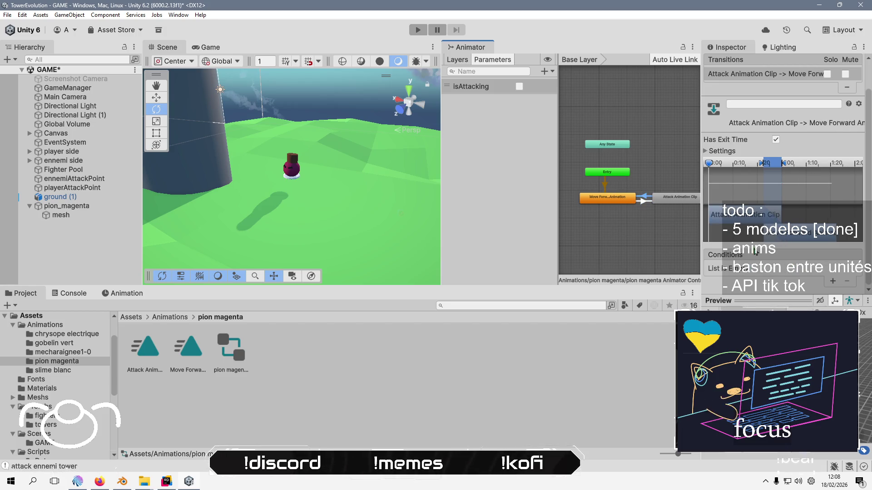
pyautogui.click(832, 282)
pyautogui.click(815, 269)
pyautogui.click(815, 291)
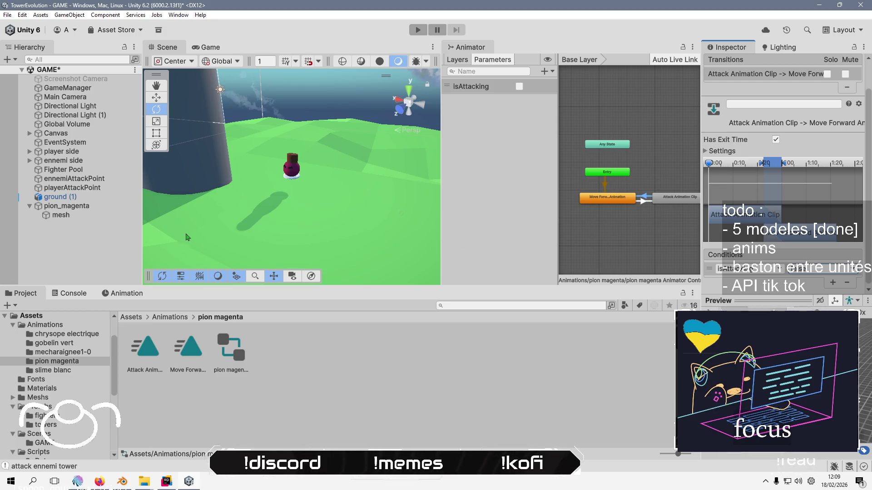
pyautogui.click(106, 249)
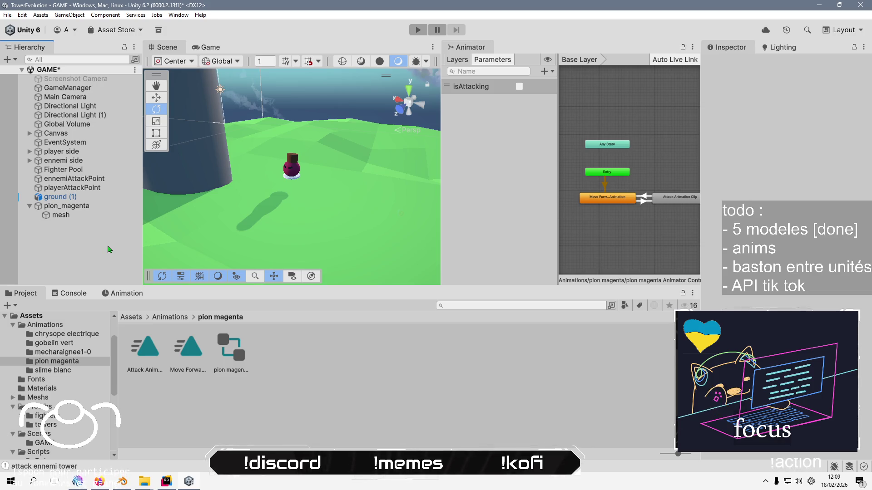
pyautogui.click(94, 208)
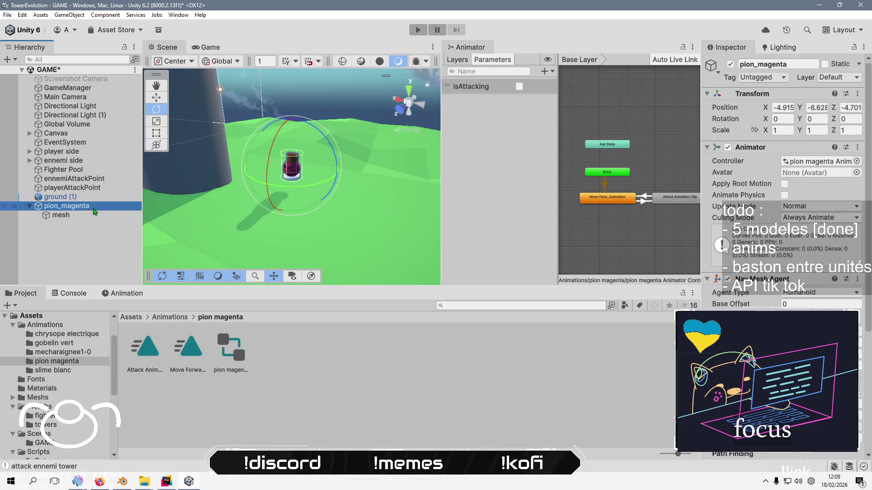
# Step: Open Move Forward Animation for editing with pion_magenta's mesh child selected
pyautogui.click(94, 215)
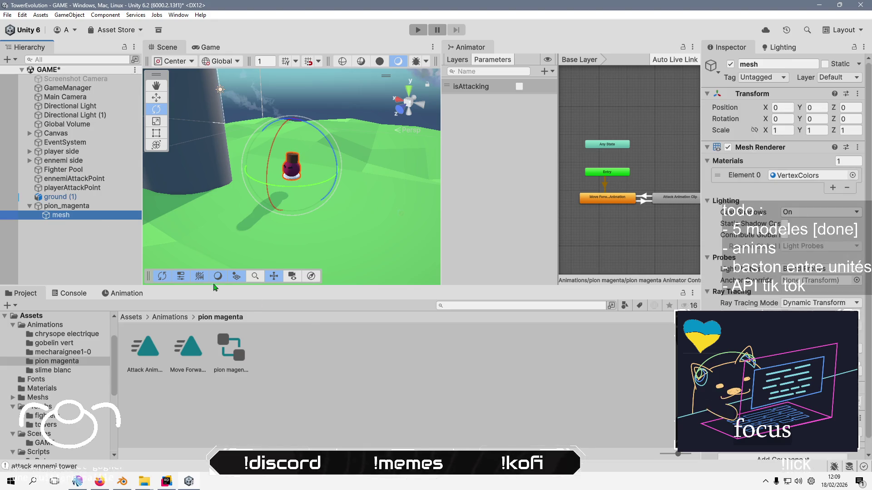
pyautogui.doubleClick(191, 353)
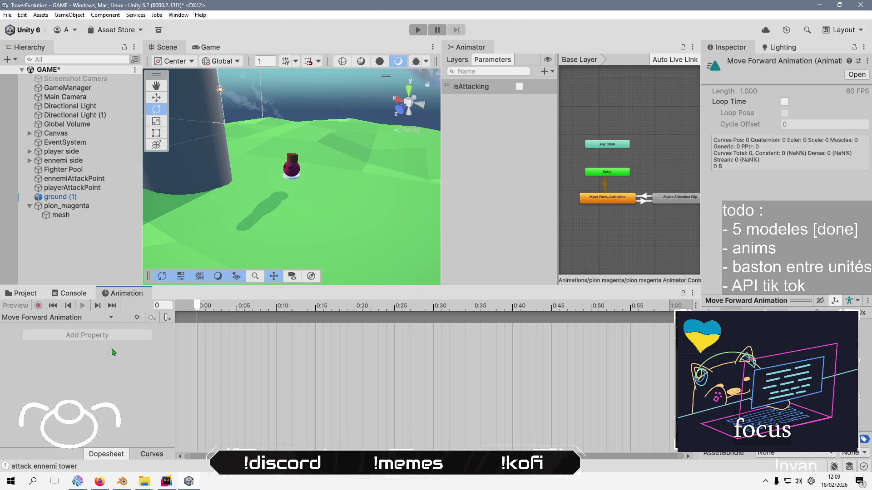
pyautogui.click(92, 215)
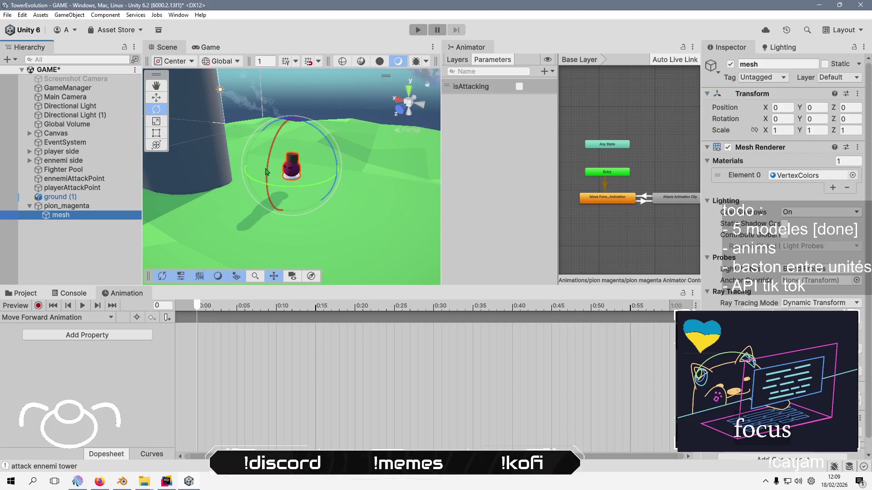
pyautogui.scroll(3, 291, 190)
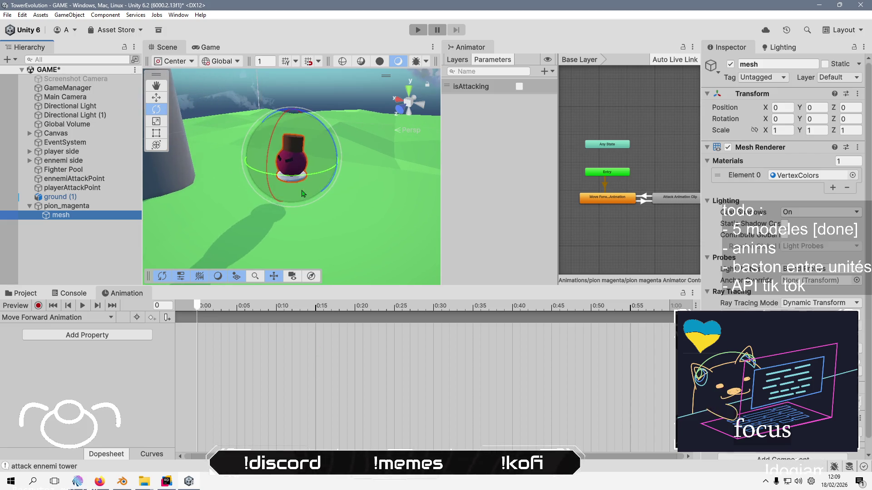
pyautogui.moveTo(304, 194); pyautogui.dragTo(251, 202)
pyautogui.moveTo(221, 217); pyautogui.dragTo(354, 206)
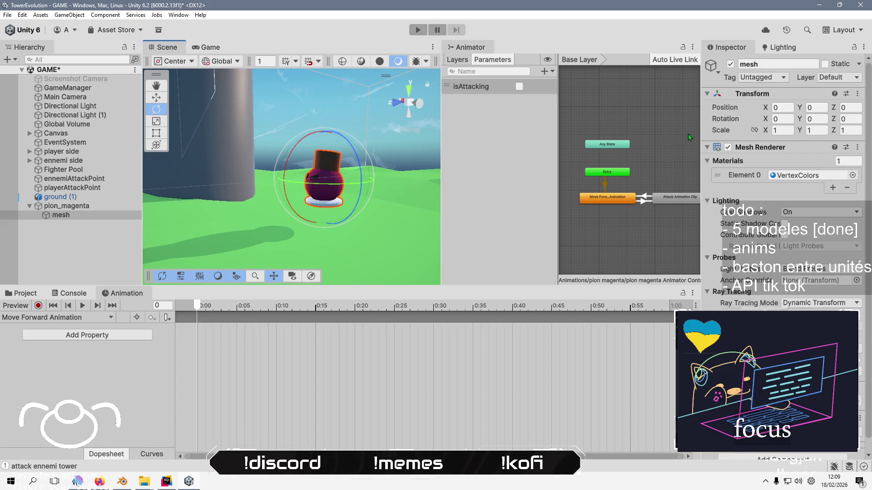
# Step: Lower pion_magenta with the Move tool to Position Y -7.24
pyautogui.click(107, 207)
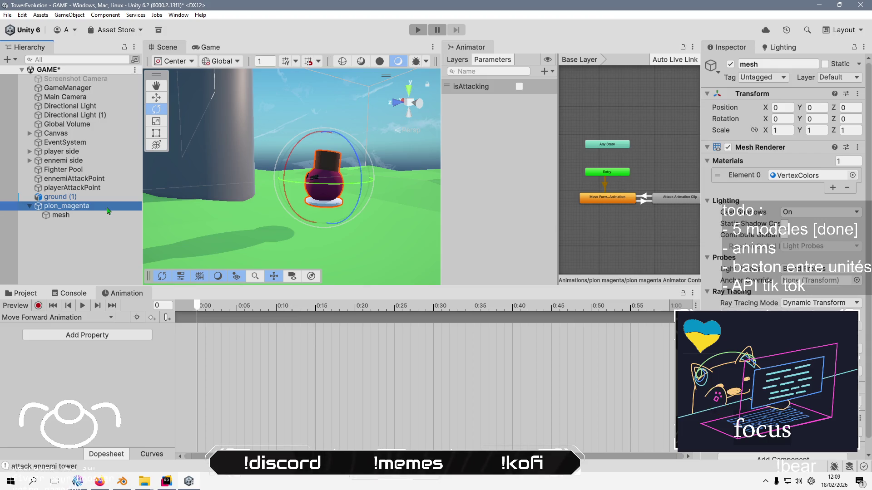
pyautogui.click(156, 97)
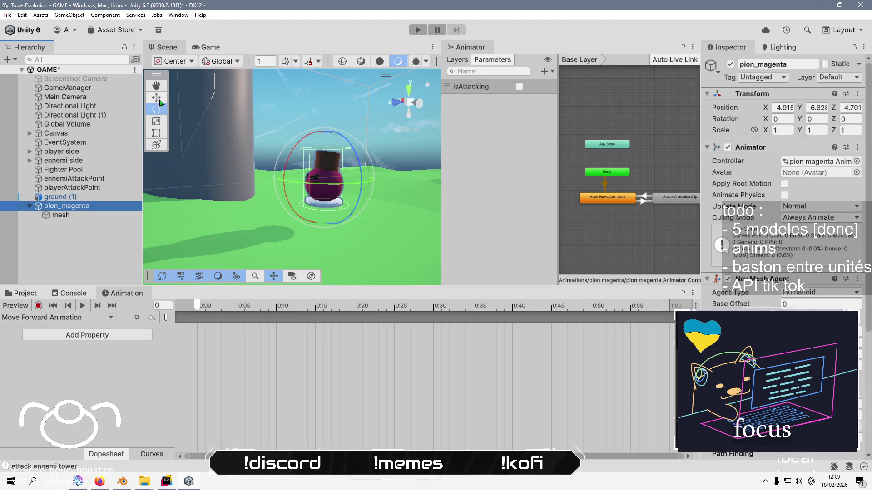
pyautogui.moveTo(328, 116)
pyautogui.mouseDown()
pyautogui.moveTo(327, 106)
pyautogui.moveTo(292, 191)
pyautogui.moveTo(305, 244)
pyautogui.mouseUp()
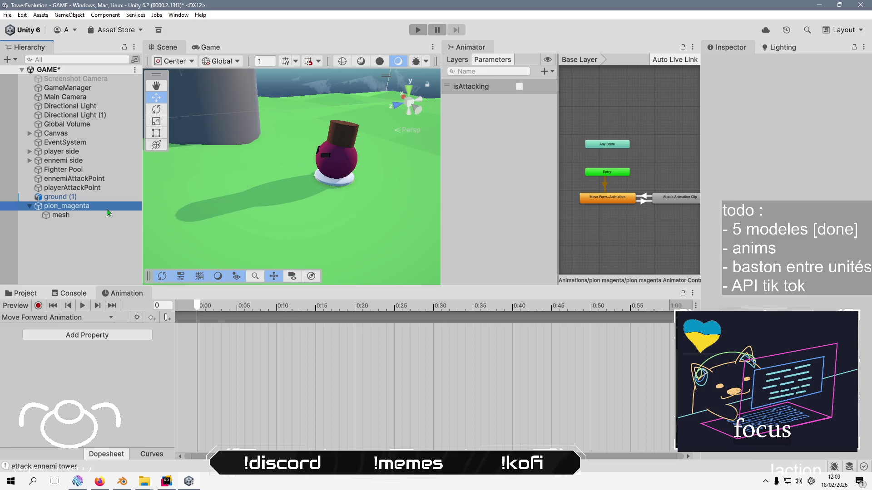
pyautogui.click(91, 217)
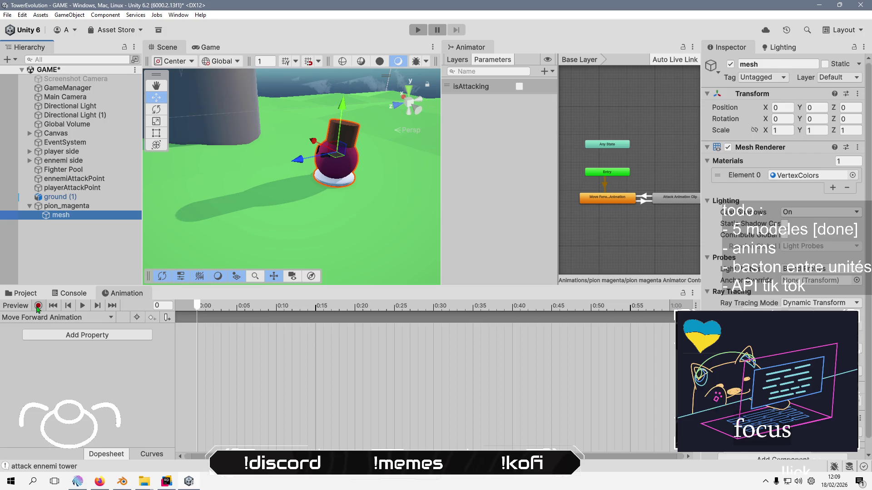
# Step: Turn on keyframe recording and tilt the mesh slightly, keying its rotation at 0:00
pyautogui.click(38, 306)
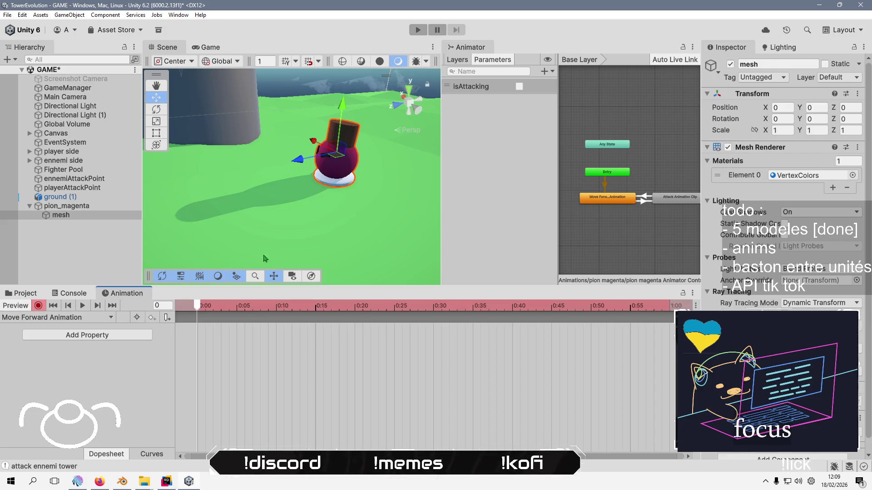
pyautogui.click(156, 110)
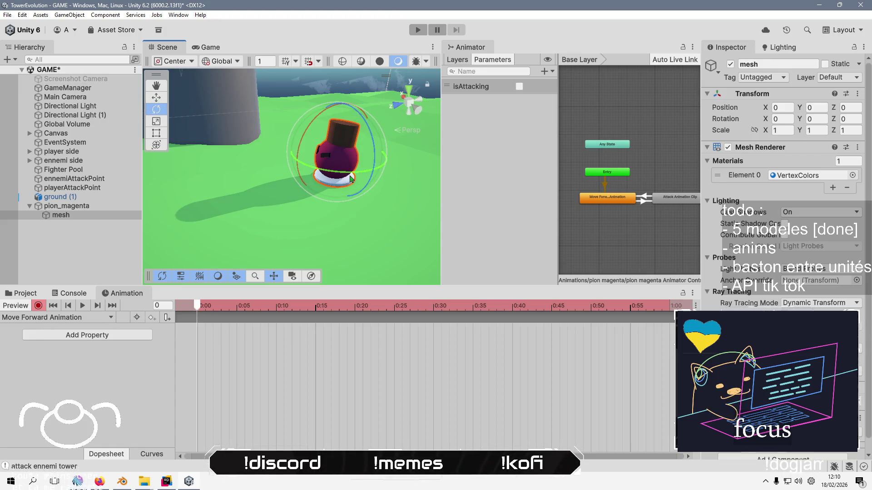
pyautogui.moveTo(351, 179); pyautogui.dragTo(352, 174)
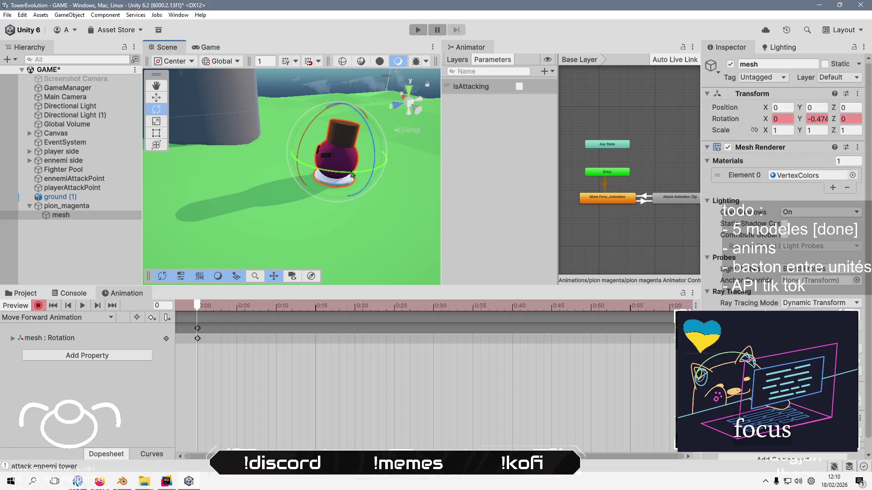
# Step: At frame 32, set Rotation Y to 0 and preview the animation
pyautogui.moveTo(339, 332); pyautogui.dragTo(473, 329)
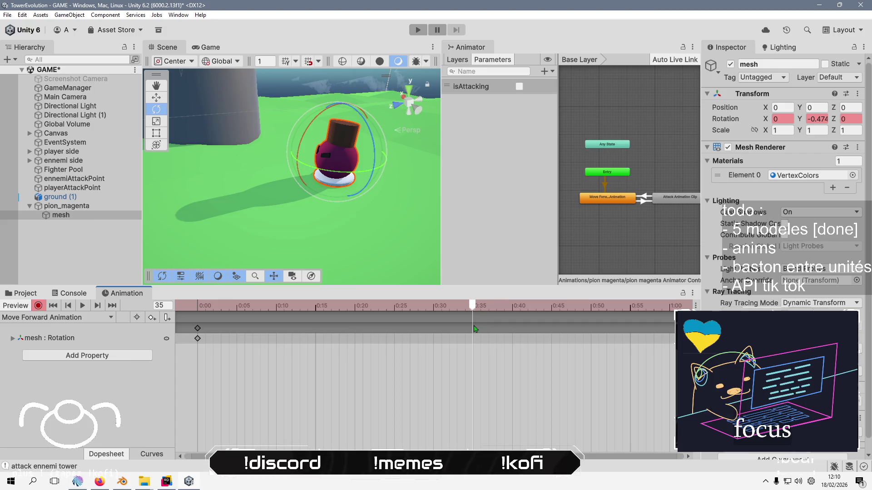
pyautogui.scroll(-10, 454, 422)
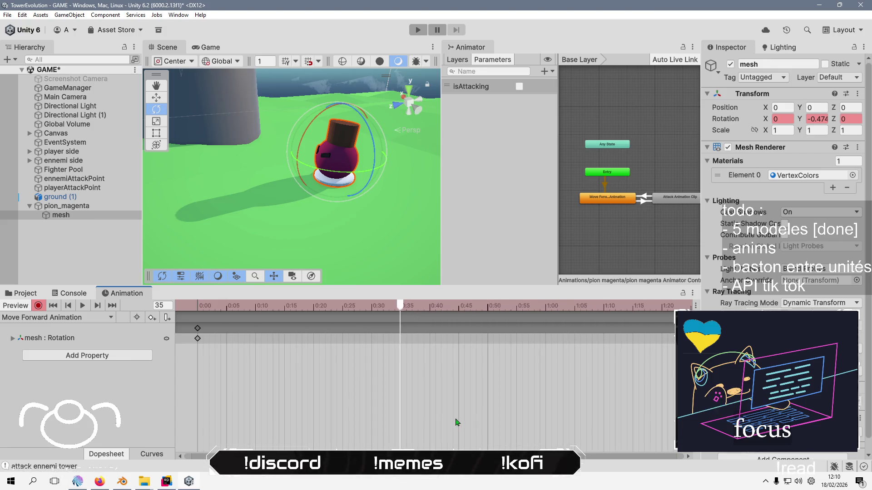
pyautogui.scroll(1, 292, 393)
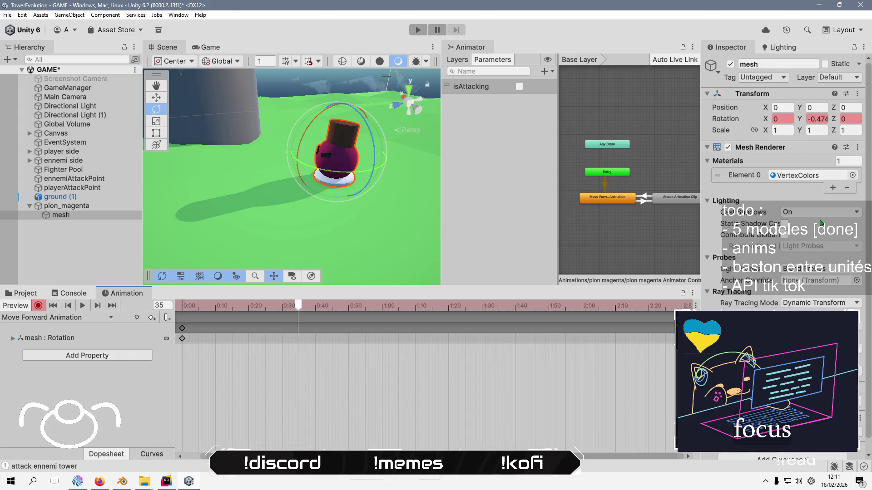
pyautogui.click(817, 118)
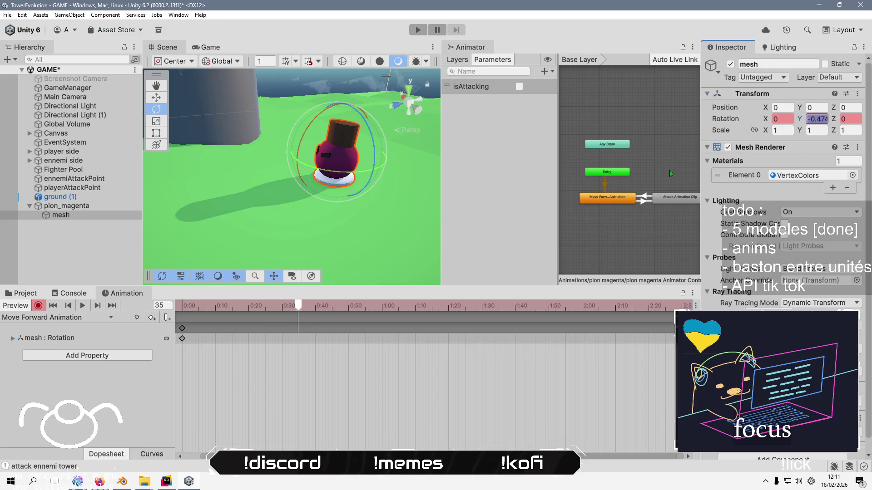
pyautogui.write('0')
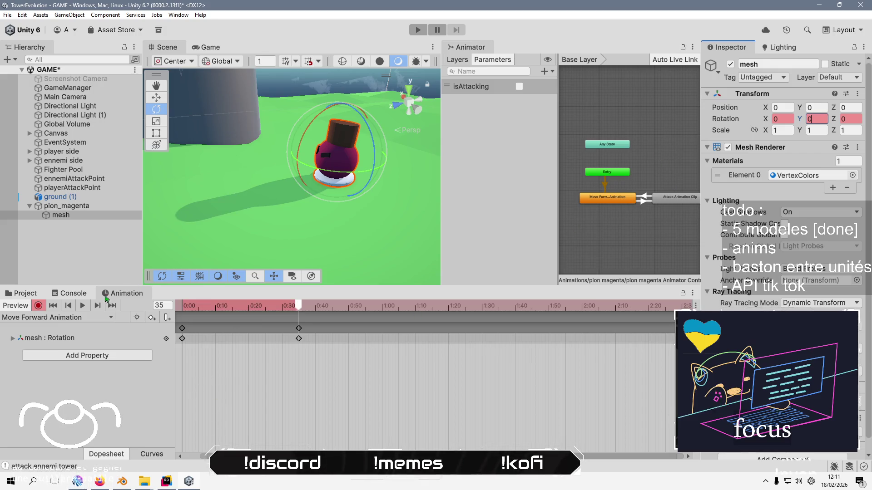
pyautogui.click(80, 310)
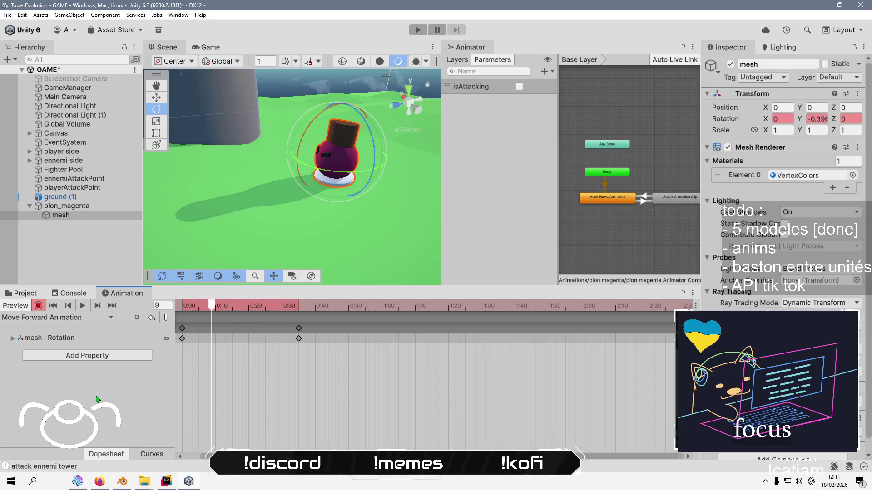
# Step: Stop recording and switch pion_magenta to its Attack Animation Clip
pyautogui.click(38, 305)
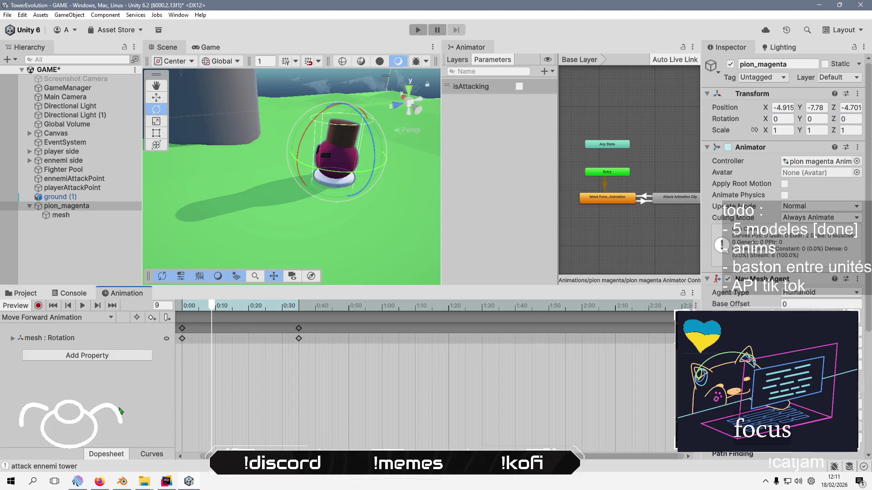
pyautogui.click(87, 320)
pyautogui.click(79, 335)
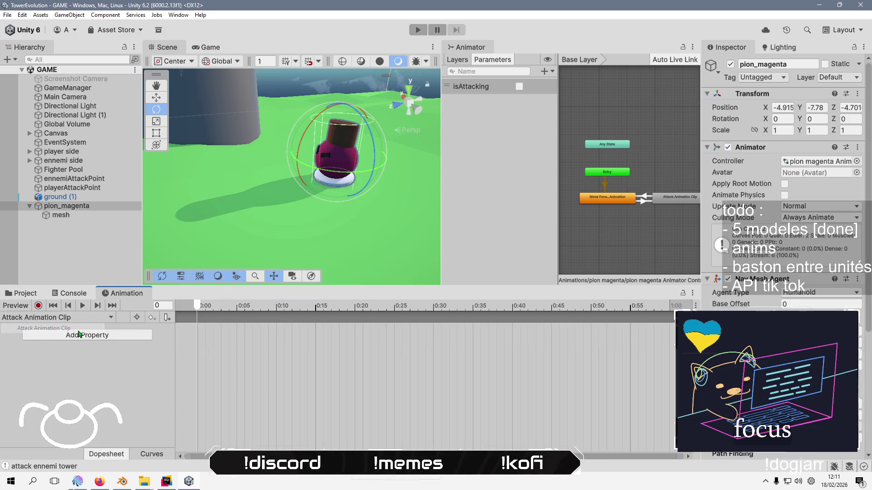
# Step: Record pion_magenta tilt poses at frames 0, 10 and 14
pyautogui.click(38, 306)
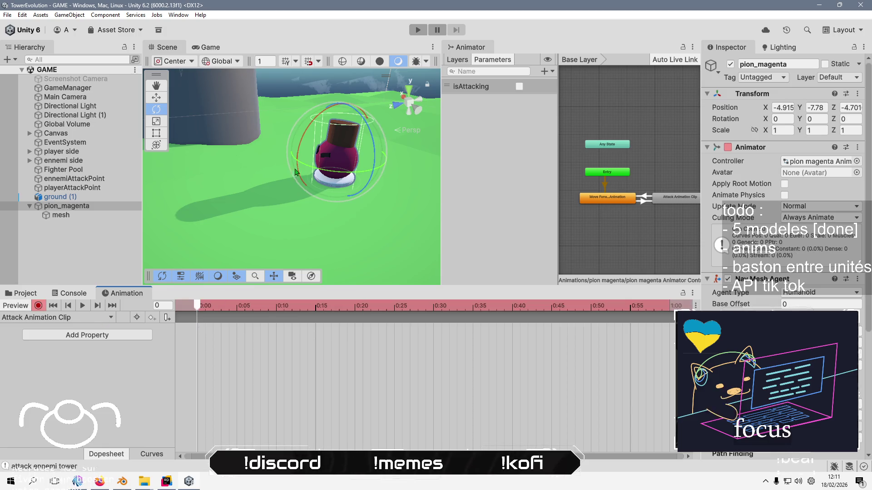
pyautogui.moveTo(301, 149); pyautogui.dragTo(301, 152)
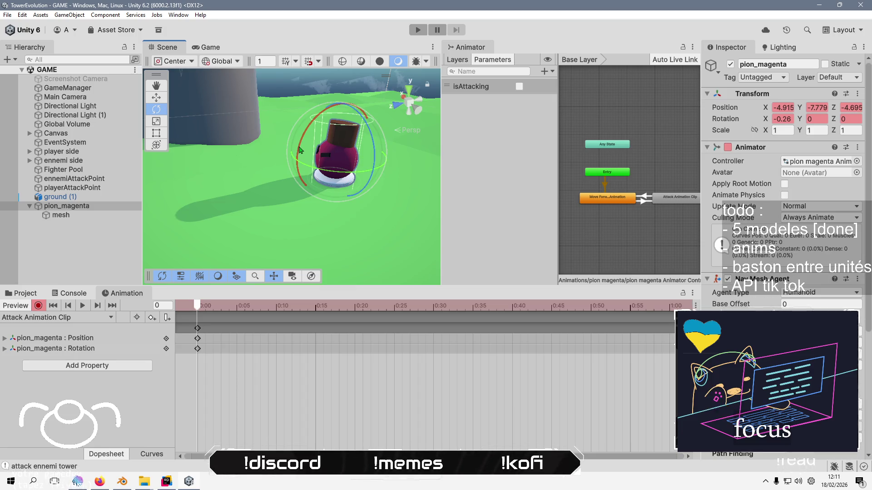
pyautogui.moveTo(198, 309); pyautogui.dragTo(277, 315)
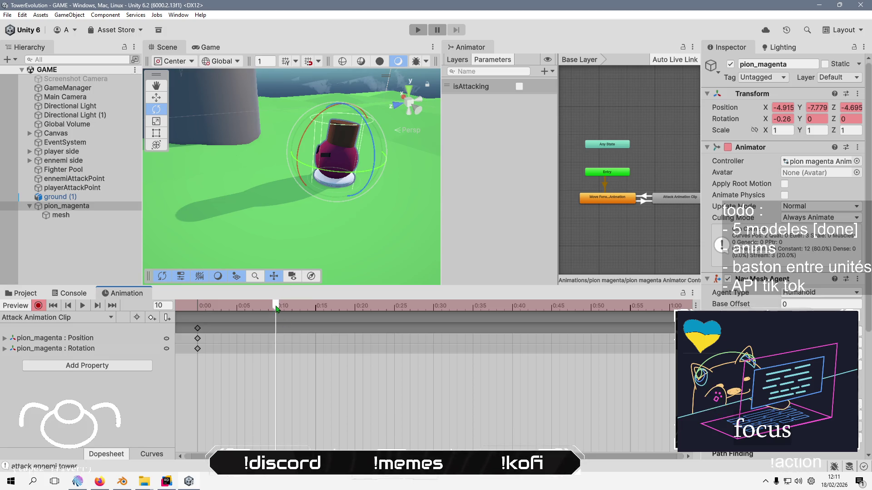
pyautogui.moveTo(303, 147); pyautogui.dragTo(307, 116)
pyautogui.moveTo(281, 317); pyautogui.dragTo(311, 316)
pyautogui.moveTo(299, 136)
pyautogui.mouseDown()
pyautogui.moveTo(304, 127)
pyautogui.moveTo(306, 143)
pyautogui.mouseUp()
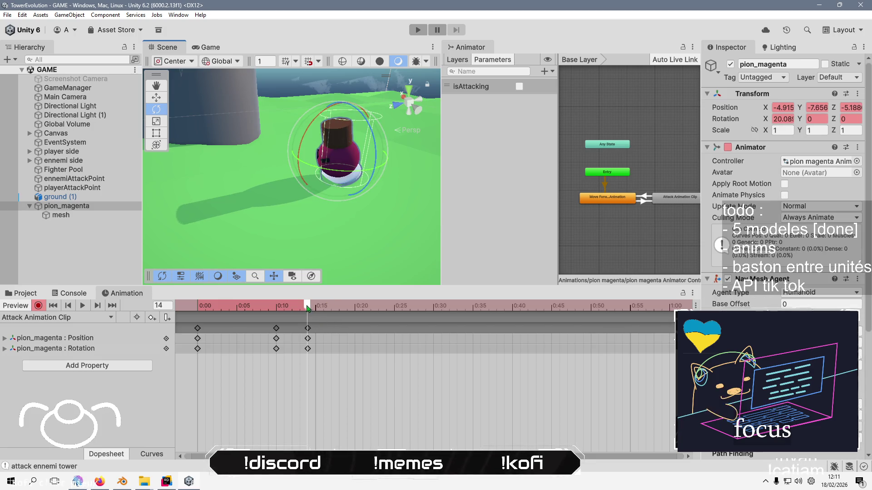
# Step: Paste the frame-0 starting pose at frame 22 and play the clip
pyautogui.click(196, 331)
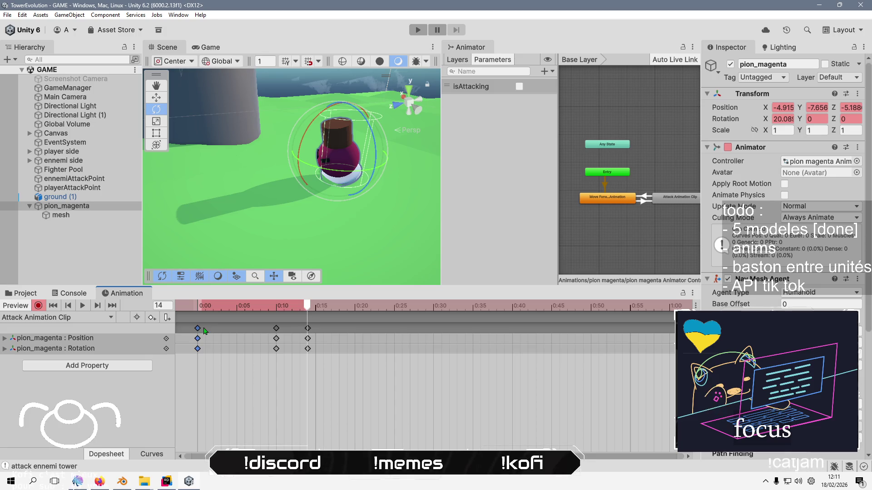
pyautogui.moveTo(308, 312); pyautogui.dragTo(370, 308)
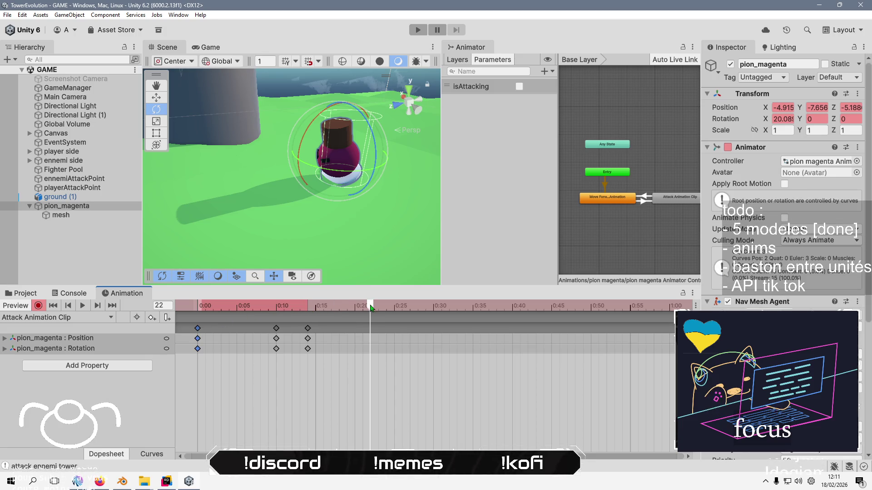
pyautogui.hotkey('ctrl', 'v')
pyautogui.click(82, 307)
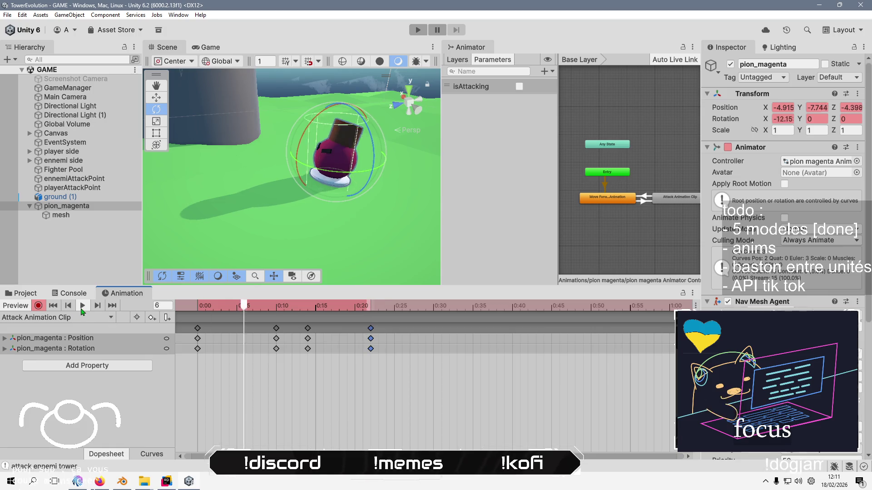
pyautogui.click(308, 318)
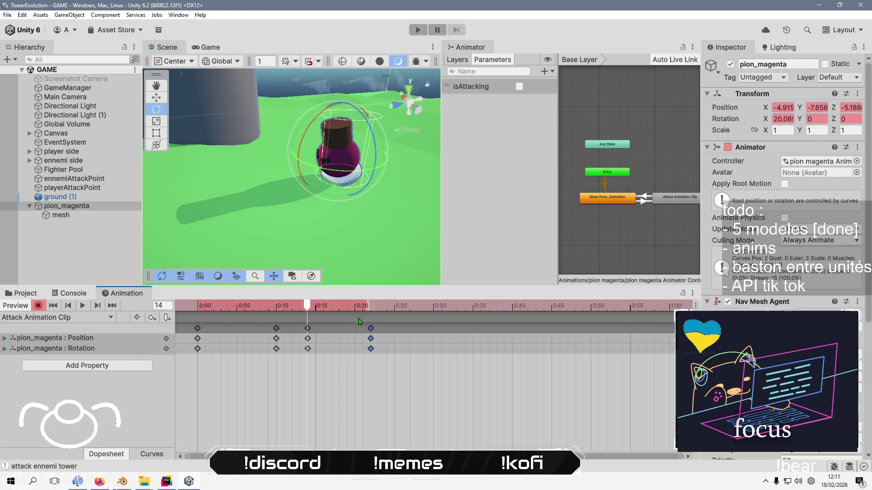
# Step: Retime the keys: return pose to frame 30, then push later keys to end at 37
pyautogui.moveTo(370, 328); pyautogui.dragTo(442, 328)
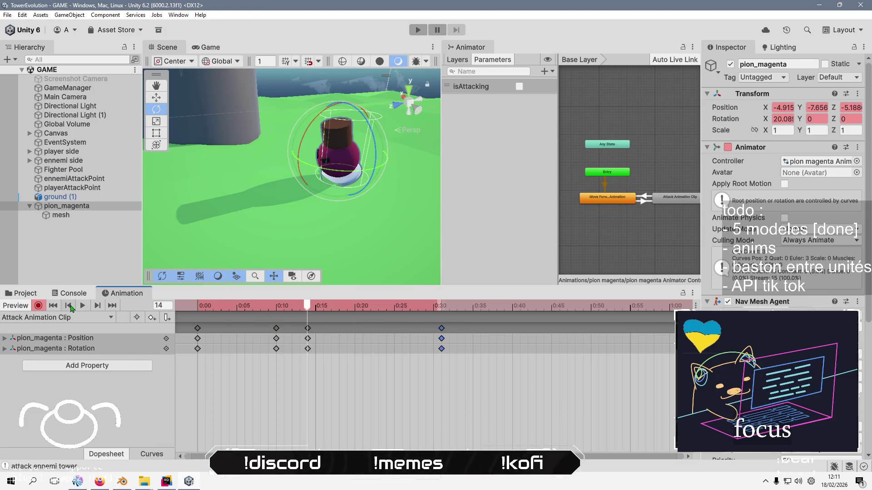
pyautogui.press(',')
pyautogui.press(',')
pyautogui.press(',')
pyautogui.click(83, 305)
pyautogui.press('space')
pyautogui.click(277, 328)
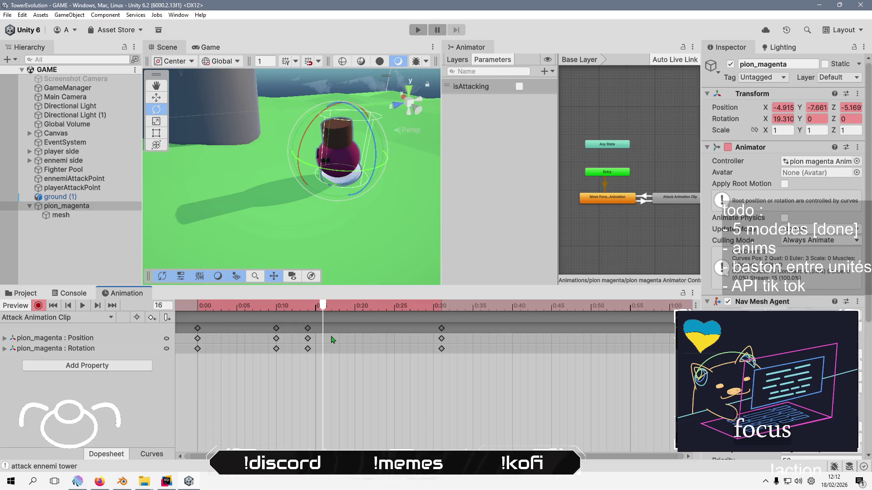
pyautogui.keyDown('shift'); pyautogui.click(307, 329); pyautogui.keyUp('shift')
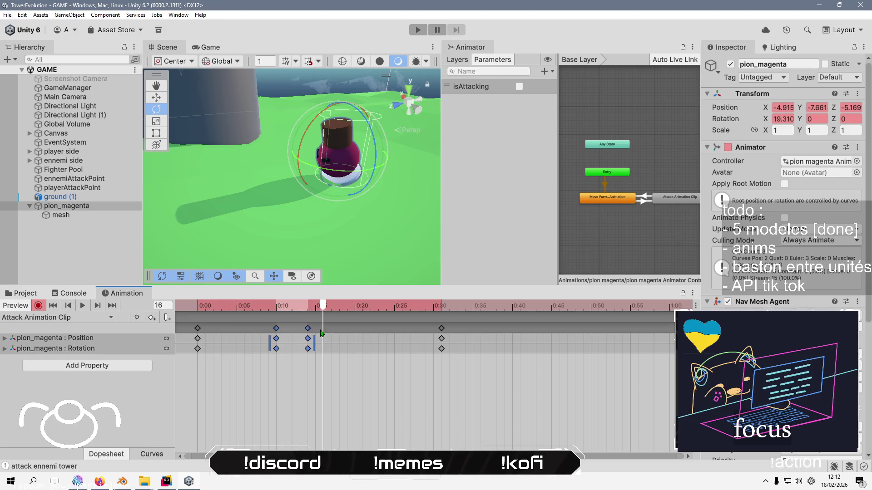
pyautogui.keyDown('shift'); pyautogui.click(442, 328); pyautogui.keyUp('shift')
pyautogui.moveTo(323, 318); pyautogui.dragTo(490, 304)
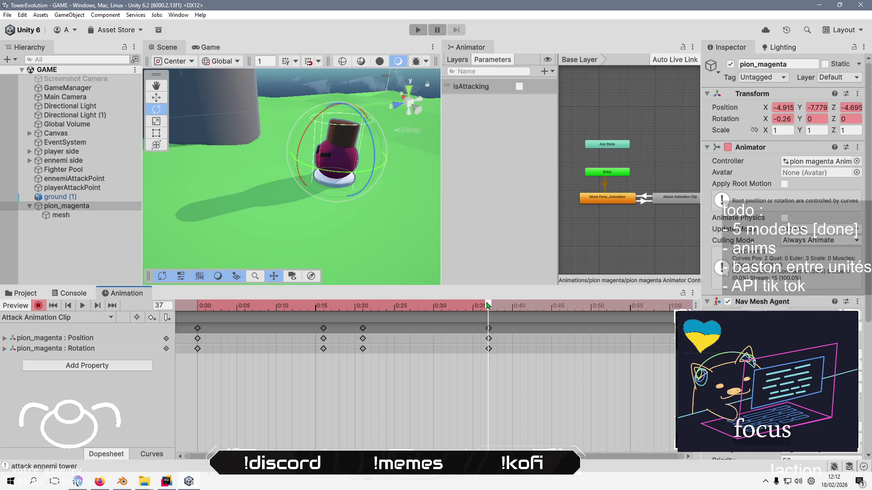
# Step: At frame 37, set Rotation X to 0 and play the clip from the start
pyautogui.click(781, 119)
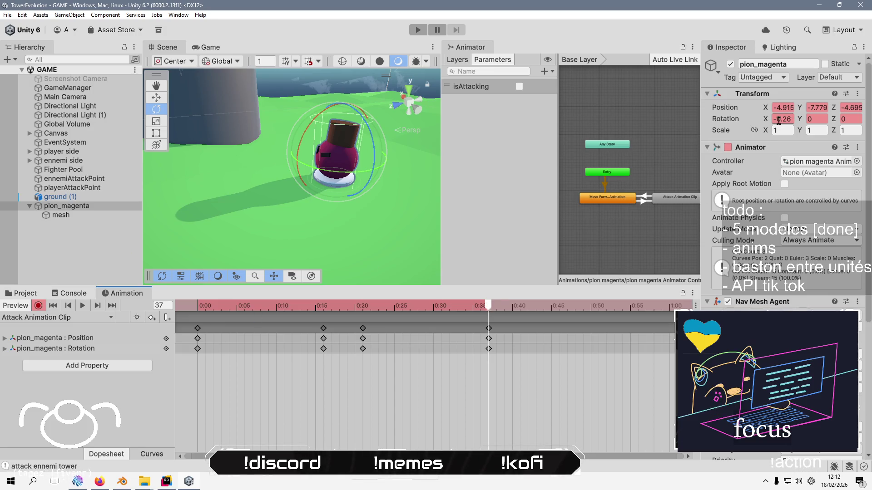
pyautogui.write('0')
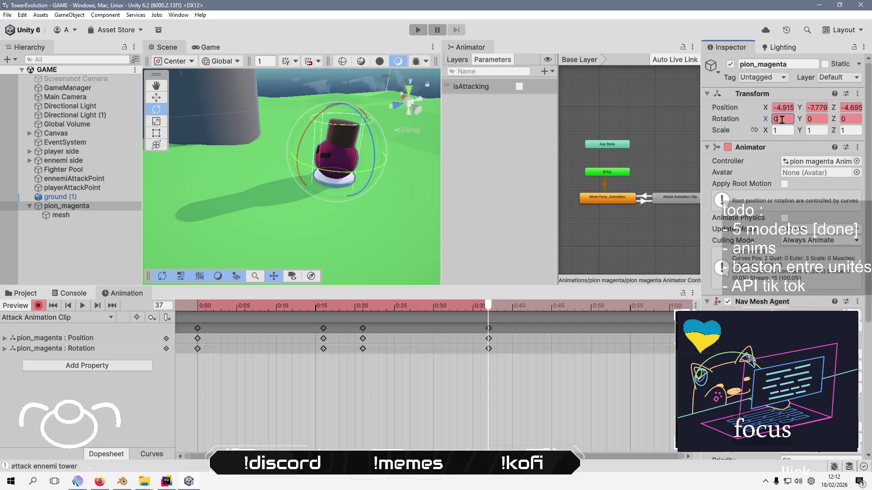
pyautogui.click(782, 107)
pyautogui.write('0')
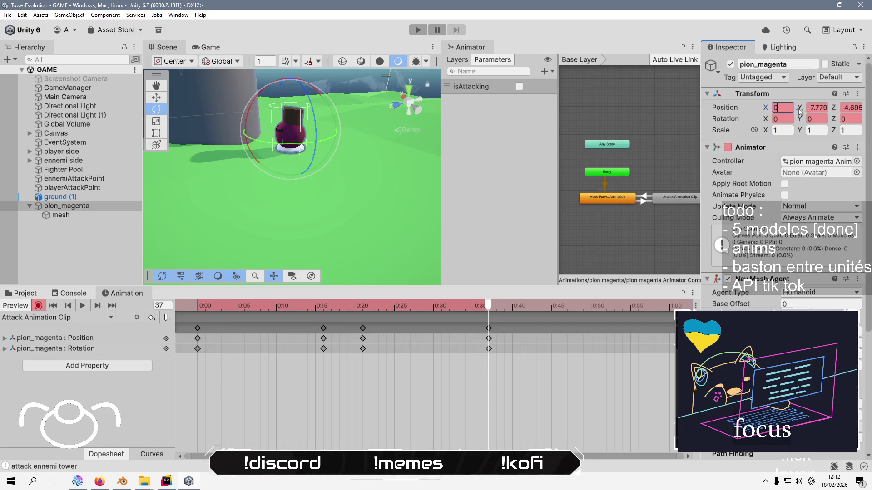
pyautogui.press('Escape')
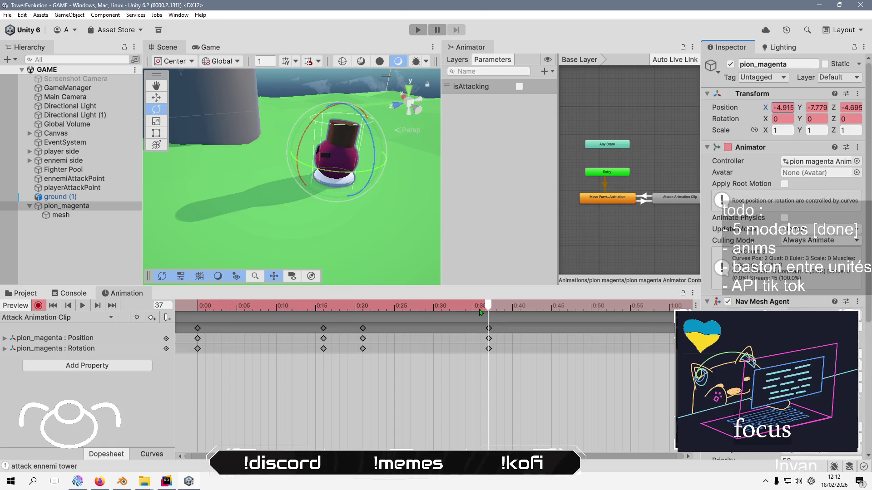
pyautogui.moveTo(485, 309); pyautogui.dragTo(198, 307)
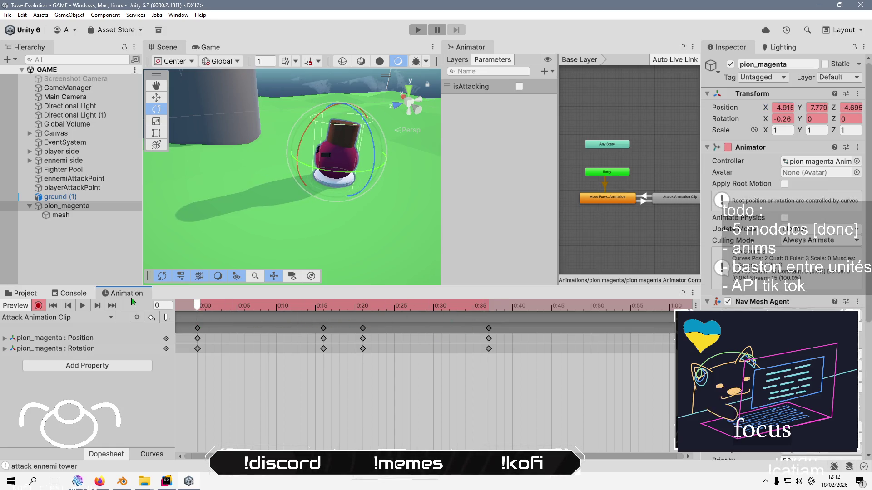
pyautogui.click(83, 306)
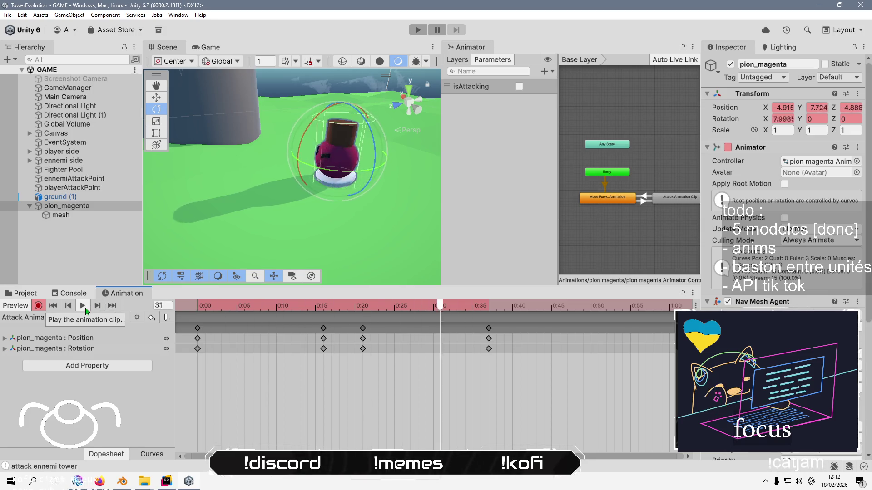
pyautogui.click(231, 351)
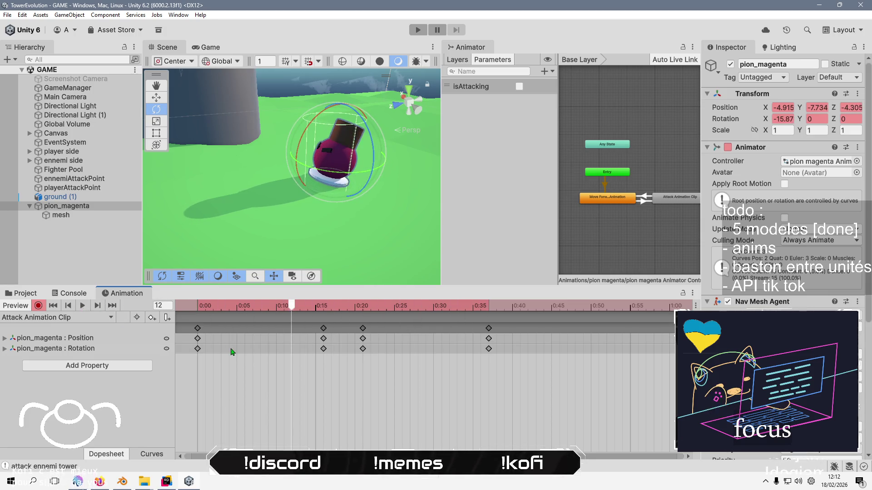
# Step: Turn off recording and delete the Position track, keeping only Rotation keys
pyautogui.click(38, 305)
pyautogui.click(68, 338)
pyautogui.press('Delete')
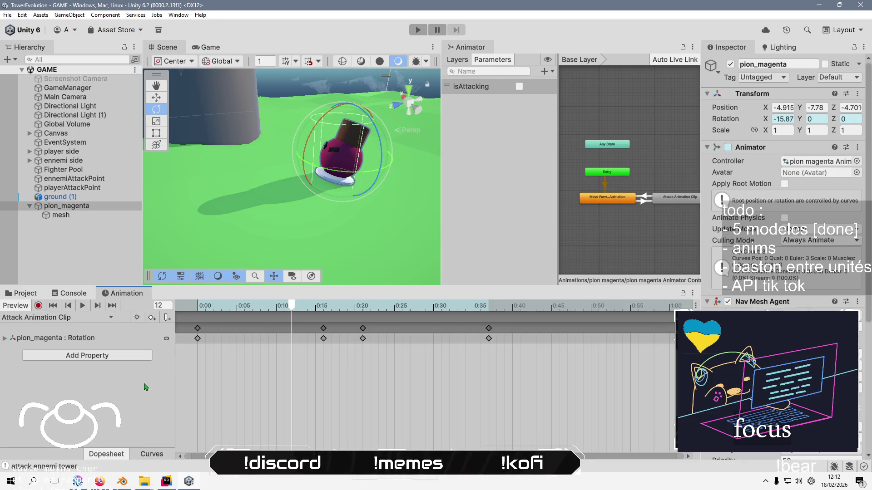
pyautogui.moveTo(291, 305)
pyautogui.mouseDown()
pyautogui.moveTo(202, 305)
pyautogui.moveTo(489, 300)
pyautogui.mouseUp()
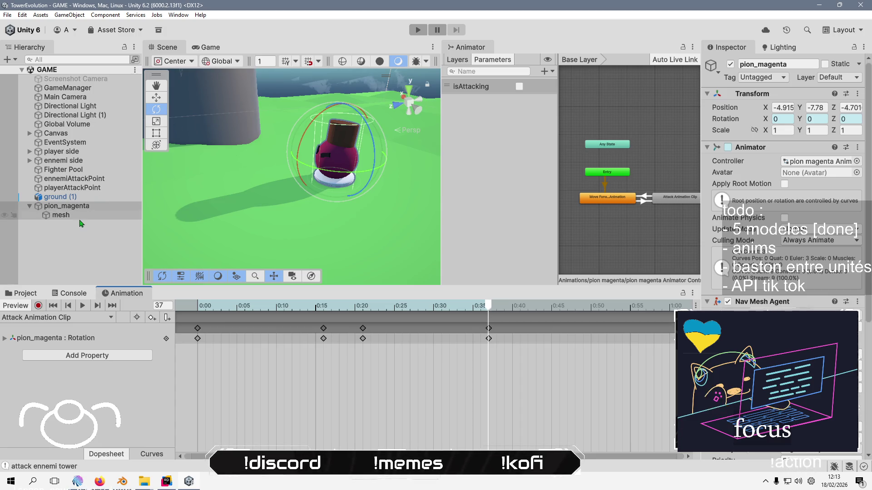
pyautogui.click(78, 207)
# Step: Replace the pion_magenta prefab in Assets/Prefabs/fighters with the scene object
pyautogui.click(27, 294)
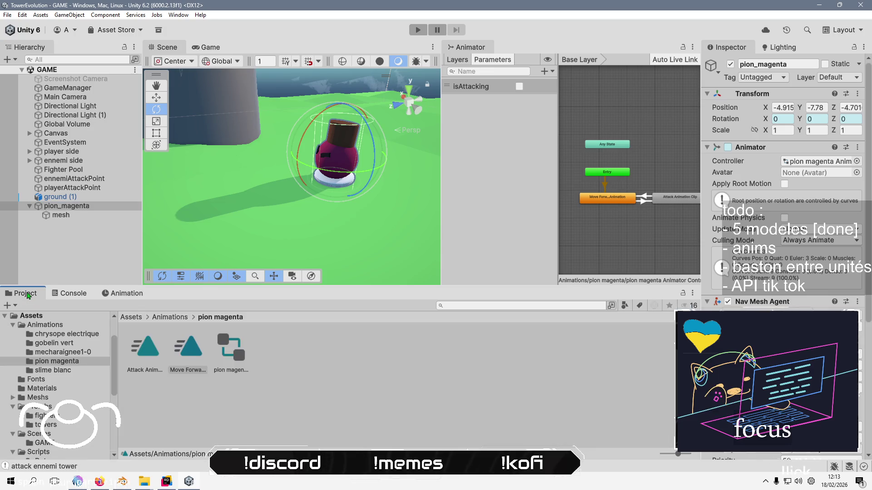
pyautogui.click(131, 317)
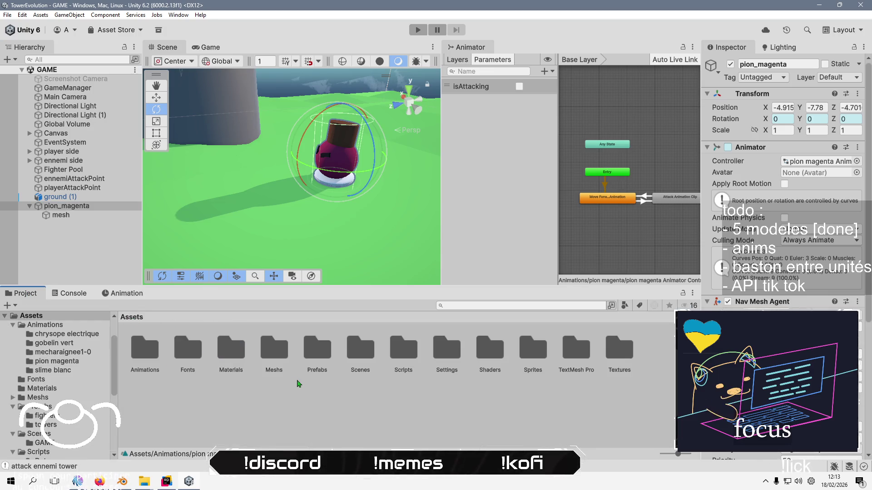
pyautogui.doubleClick(316, 350)
pyautogui.doubleClick(144, 348)
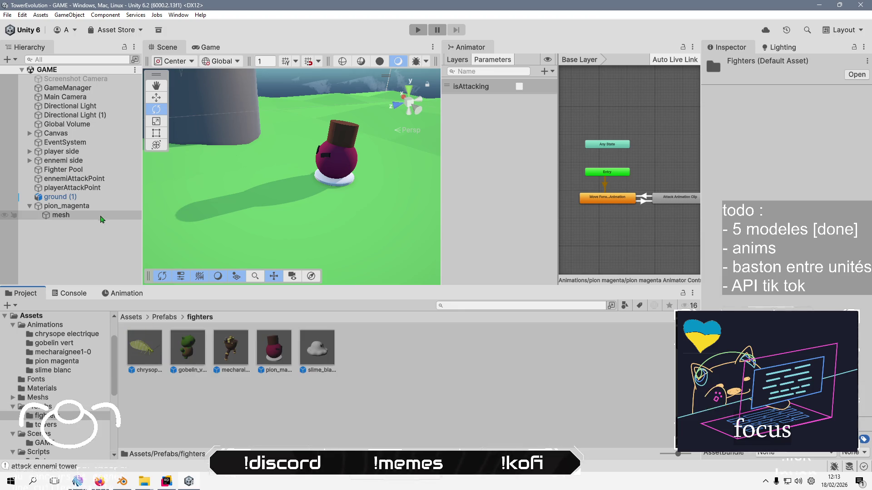
pyautogui.click(274, 346)
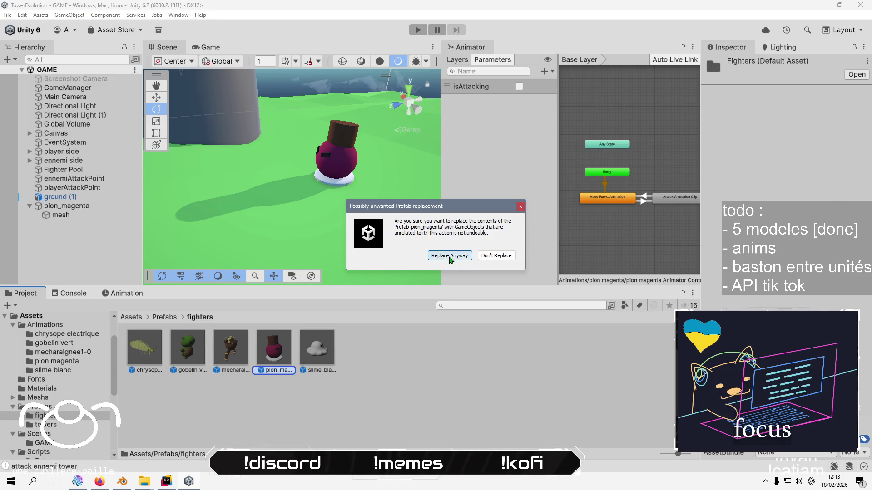
pyautogui.click(450, 255)
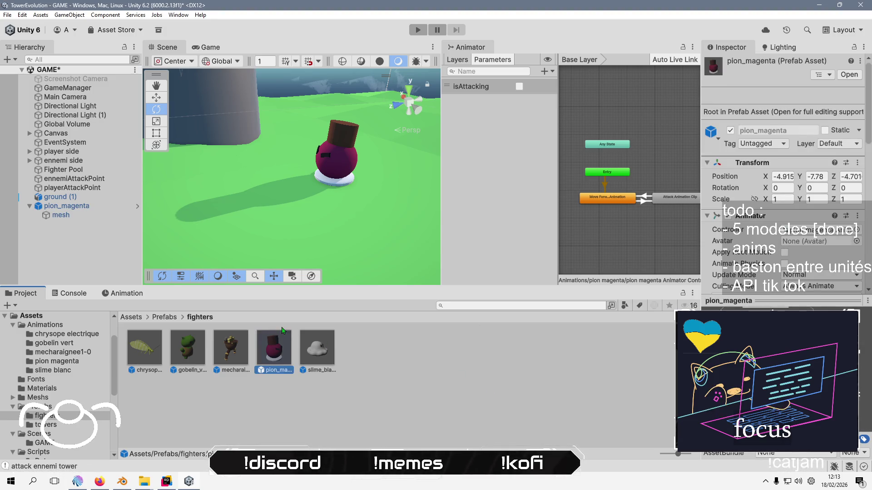
# Step: Delete the pion_magenta instance from the scene and save the scene
pyautogui.click(64, 272)
pyautogui.click(83, 208)
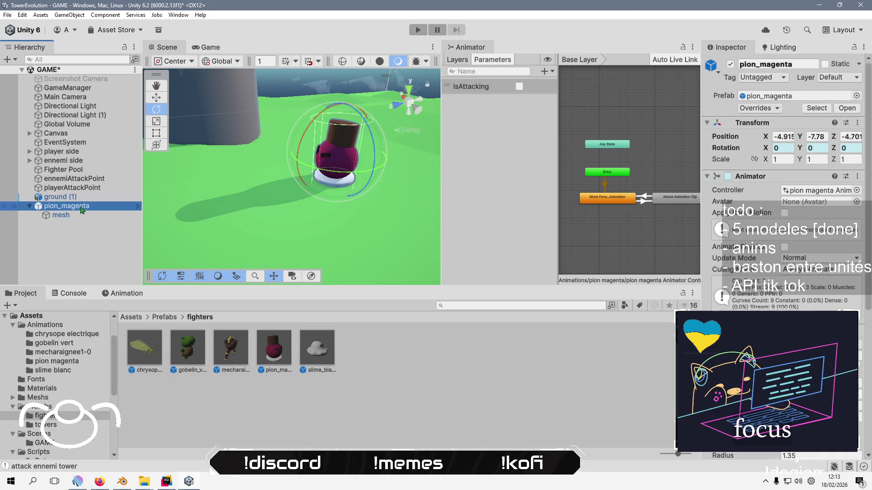
pyautogui.press('Delete')
pyautogui.hotkey('ctrl', 's')
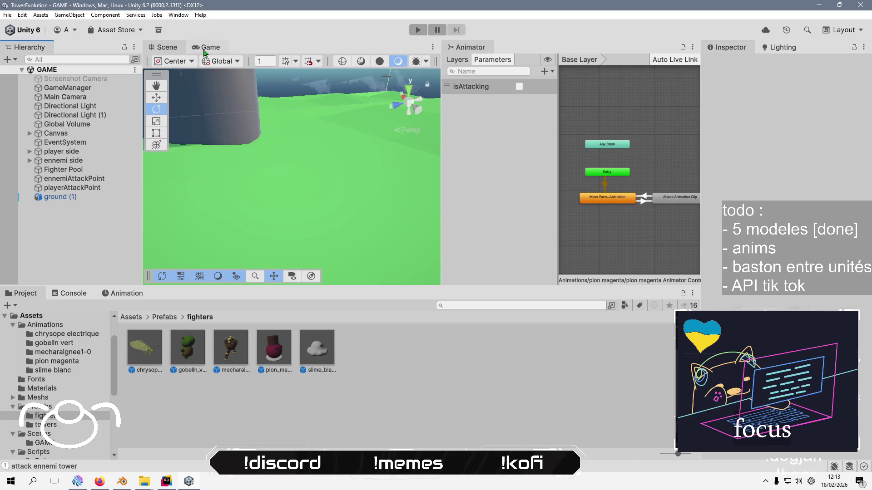
# Step: Test-run the game: start a match with Jouer, spawn a fighter, enlarge the Game view, stop
pyautogui.click(205, 48)
pyautogui.moveTo(439, 230)
pyautogui.mouseDown()
pyautogui.moveTo(516, 200)
pyautogui.moveTo(550, 172)
pyautogui.mouseUp()
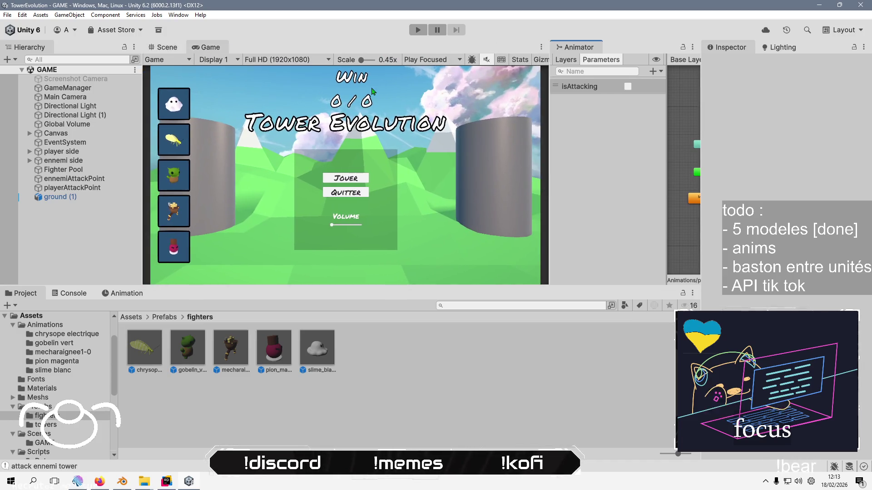
pyautogui.click(418, 30)
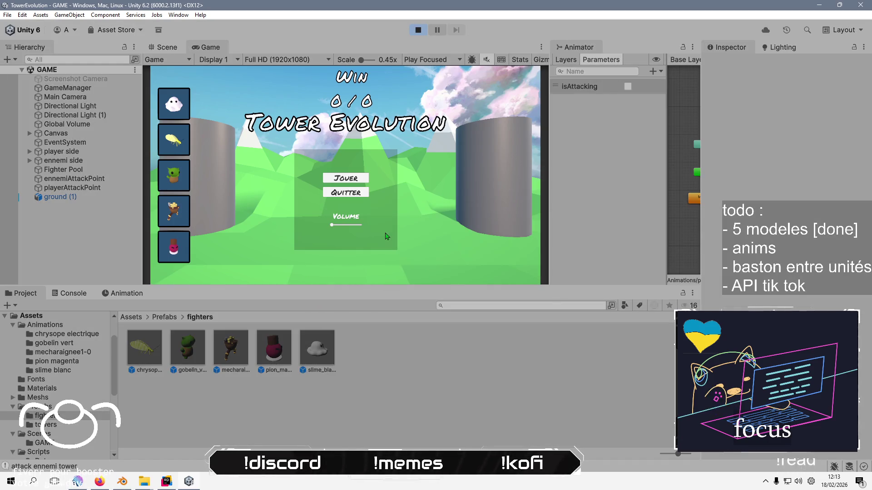
pyautogui.click(349, 180)
pyautogui.moveTo(326, 285); pyautogui.dragTo(326, 345)
pyautogui.click(174, 284)
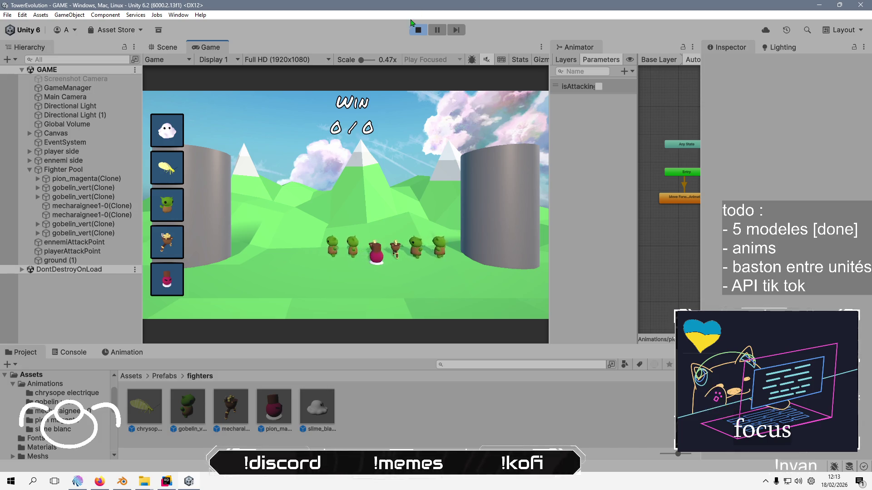
pyautogui.click(418, 30)
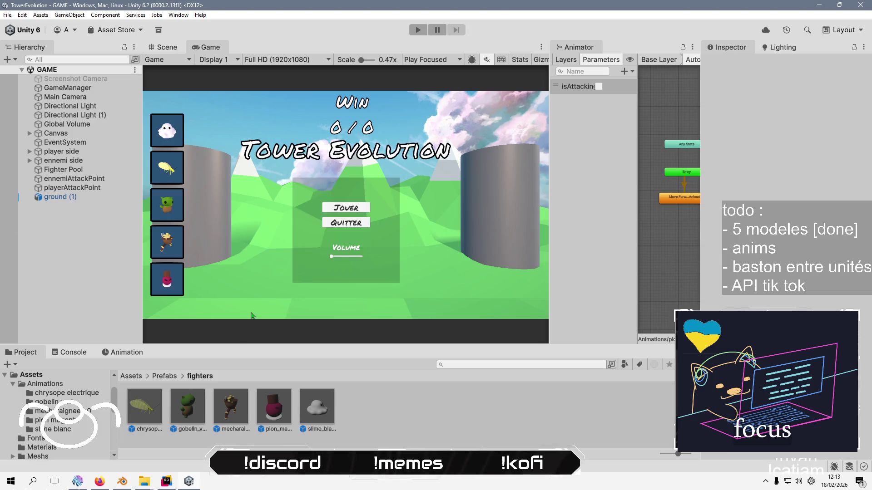
# Step: Place a mecharaignee1-0 prefab instance in the scene and unpack it completely
pyautogui.click(236, 404)
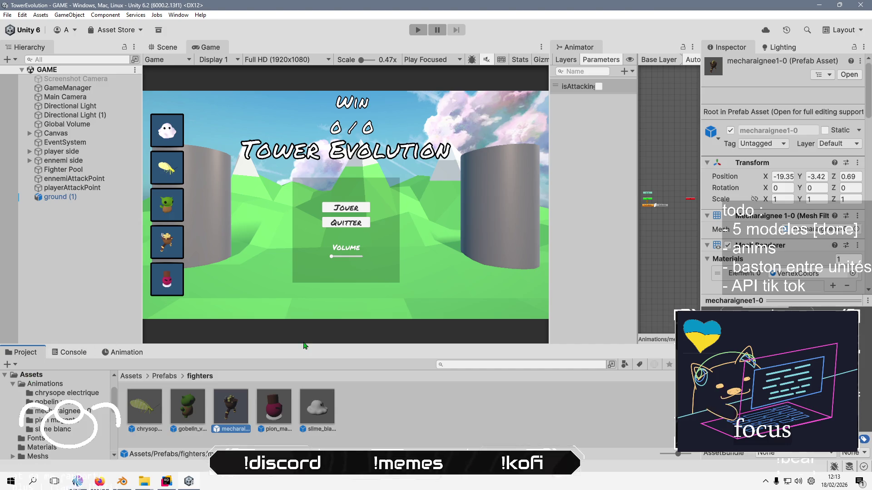
pyautogui.click(154, 401)
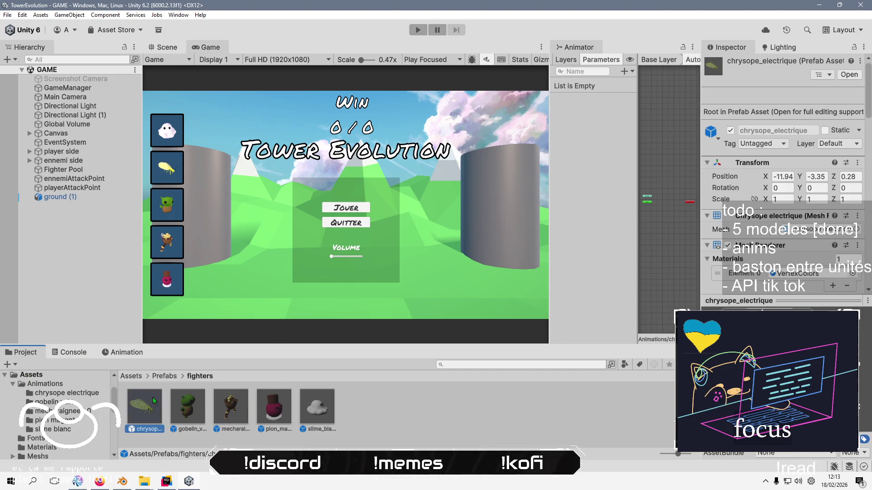
pyautogui.click(232, 404)
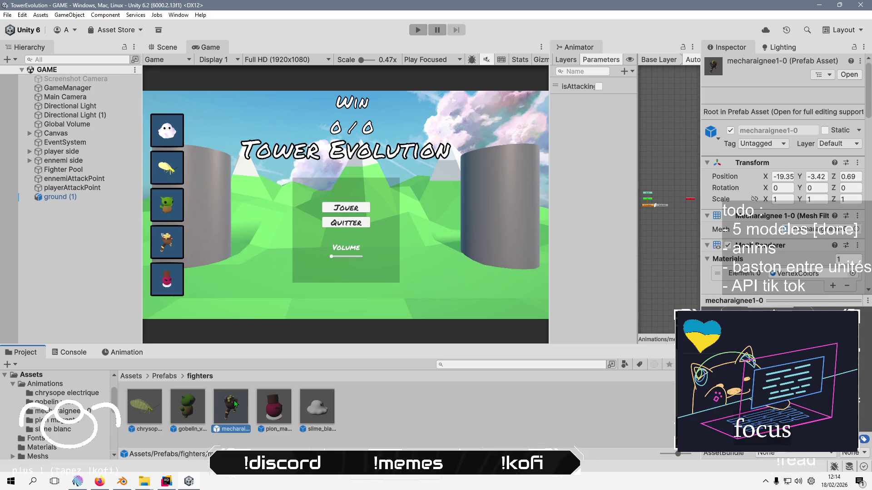
pyautogui.moveTo(235, 404)
pyautogui.mouseDown()
pyautogui.moveTo(68, 279)
pyautogui.moveTo(84, 238)
pyautogui.mouseUp()
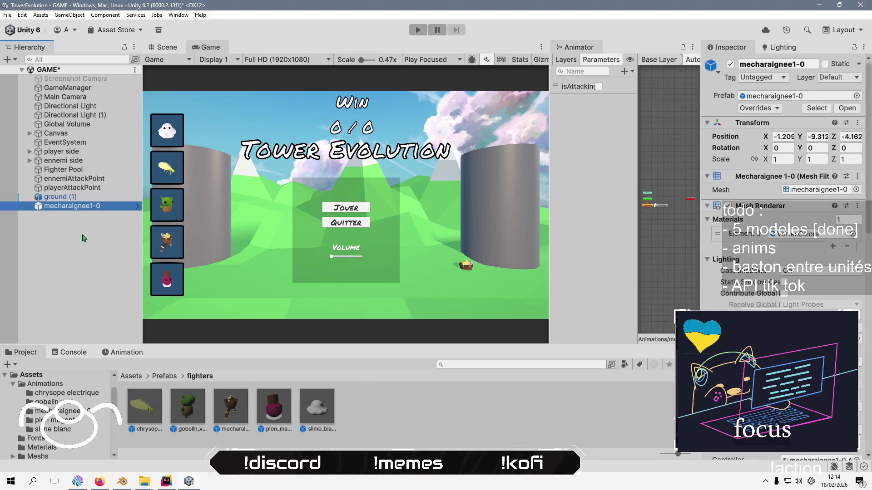
pyautogui.rightClick(98, 208)
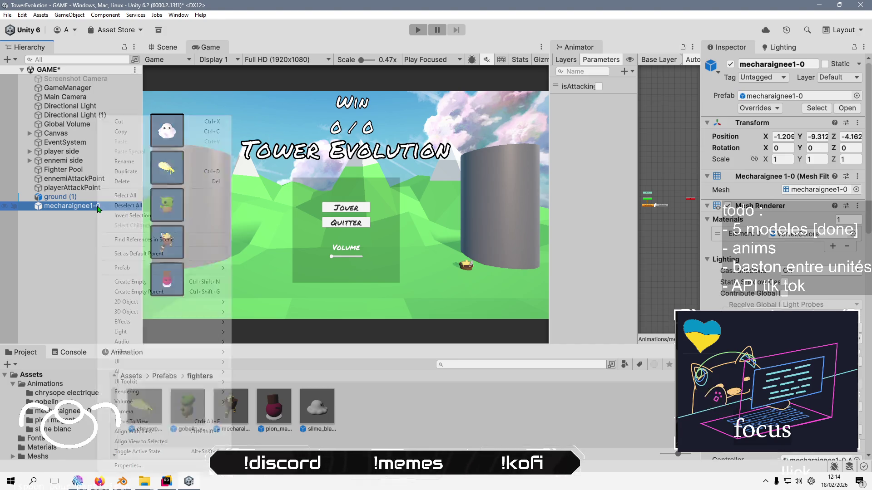
pyautogui.moveTo(159, 268)
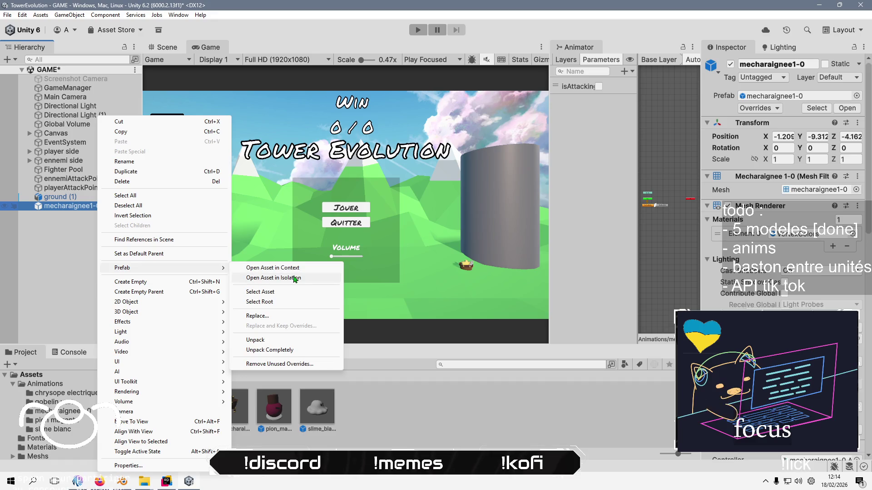
pyautogui.click(277, 351)
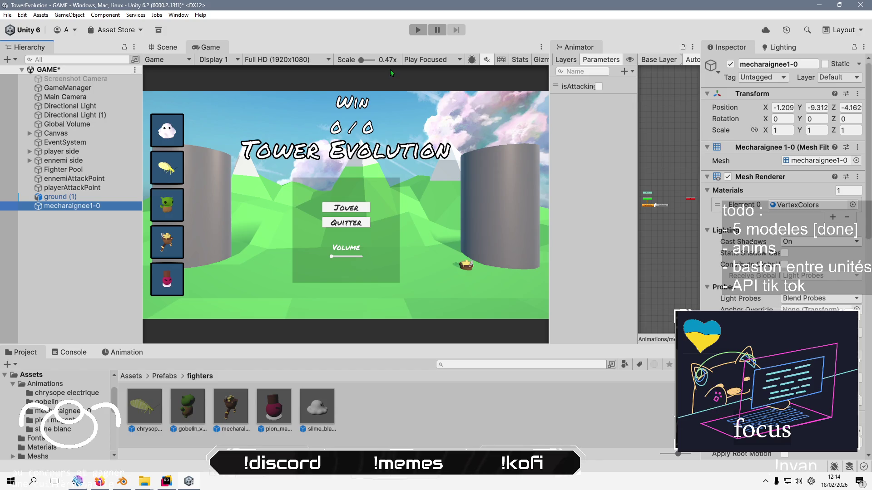
# Step: Load the animator controller from Assets/Animations/mecharaignee1-0 and widen the Animator graph
pyautogui.click(131, 376)
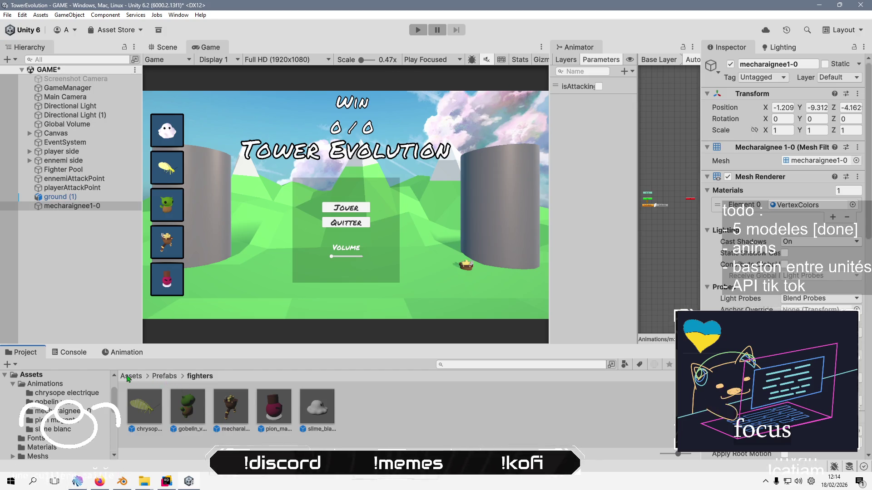
pyautogui.doubleClick(145, 408)
pyautogui.click(145, 407)
pyautogui.click(188, 407)
pyautogui.doubleClick(231, 407)
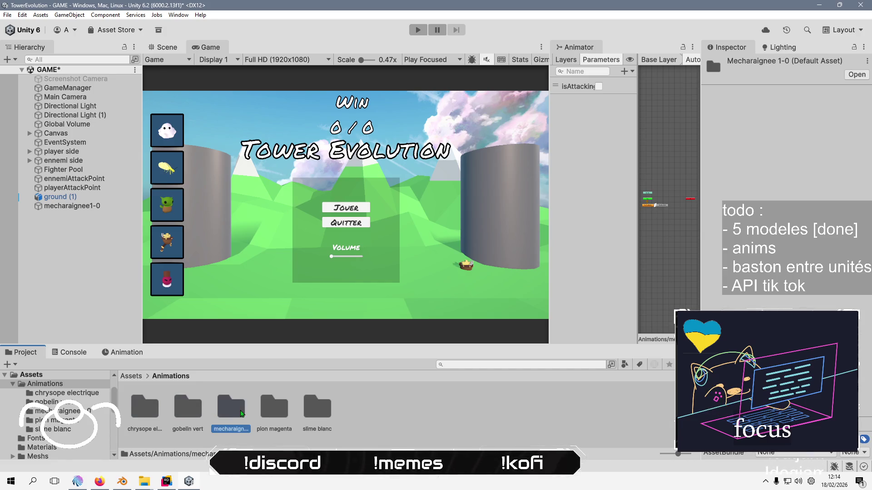
pyautogui.click(231, 408)
pyautogui.click(199, 415)
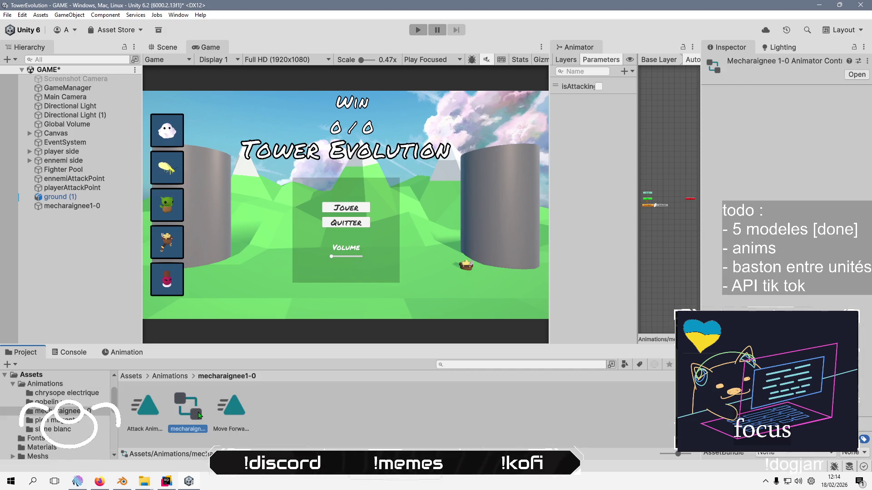
pyautogui.moveTo(550, 267); pyautogui.dragTo(367, 259)
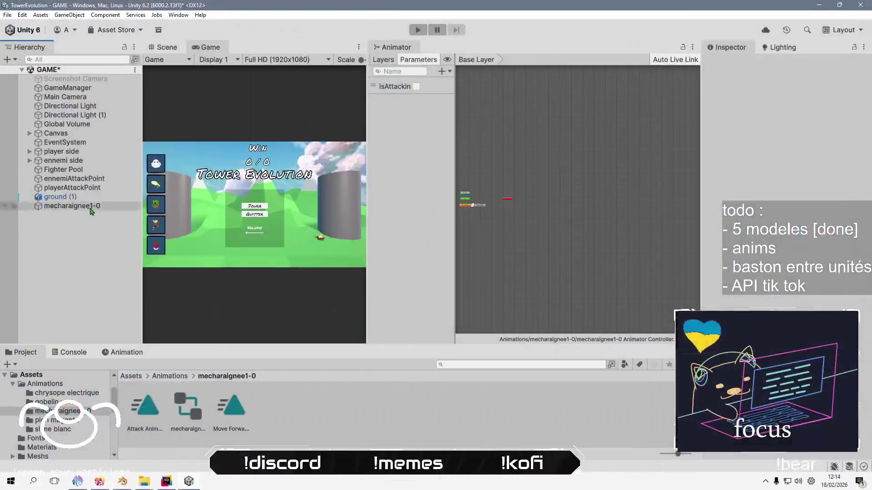
pyautogui.click(71, 206)
pyautogui.click(167, 47)
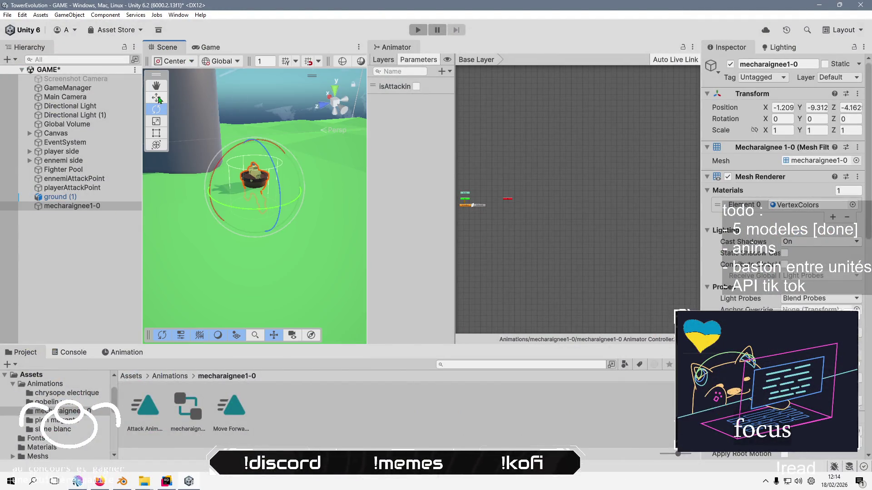
# Step: Raise mecharaignee1-0 from Y -9.312 to -7.87 onto the ground and frame it
pyautogui.click(164, 99)
pyautogui.moveTo(257, 145); pyautogui.dragTo(246, 139)
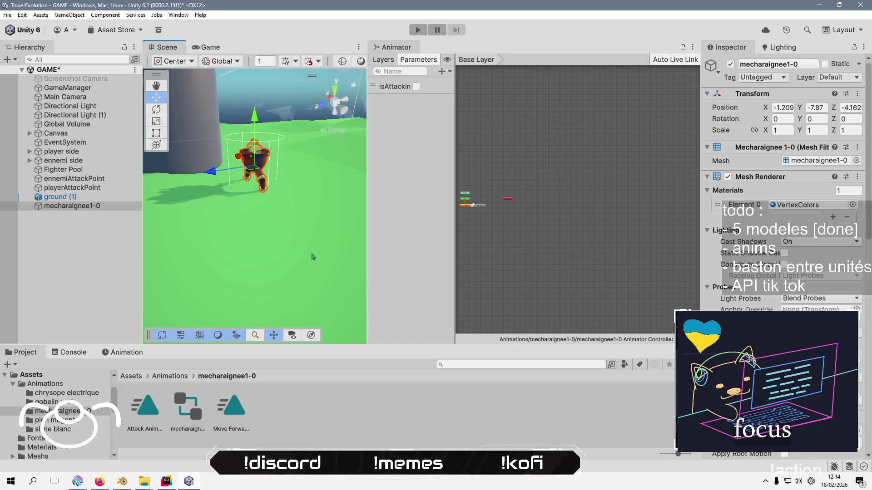
pyautogui.moveTo(262, 213); pyautogui.dragTo(300, 220)
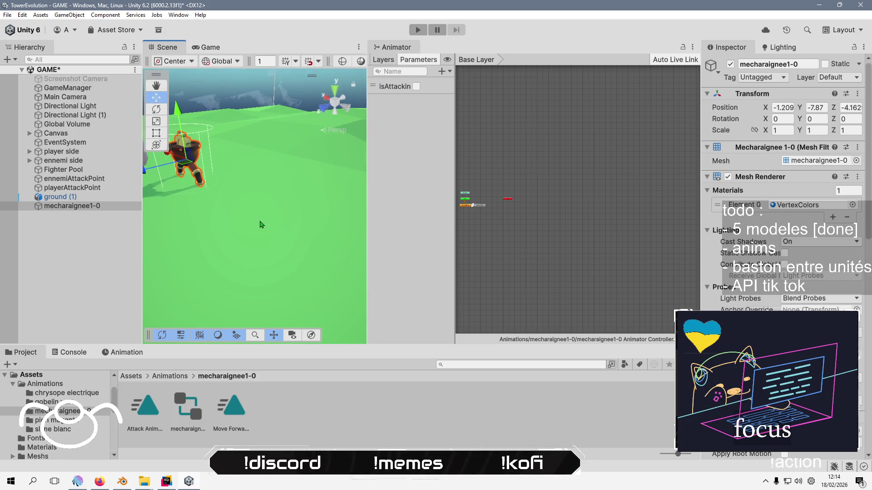
pyautogui.press('f')
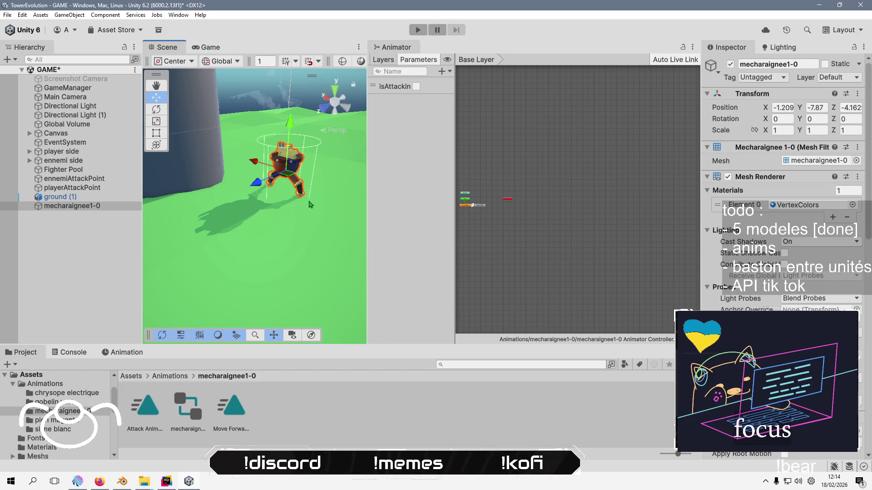
pyautogui.scroll(5, 308, 204)
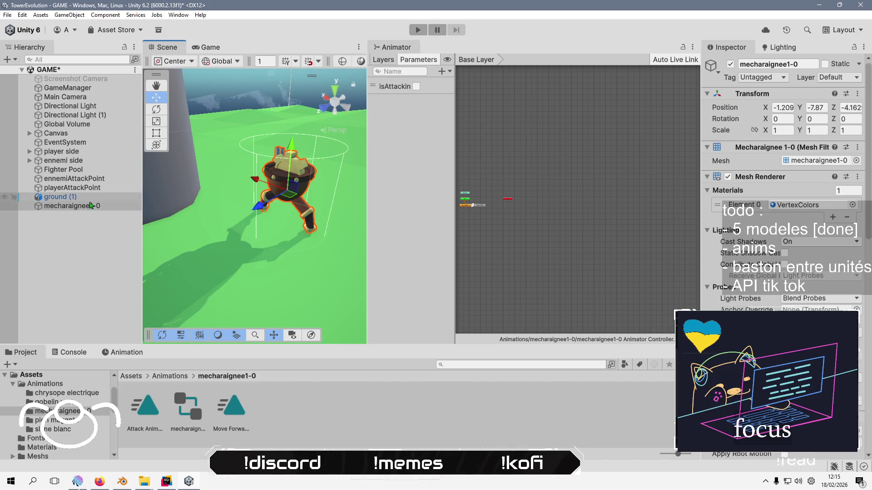
pyautogui.rightClick(64, 211)
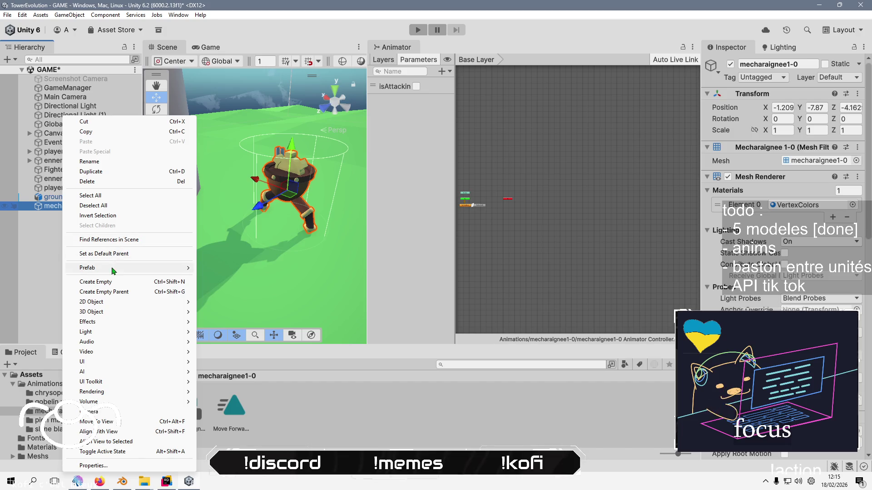
# Step: Add an empty child named 'mesh' under mecharaignee1-0
pyautogui.click(121, 283)
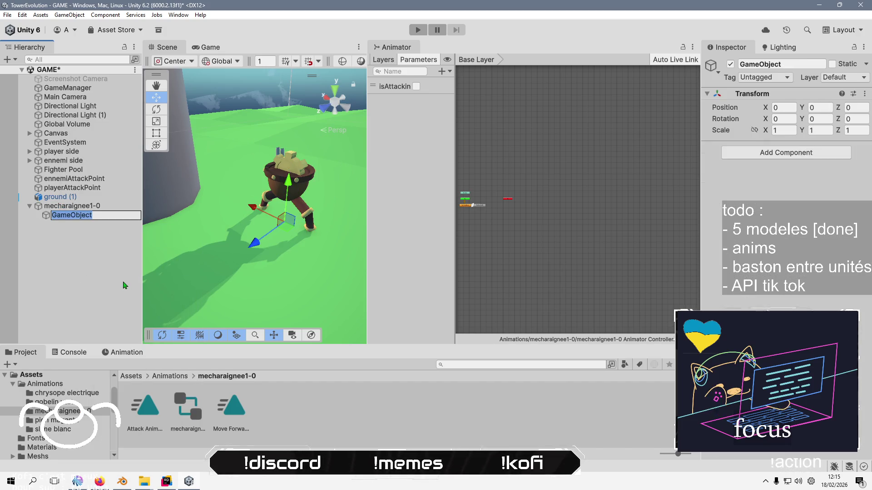
pyautogui.write('mesh')
pyautogui.press('Return')
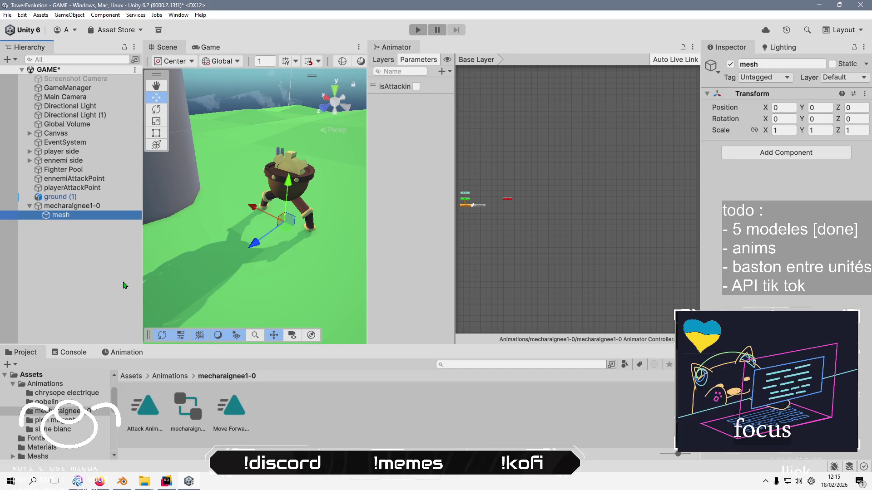
# Step: Paste the parent's Mesh Renderer component onto the mesh child
pyautogui.click(99, 208)
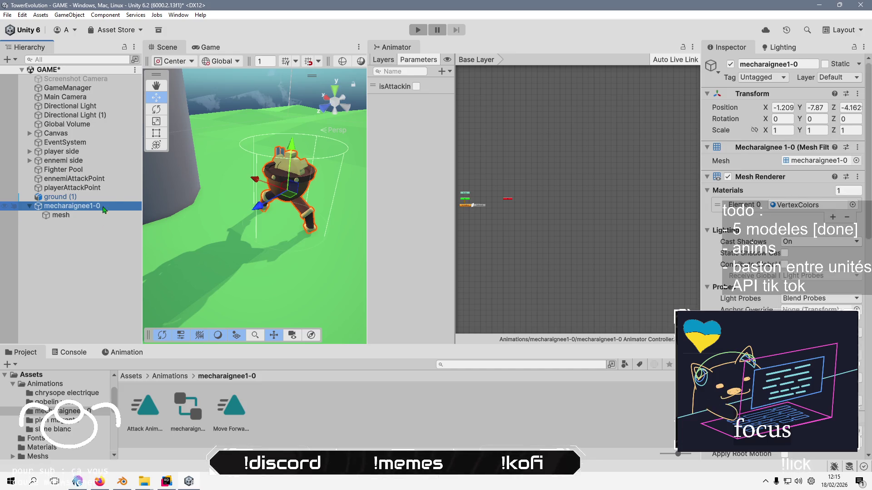
pyautogui.rightClick(767, 177)
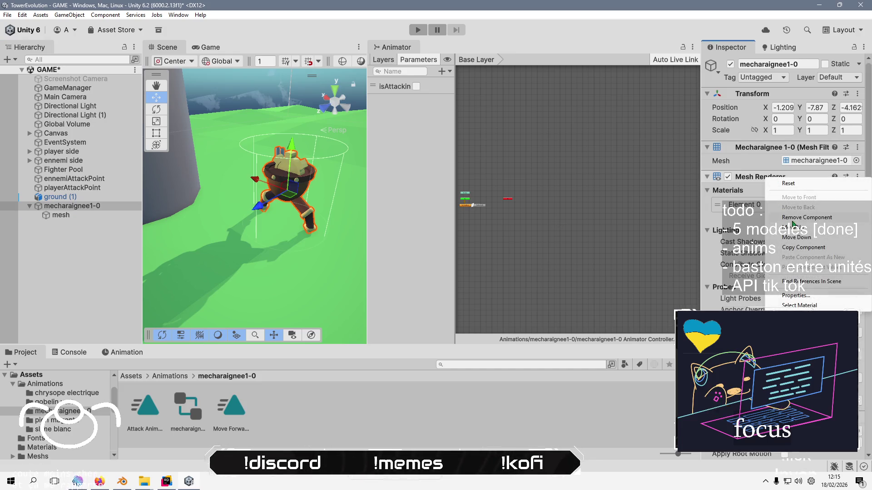
pyautogui.press('Escape')
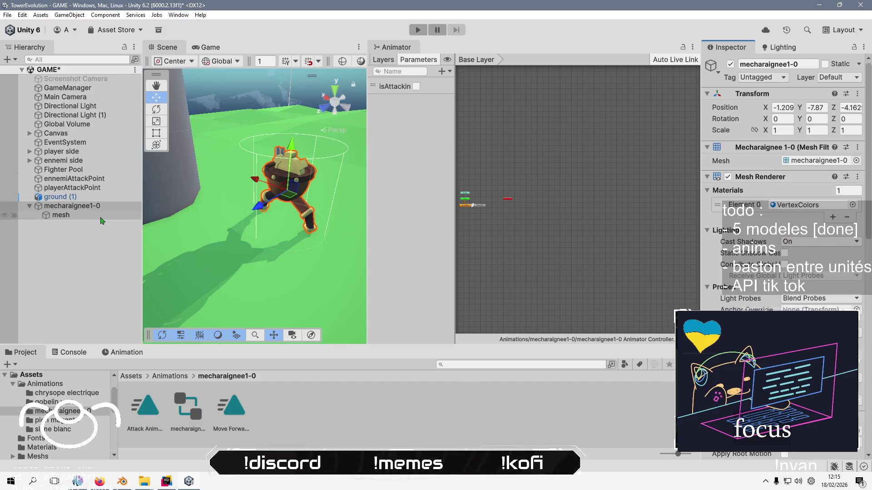
pyautogui.click(101, 217)
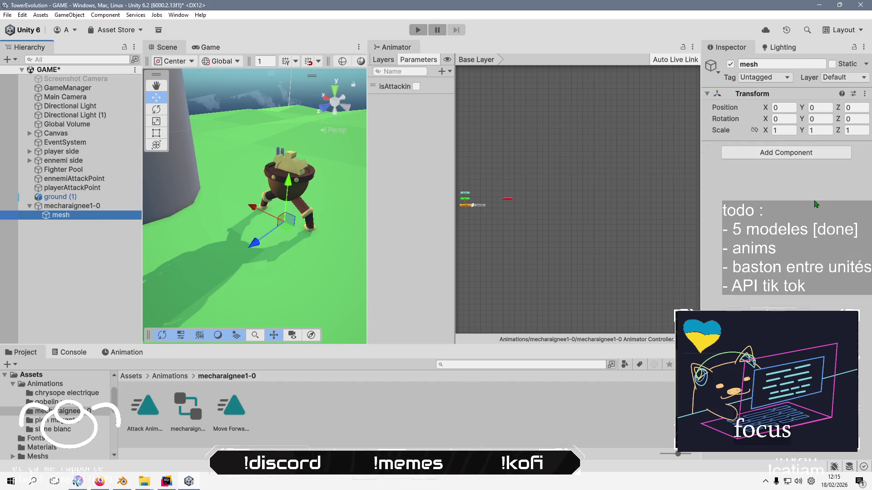
pyautogui.rightClick(771, 94)
pyautogui.moveTo(793, 179)
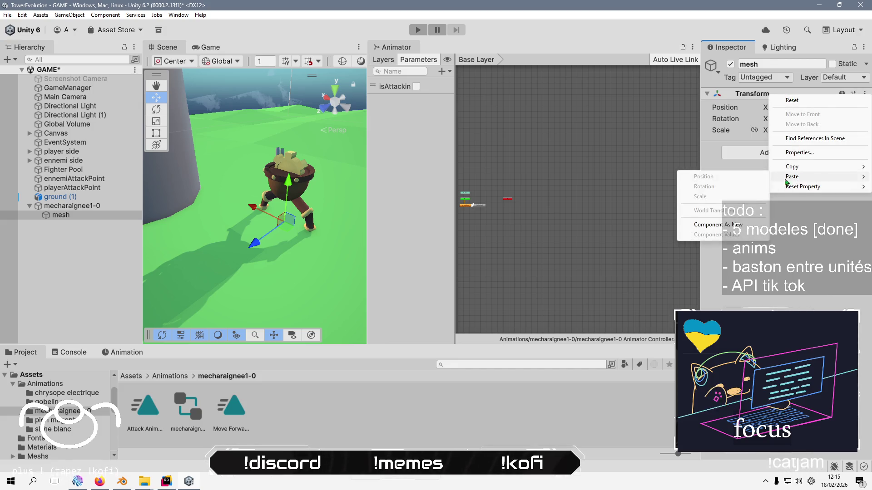
pyautogui.click(712, 225)
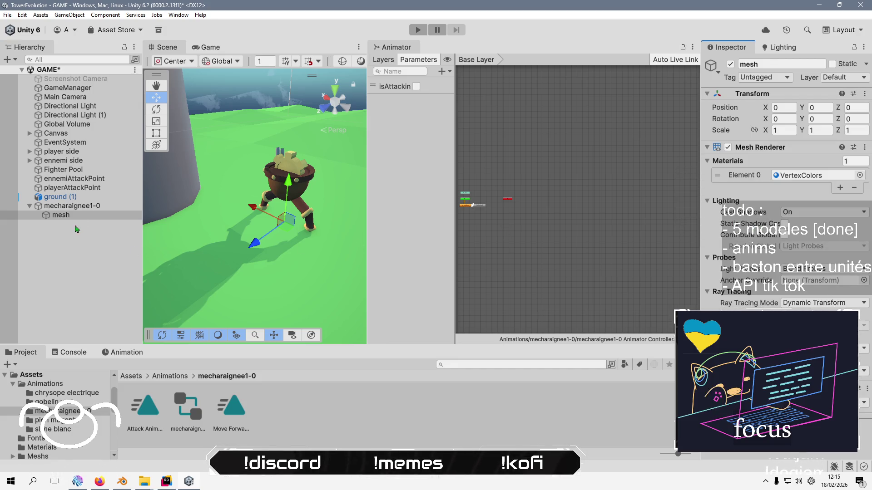
# Step: Remove the Mesh Renderer and Mesh Filter components from the mecharaignee1-0 parent
pyautogui.click(72, 206)
pyautogui.rightClick(757, 148)
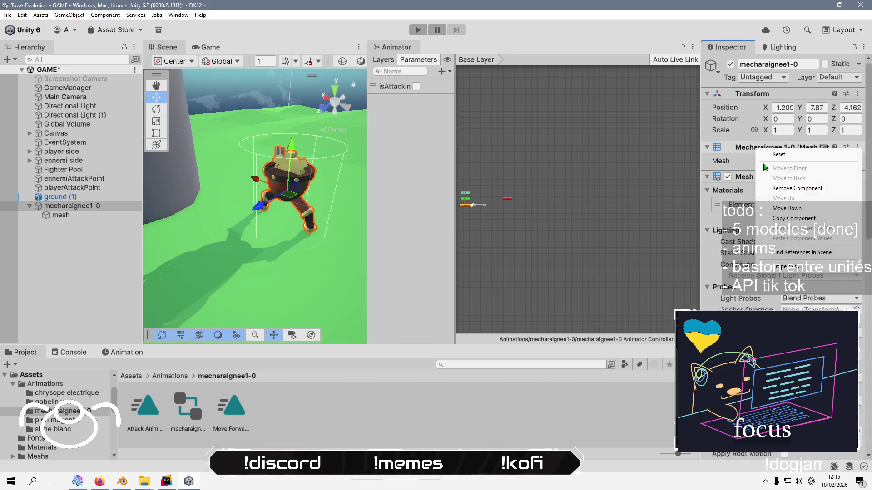
pyautogui.click(792, 218)
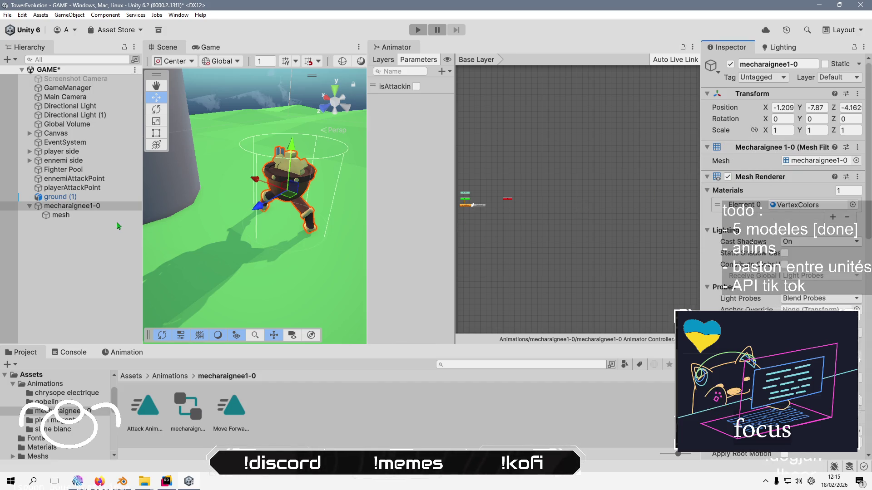
pyautogui.click(105, 216)
pyautogui.rightClick(766, 147)
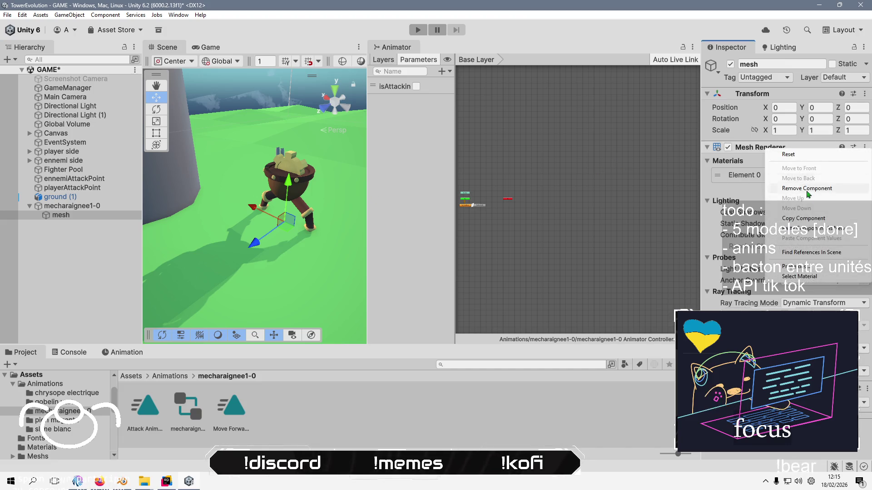
pyautogui.click(803, 218)
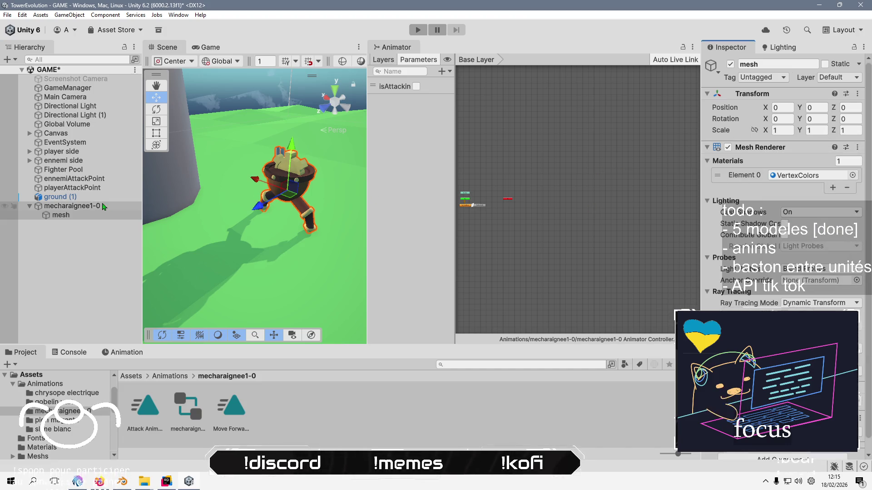
pyautogui.click(73, 206)
pyautogui.rightClick(766, 177)
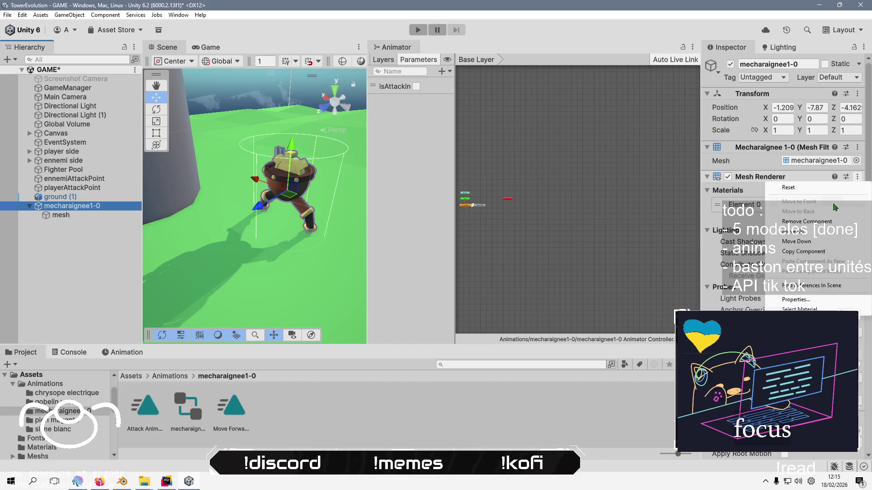
pyautogui.click(826, 222)
pyautogui.rightClick(766, 148)
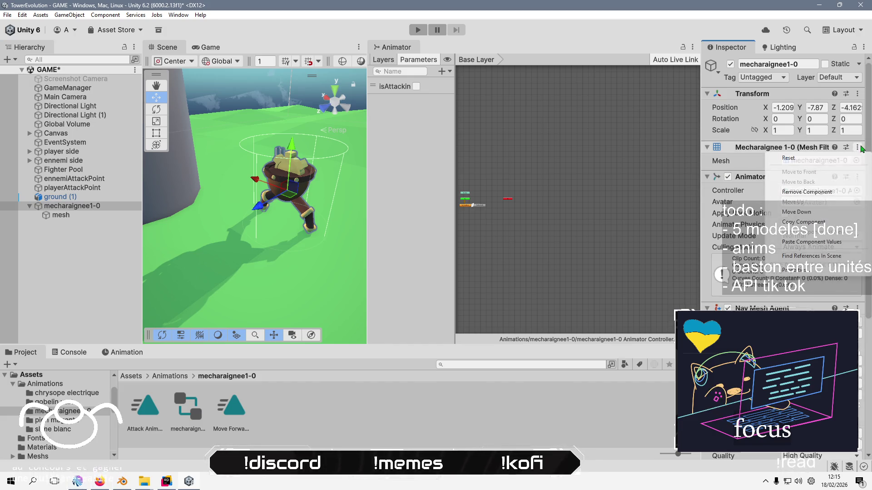
pyautogui.click(802, 192)
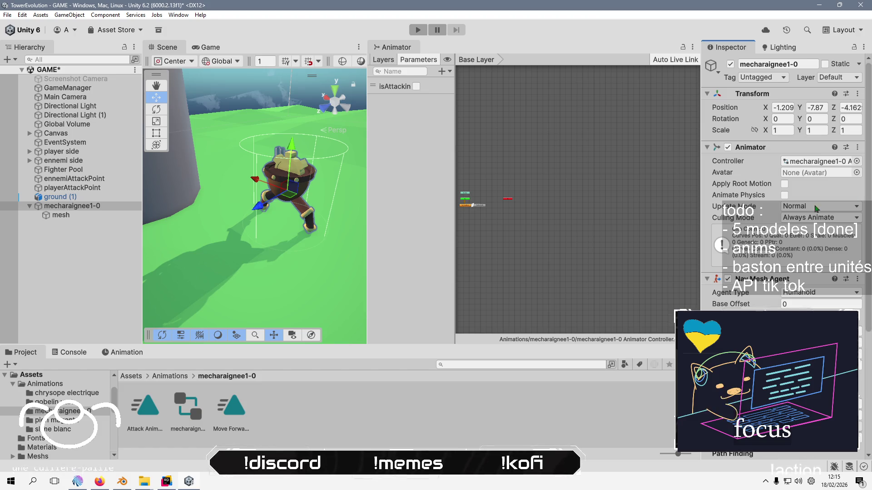
pyautogui.click(76, 215)
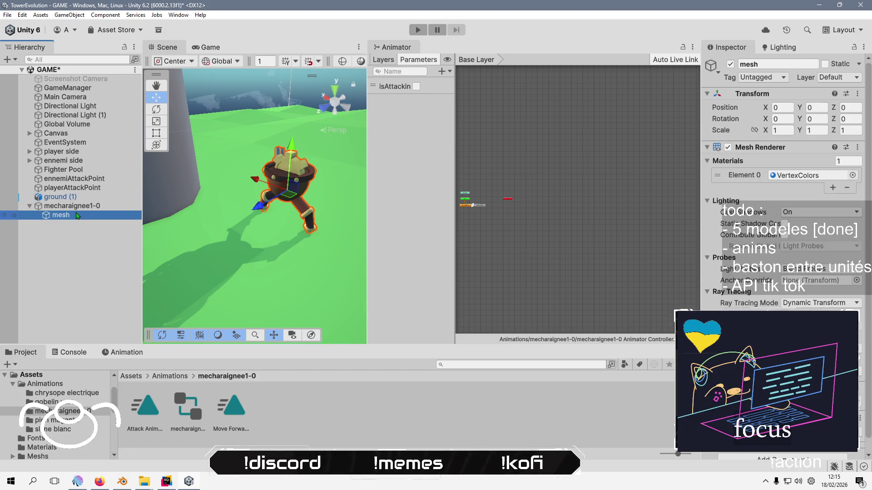
pyautogui.scroll(8, 523, 201)
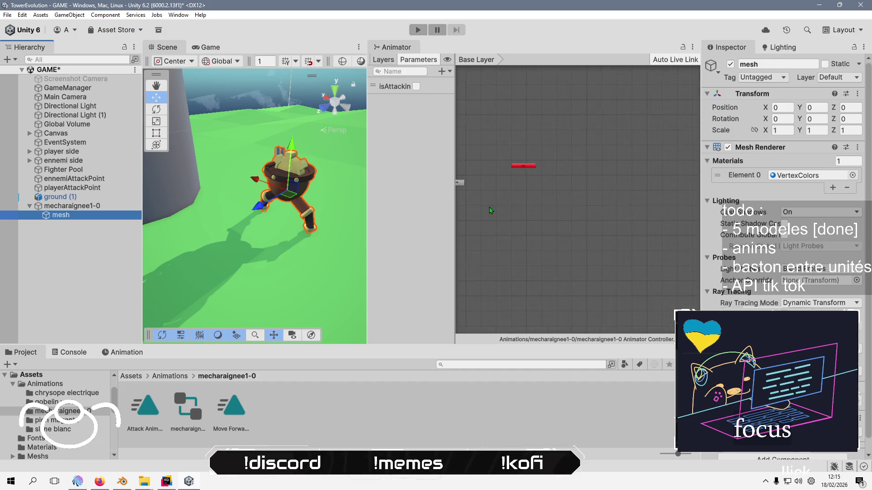
pyautogui.press('a')
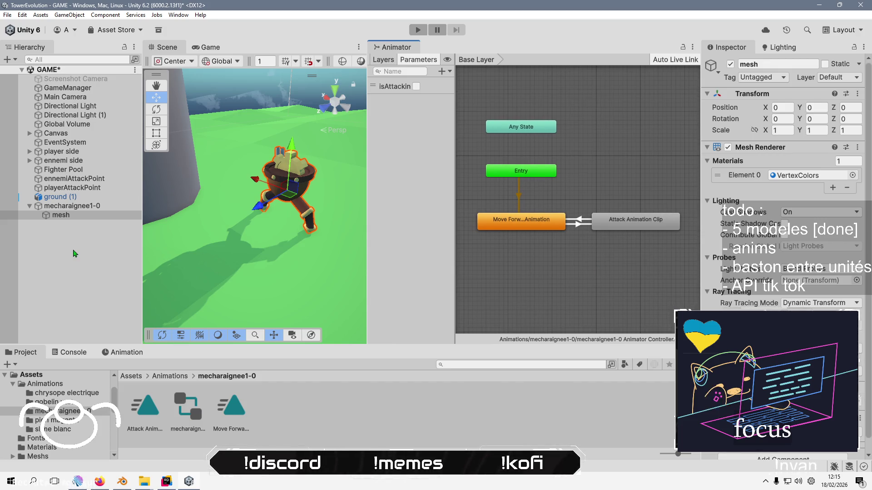
# Step: Open Move Forward Animation for the mesh child in the Animation window
pyautogui.click(85, 216)
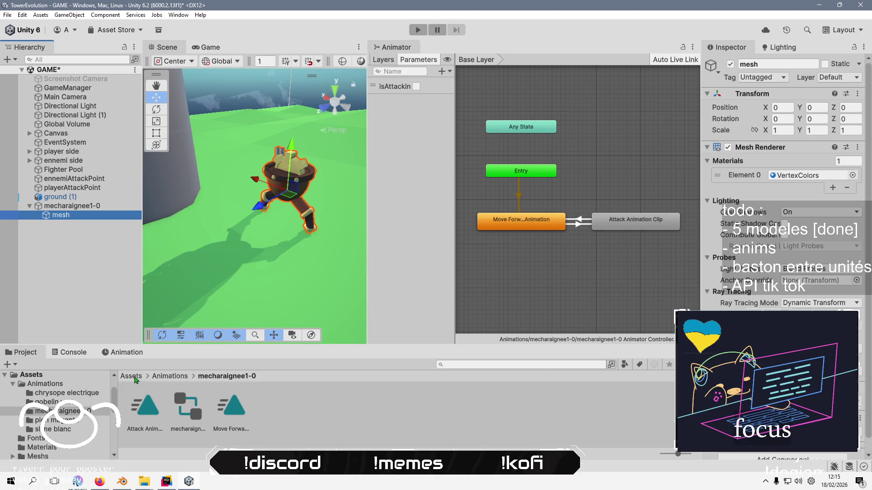
pyautogui.doubleClick(236, 405)
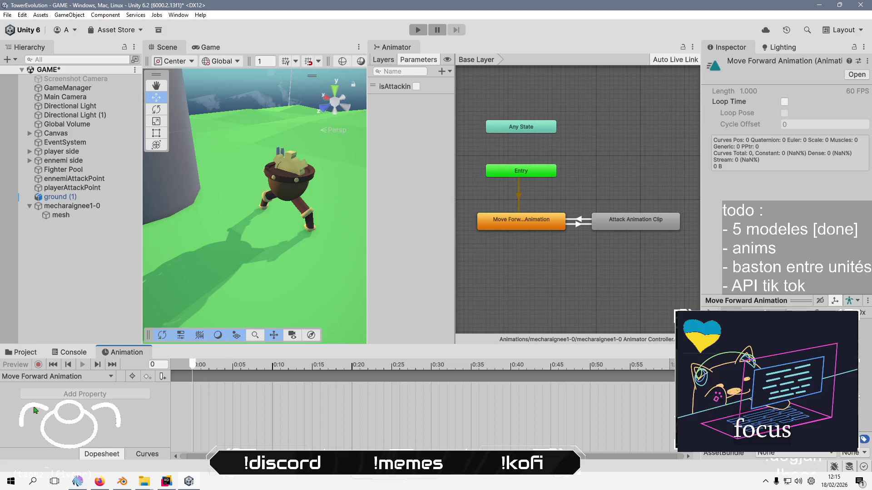
pyautogui.click(88, 216)
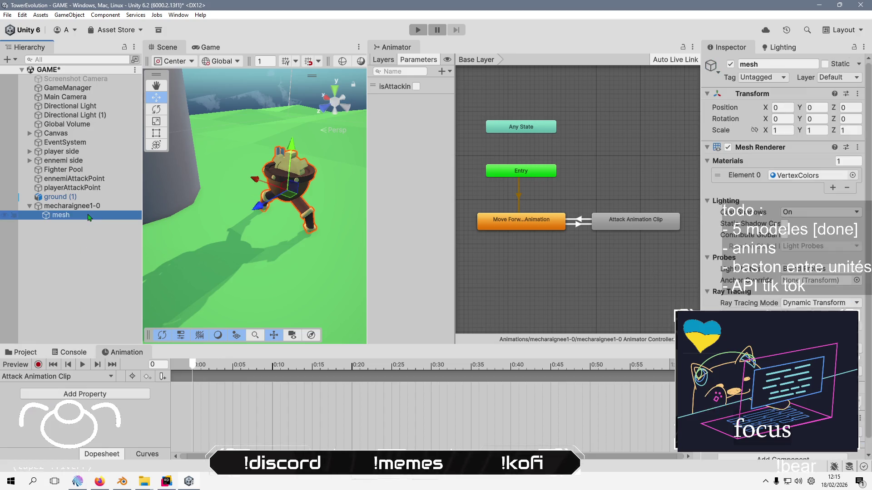
pyautogui.click(72, 377)
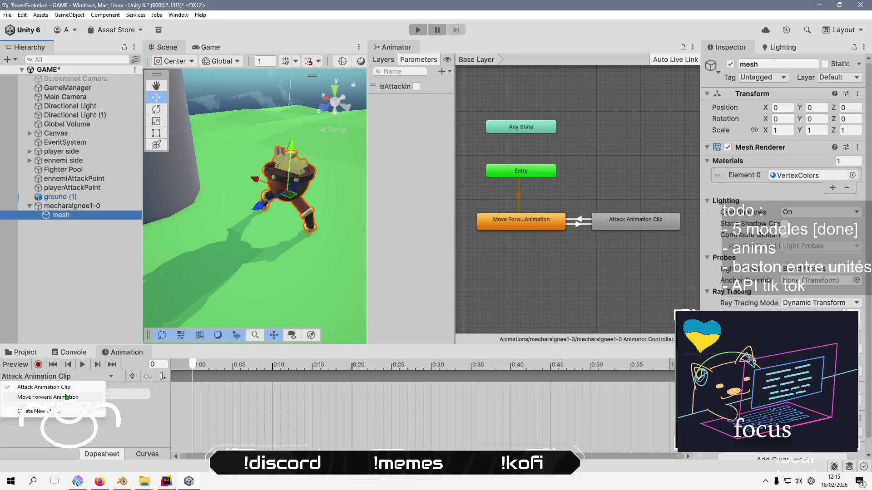
pyautogui.click(66, 397)
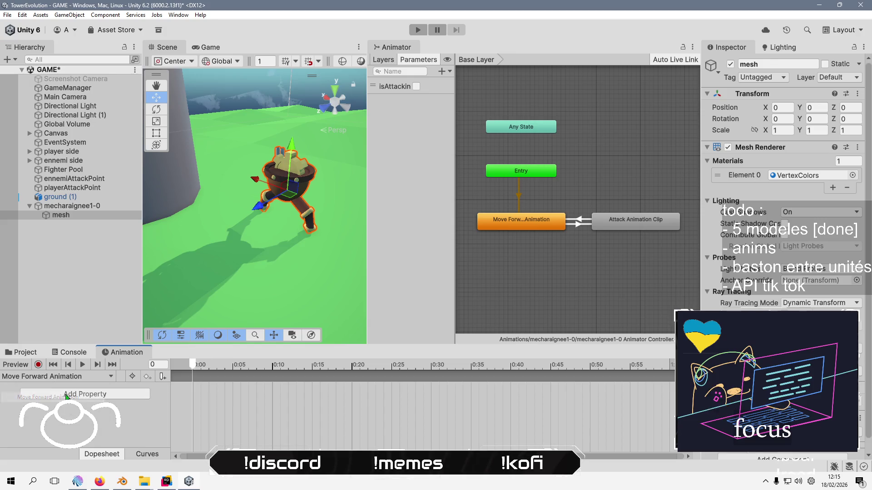
# Step: Record the mesh's tilted starting pose at frame 0 and advance to frame 10
pyautogui.click(39, 365)
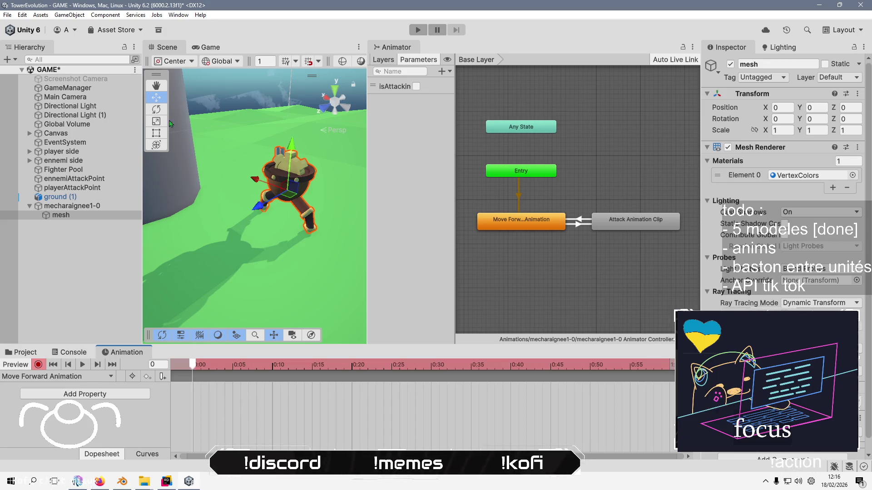
pyautogui.click(156, 112)
pyautogui.moveTo(319, 214); pyautogui.dragTo(286, 223)
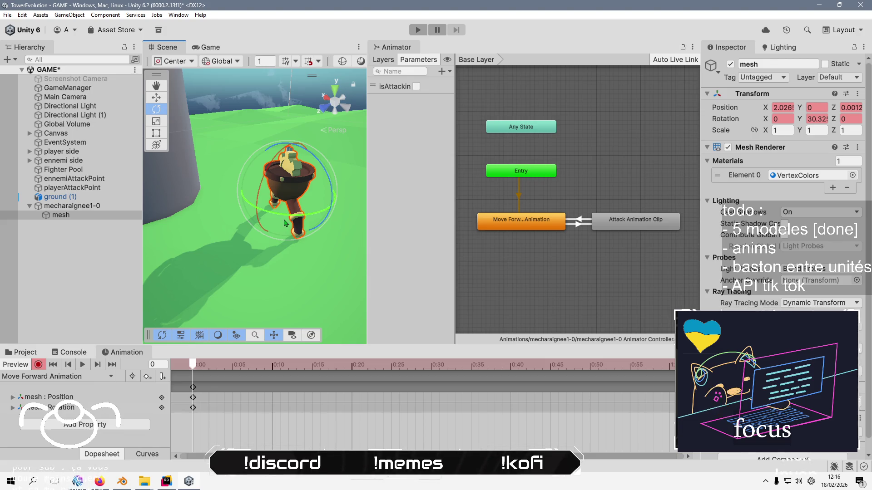
pyautogui.moveTo(325, 173)
pyautogui.mouseDown()
pyautogui.moveTo(324, 163)
pyautogui.moveTo(325, 196)
pyautogui.mouseUp()
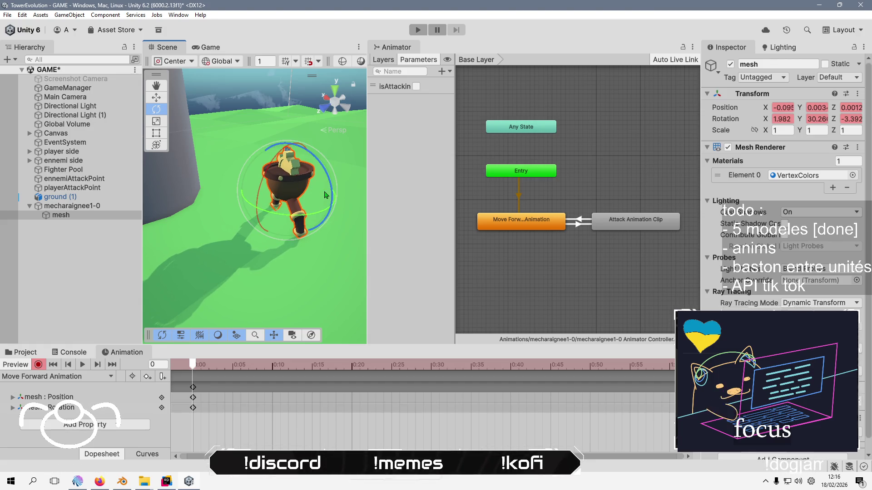
pyautogui.click(208, 366)
pyautogui.moveTo(260, 366); pyautogui.dragTo(272, 365)
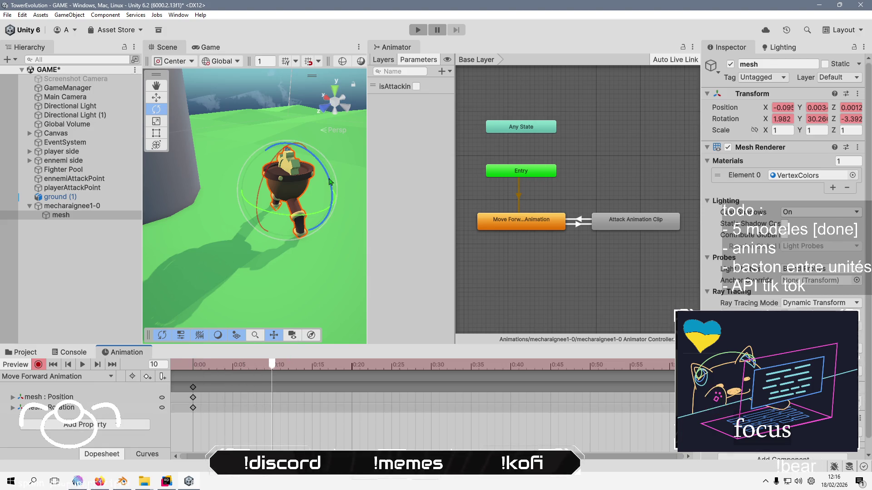
pyautogui.moveTo(329, 182)
pyautogui.mouseDown()
pyautogui.moveTo(302, 177)
pyautogui.moveTo(297, 186)
pyautogui.mouseUp()
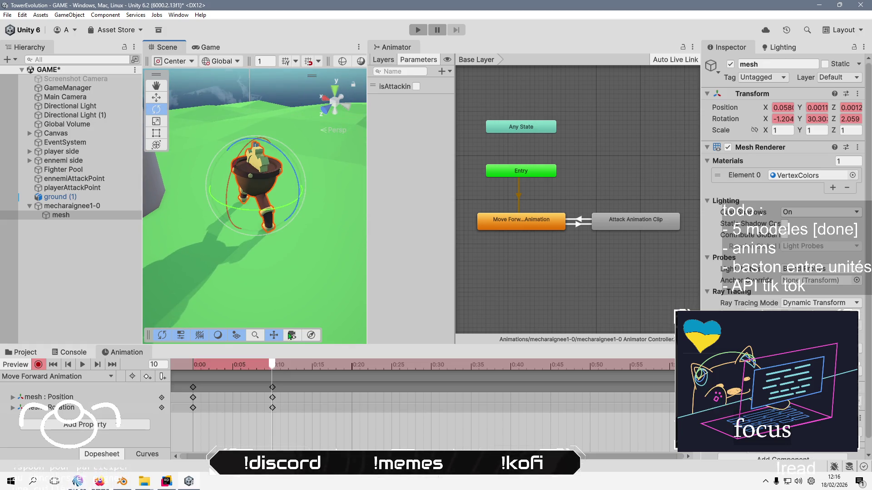
# Step: Key rotated sway poses for the mesh at frames 20 and 30
pyautogui.moveTo(279, 366); pyautogui.dragTo(351, 366)
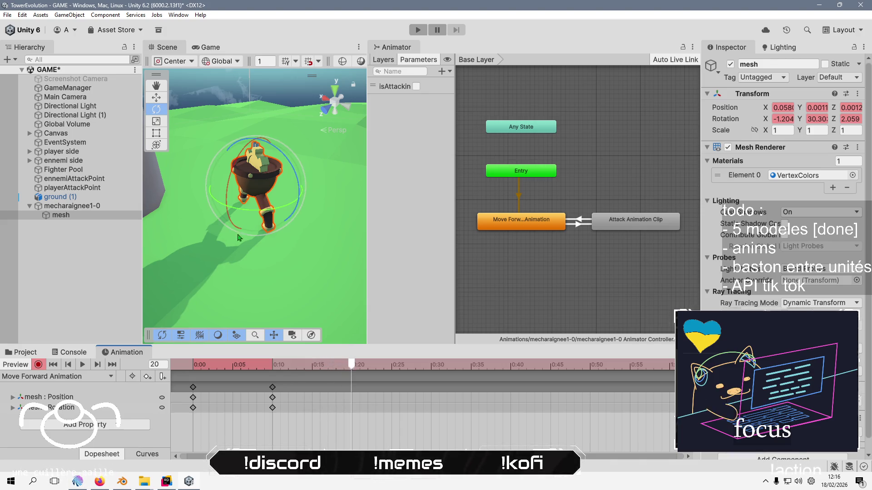
pyautogui.moveTo(238, 215); pyautogui.dragTo(339, 203)
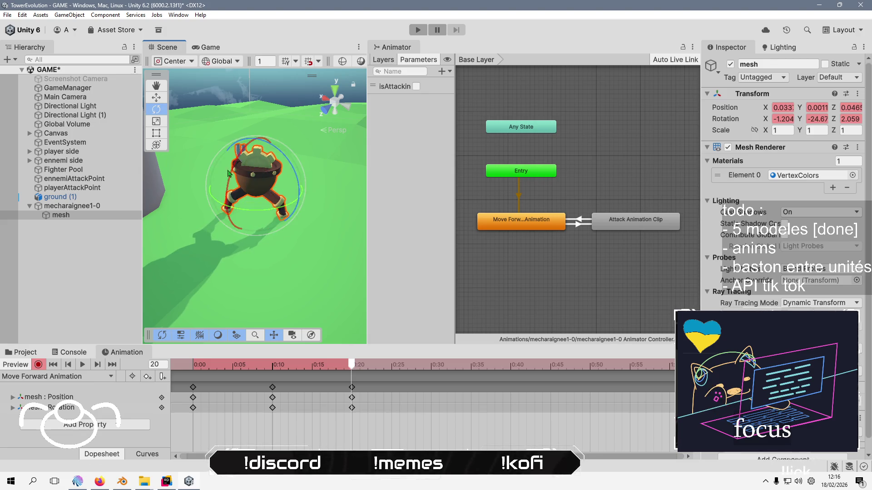
pyautogui.moveTo(274, 157); pyautogui.dragTo(289, 160)
pyautogui.click(369, 366)
pyautogui.moveTo(369, 366); pyautogui.dragTo(431, 366)
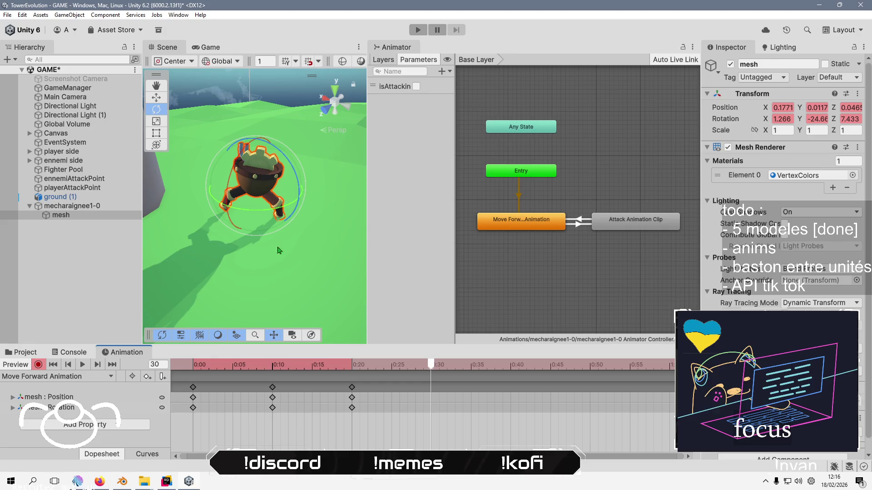
pyautogui.moveTo(253, 156); pyautogui.dragTo(271, 131)
# Step: Select the frame-0 keys, preview the walk, and move the playhead to frame 40
pyautogui.click(193, 388)
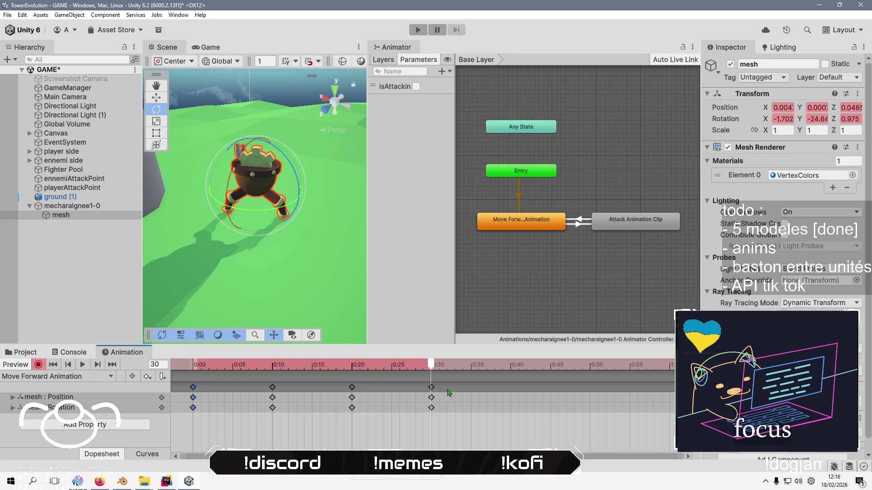
pyautogui.click(84, 364)
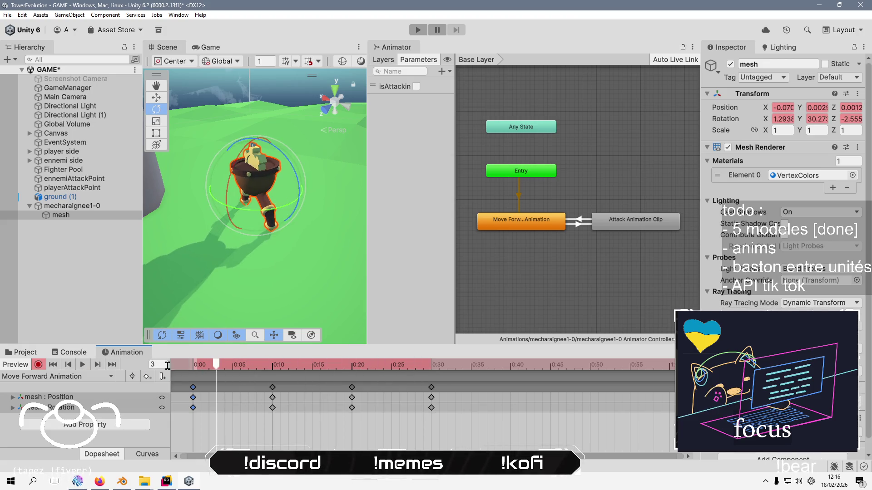
pyautogui.click(463, 365)
pyautogui.moveTo(474, 369)
pyautogui.mouseDown()
pyautogui.moveTo(520, 369)
pyautogui.moveTo(510, 369)
pyautogui.mouseUp()
# Step: Paste the starting pose at frame 40, preview the loop, and switch off keyframe recording
pyautogui.hotkey('ctrl', 'v')
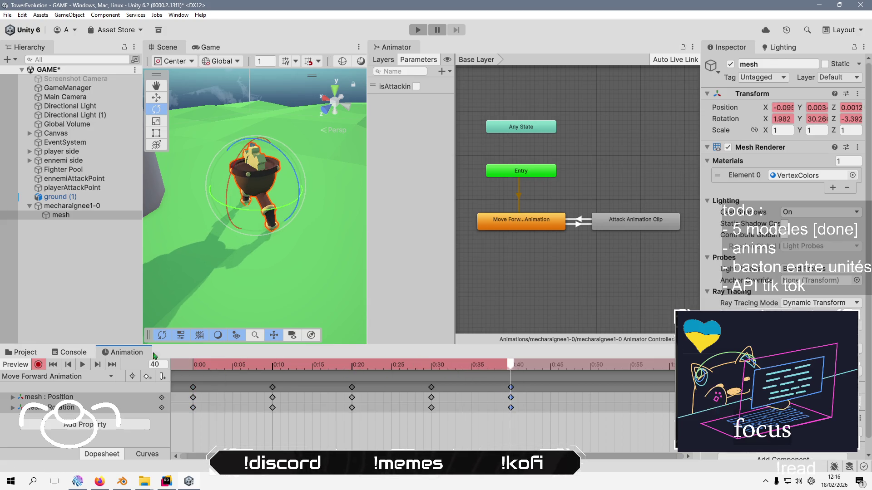
pyautogui.click(83, 365)
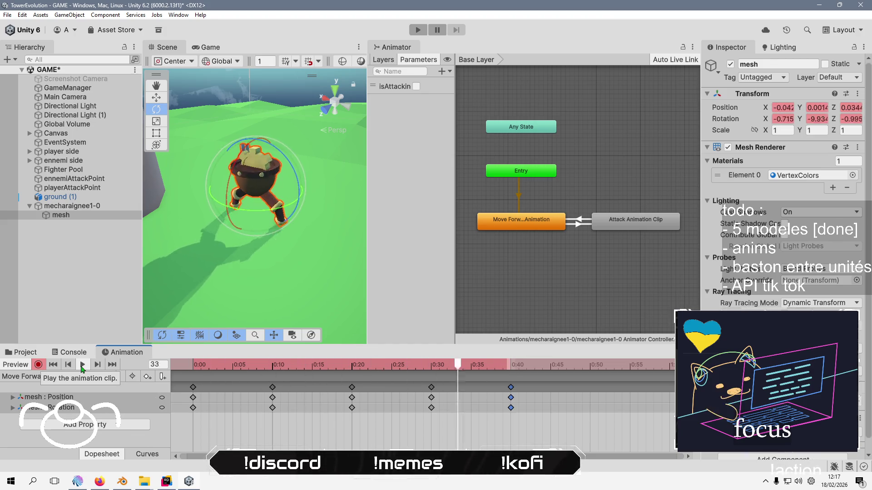
pyautogui.click(82, 365)
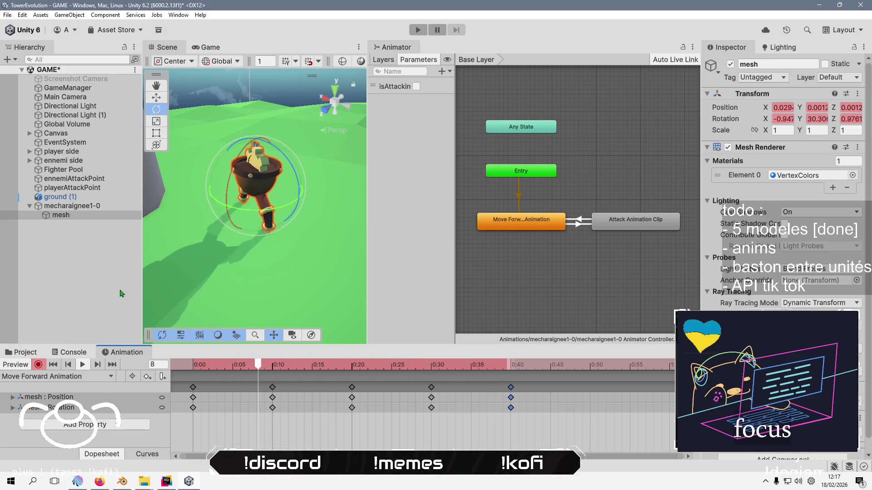
pyautogui.click(86, 366)
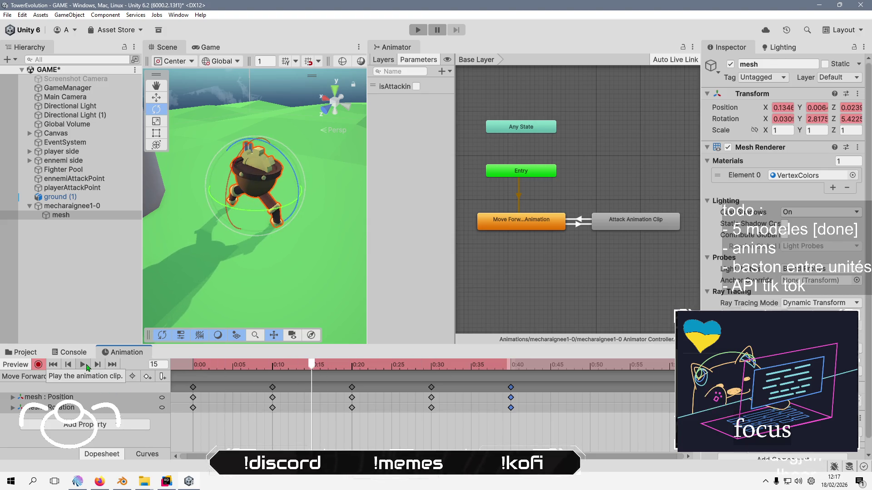
pyautogui.click(38, 365)
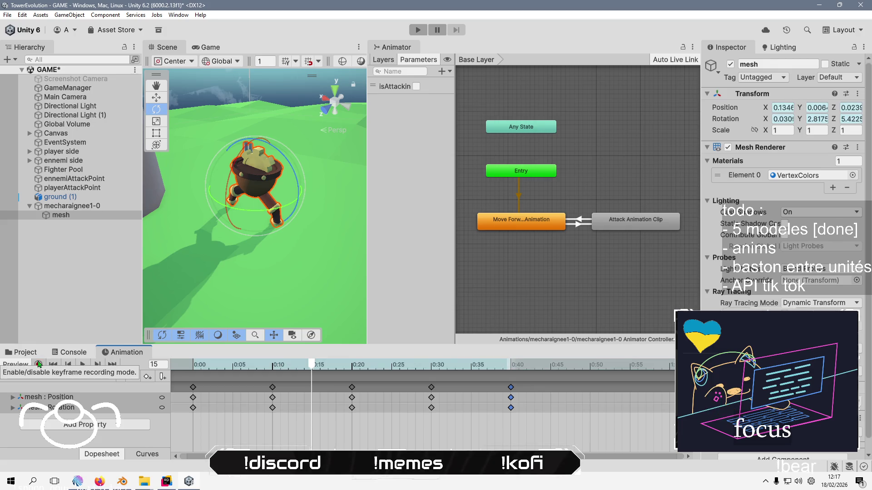
pyautogui.click(64, 309)
# Step: Save the GAME scene in Unity with Ctrl+S
pyautogui.hotkey('ctrl', 's')
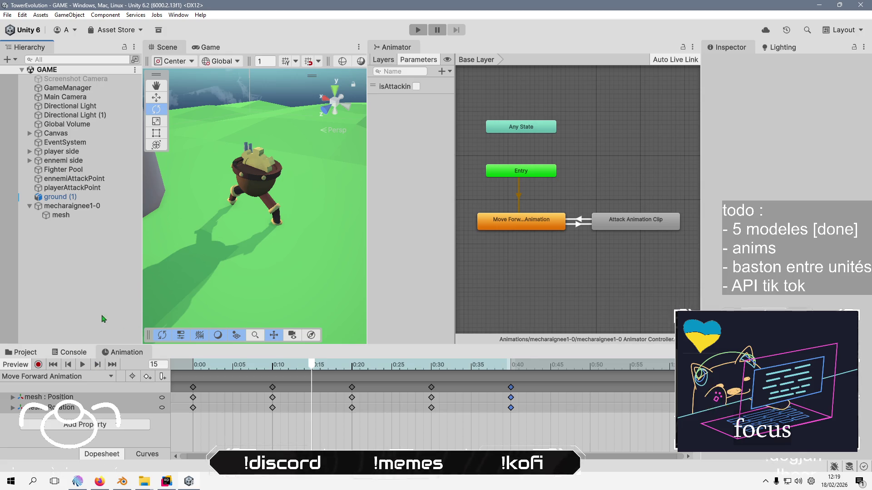
# Step: Bring the Blender window with tower_evolution.blend to the front
pyautogui.click(121, 481)
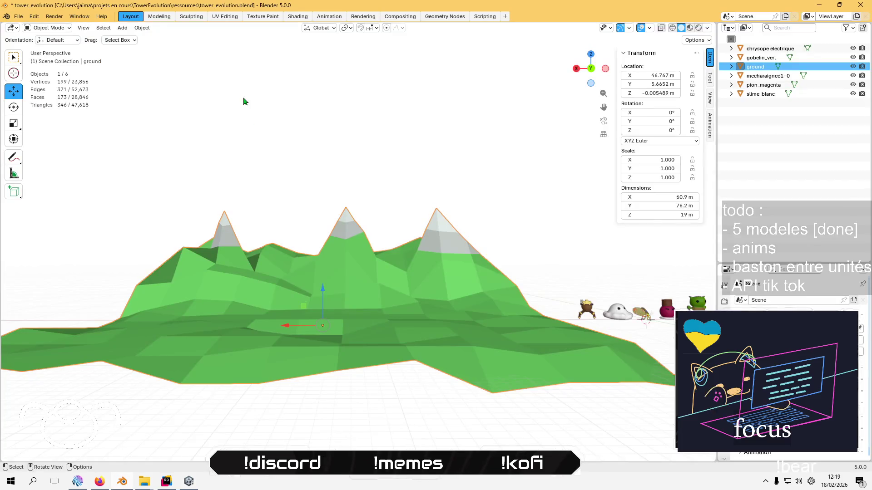
# Step: Select chrysope electrique, frame it, and orbit to face the insect up close
pyautogui.moveTo(443, 289); pyautogui.dragTo(464, 370)
pyautogui.scroll(2, 464, 370)
pyautogui.click(557, 411)
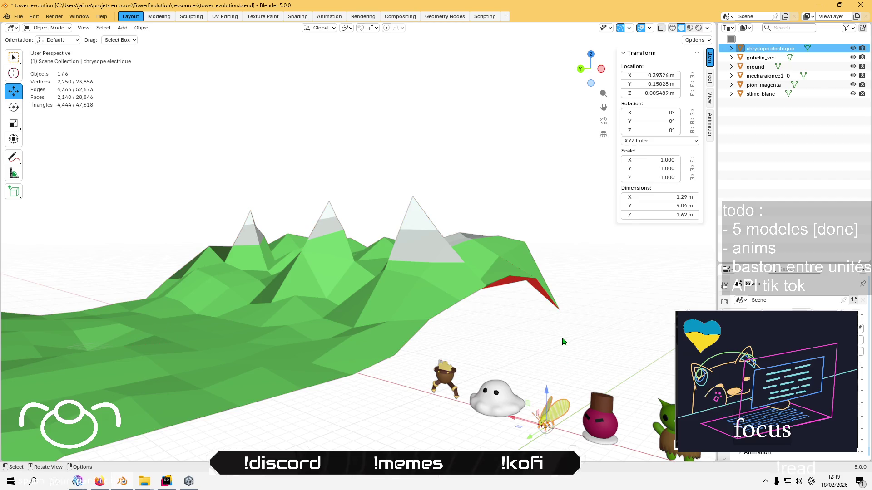
pyautogui.press('KP_Decimal')
pyautogui.moveTo(419, 279)
pyautogui.mouseDown()
pyautogui.moveTo(444, 358)
pyautogui.moveTo(493, 353)
pyautogui.moveTo(372, 315)
pyautogui.moveTo(288, 362)
pyautogui.mouseUp()
pyautogui.click(288, 364)
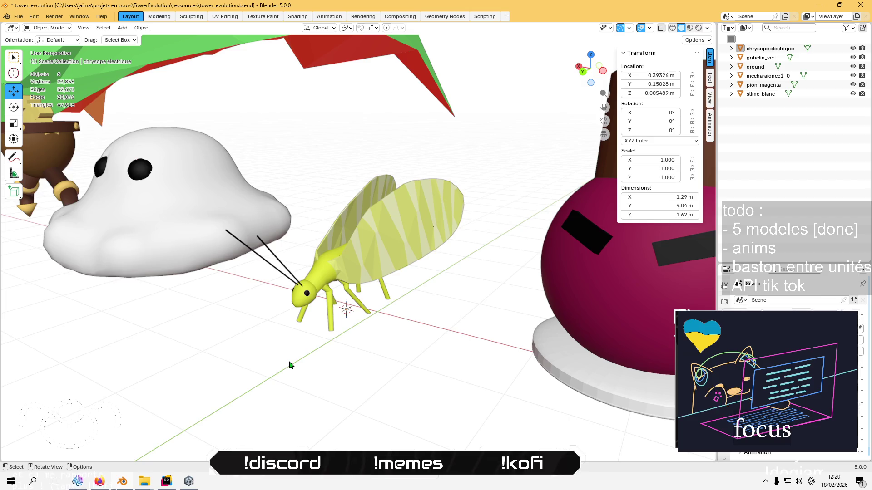
pyautogui.moveTo(291, 364)
pyautogui.mouseDown()
pyautogui.moveTo(403, 374)
pyautogui.moveTo(369, 301)
pyautogui.moveTo(380, 273)
pyautogui.mouseUp()
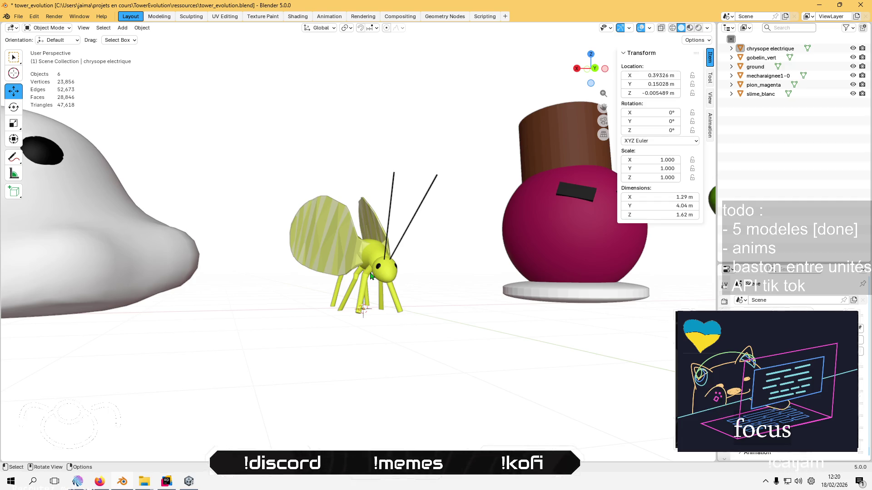
pyautogui.click(122, 28)
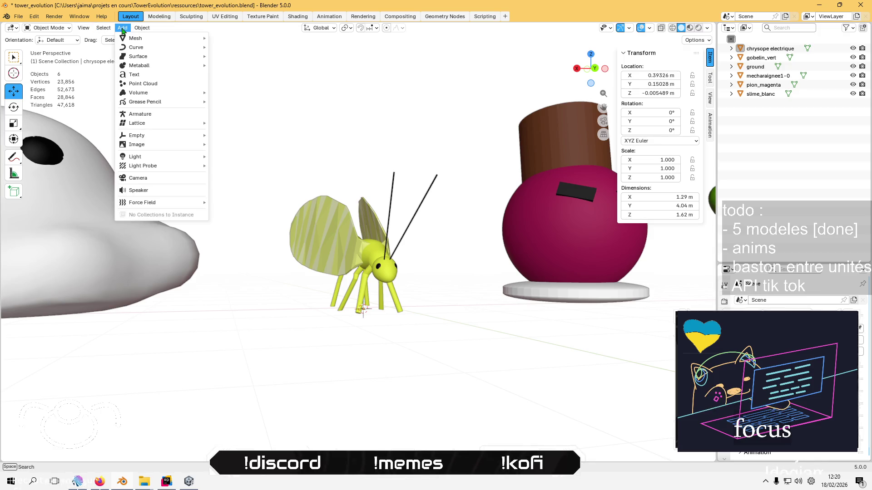
# Step: Add a plane, raise it to 1.6613 m on Z, and tilt it upright around X
pyautogui.moveTo(154, 38)
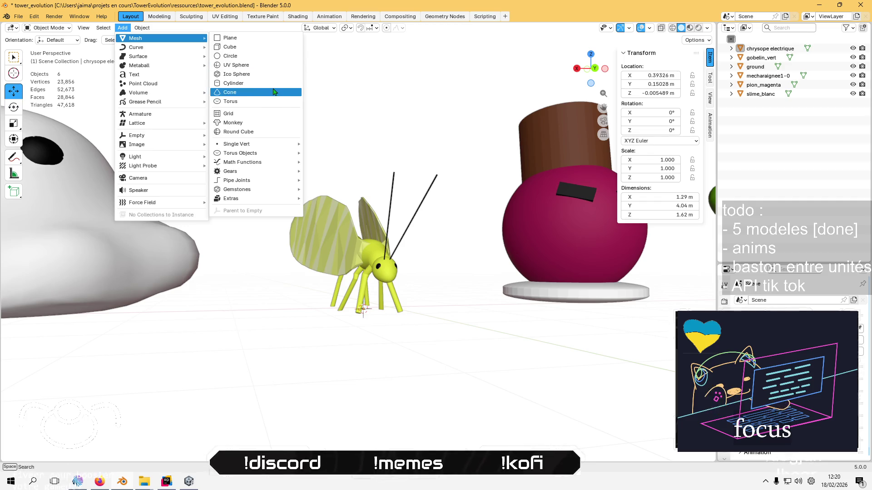
pyautogui.click(274, 43)
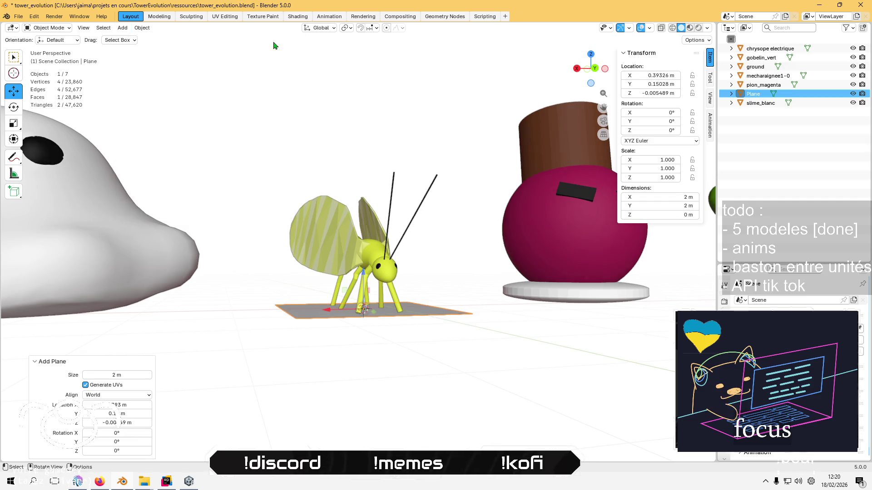
pyautogui.press('g')
pyautogui.press('z')
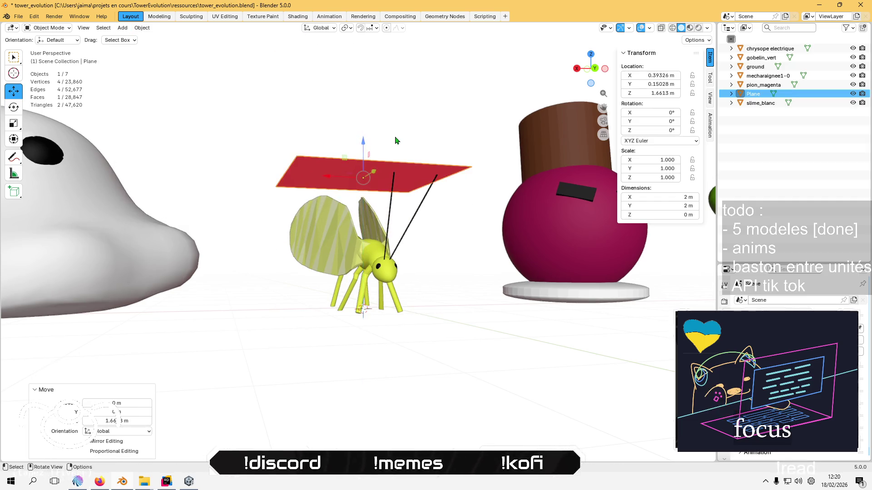
pyautogui.click(386, 141)
pyautogui.scroll(4, 362, 134)
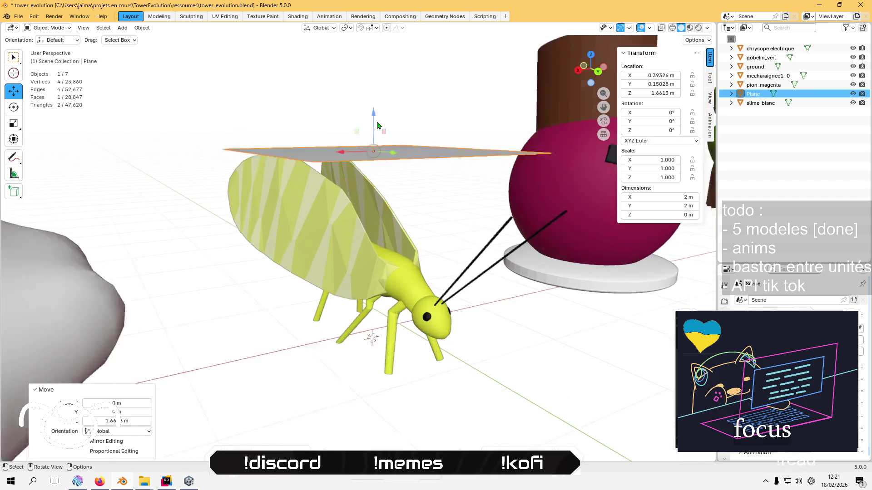
pyautogui.click(13, 107)
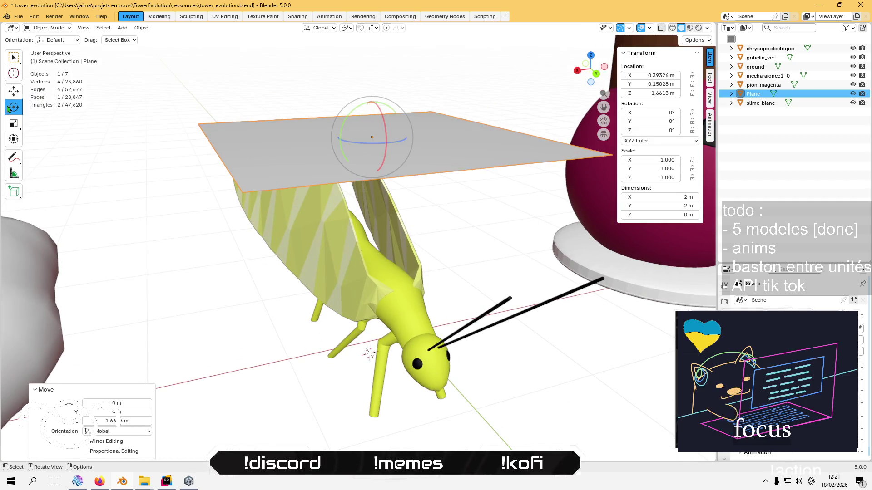
pyautogui.moveTo(385, 122)
pyautogui.mouseDown()
pyautogui.moveTo(384, 150)
pyautogui.moveTo(383, 142)
pyautogui.moveTo(435, 169)
pyautogui.moveTo(568, 259)
pyautogui.mouseUp()
# Step: Push the plane along Y, shrink it to 0.292 scale, and lower it along Z
pyautogui.click(14, 91)
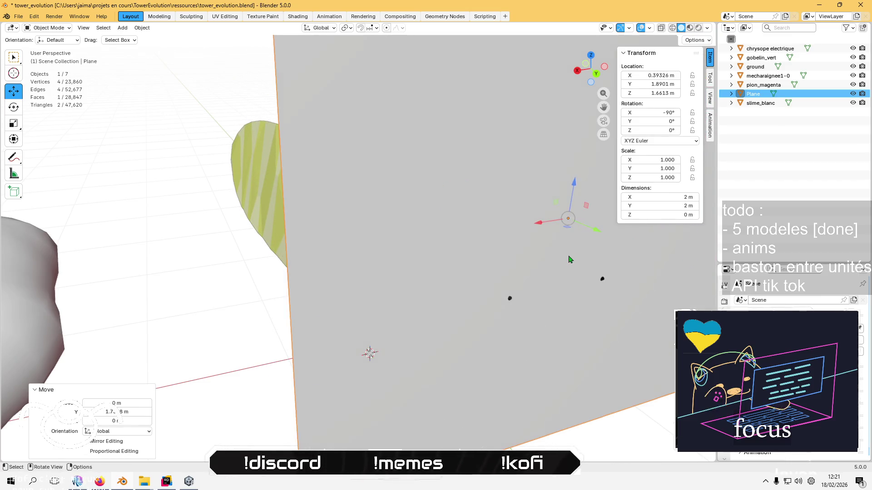
pyautogui.scroll(-5, 525, 230)
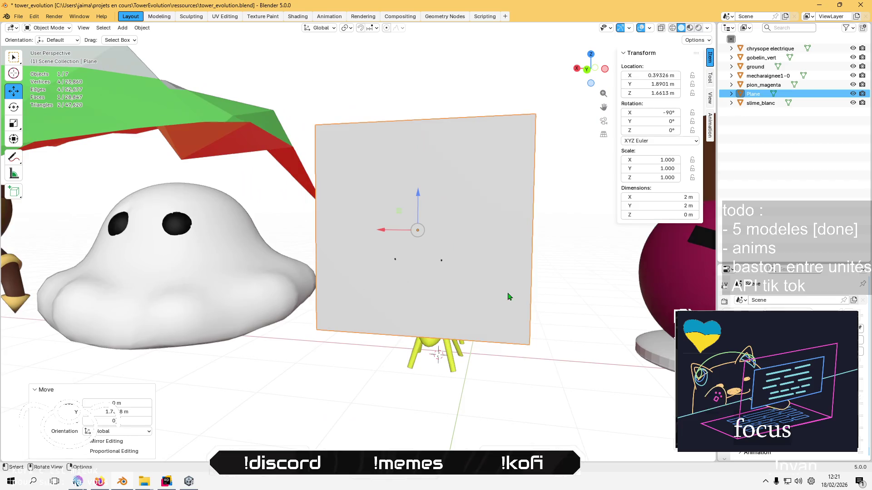
pyautogui.press('s')
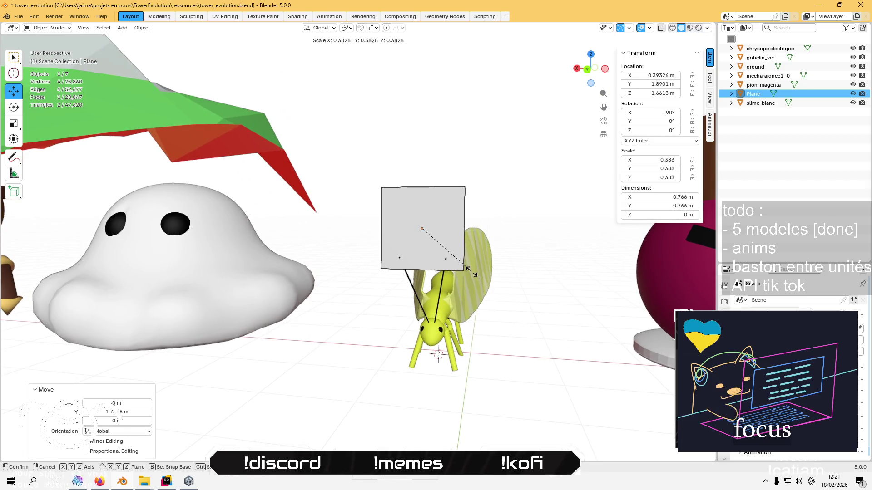
pyautogui.click(461, 264)
pyautogui.scroll(-3, 461, 264)
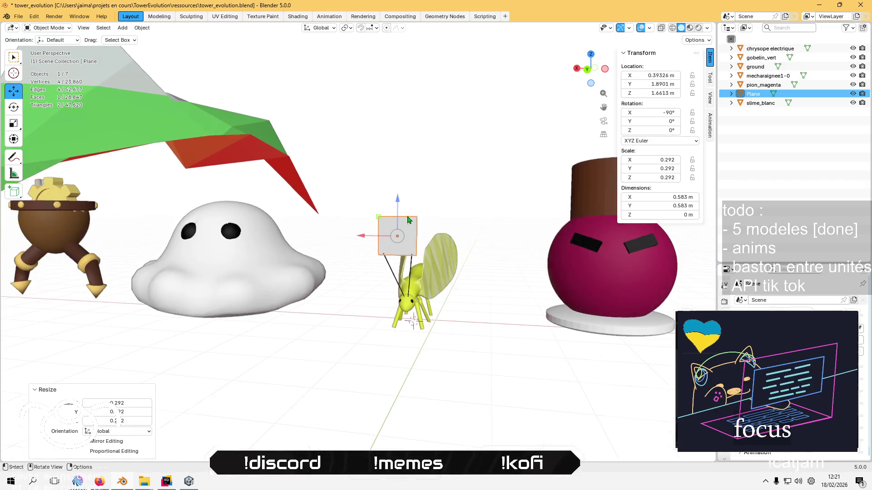
pyautogui.scroll(4, 438, 214)
pyautogui.moveTo(438, 213); pyautogui.dragTo(386, 211)
pyautogui.press('g')
pyautogui.press('z')
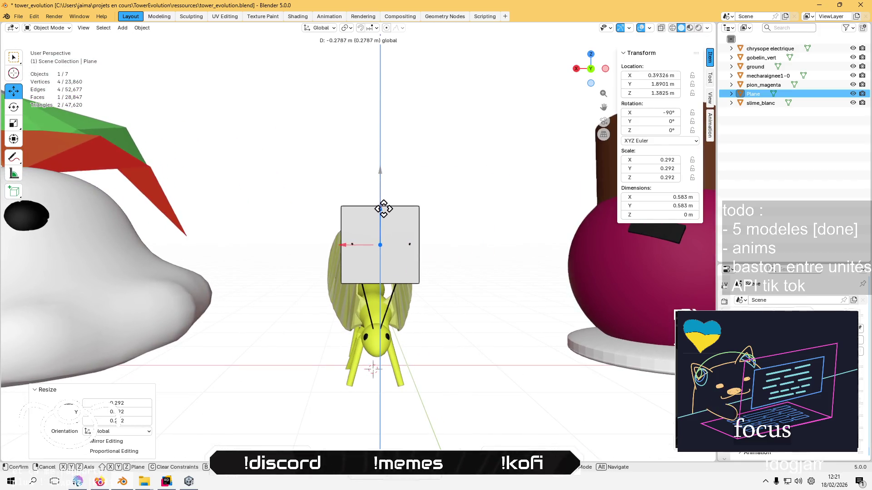
pyautogui.click(381, 211)
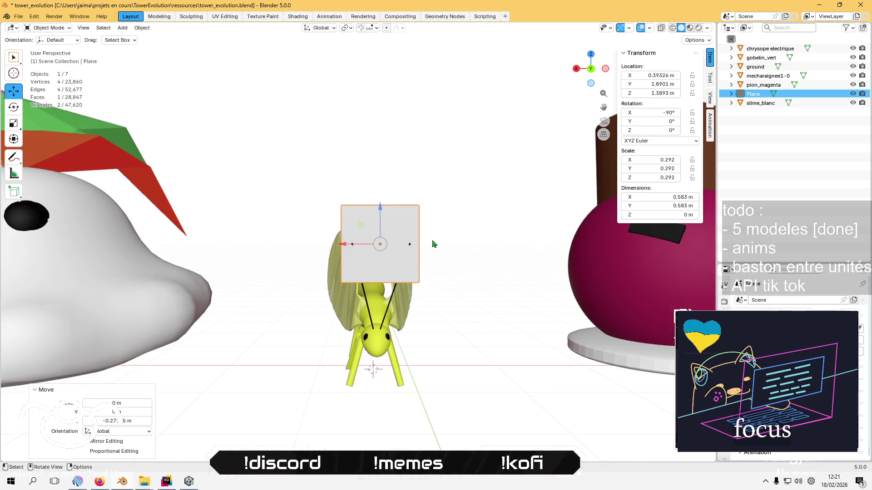
# Step: Squash the plane along Y into a thin 0.583 × 0.0901 m strip and enter Edit Mode
pyautogui.moveTo(432, 244); pyautogui.dragTo(241, 216)
pyautogui.click(14, 123)
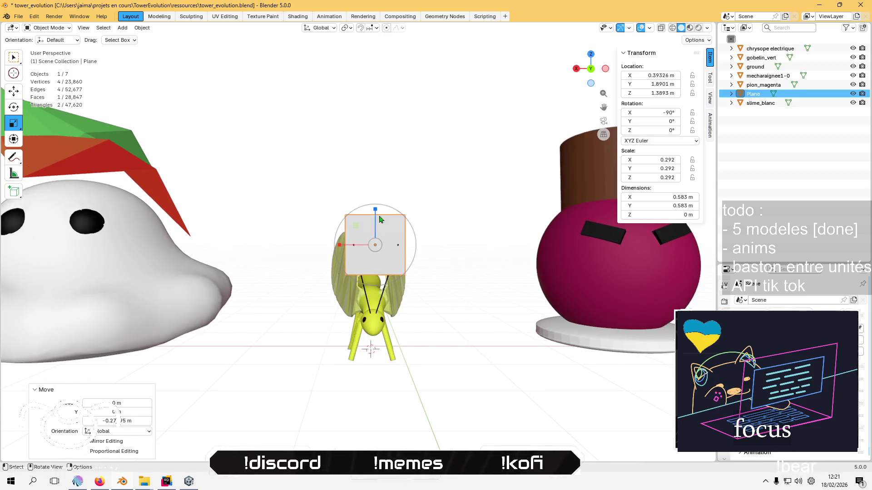
pyautogui.moveTo(375, 210); pyautogui.dragTo(373, 239)
pyautogui.moveTo(373, 239)
pyautogui.mouseDown()
pyautogui.moveTo(402, 263)
pyautogui.moveTo(382, 272)
pyautogui.moveTo(355, 346)
pyautogui.moveTo(391, 254)
pyautogui.moveTo(311, 245)
pyautogui.mouseUp()
pyautogui.scroll(4, 393, 255)
pyautogui.press('Tab')
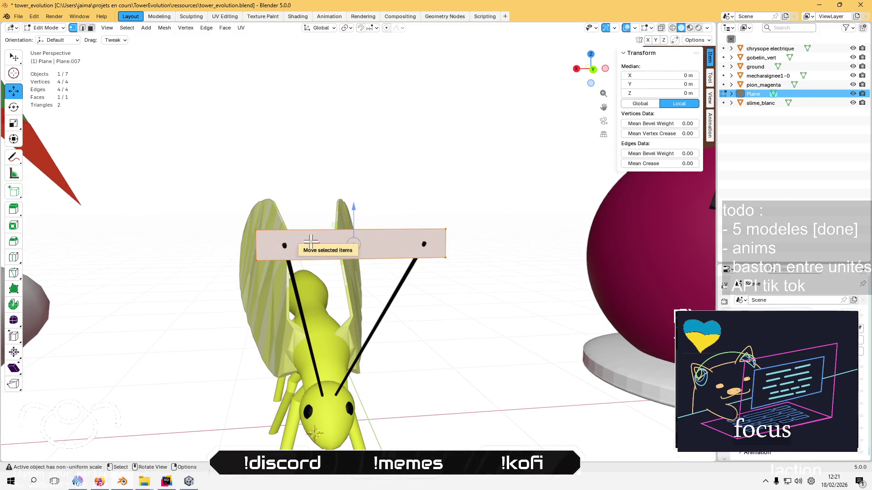
# Step: Subdivide the strip's two long edges with 3 cuts
pyautogui.click(312, 244)
pyautogui.keyDown('shift'); pyautogui.click(318, 257); pyautogui.keyUp('shift')
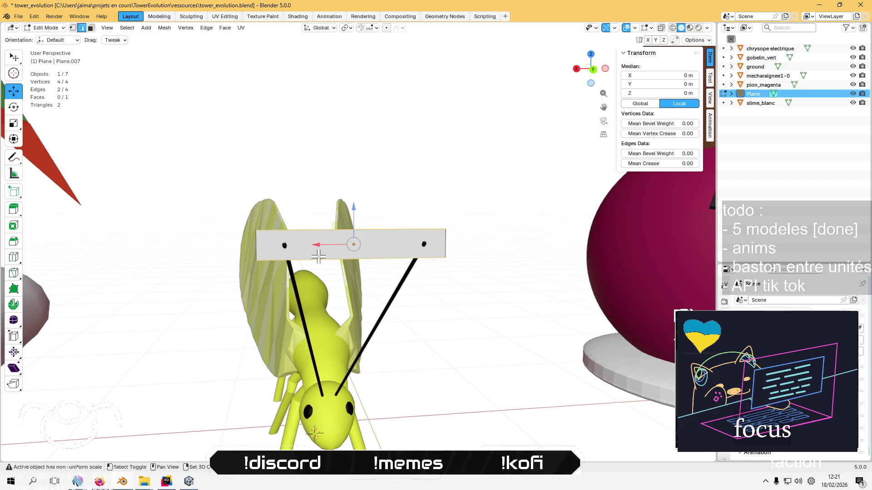
pyautogui.rightClick(292, 204)
pyautogui.click(293, 195)
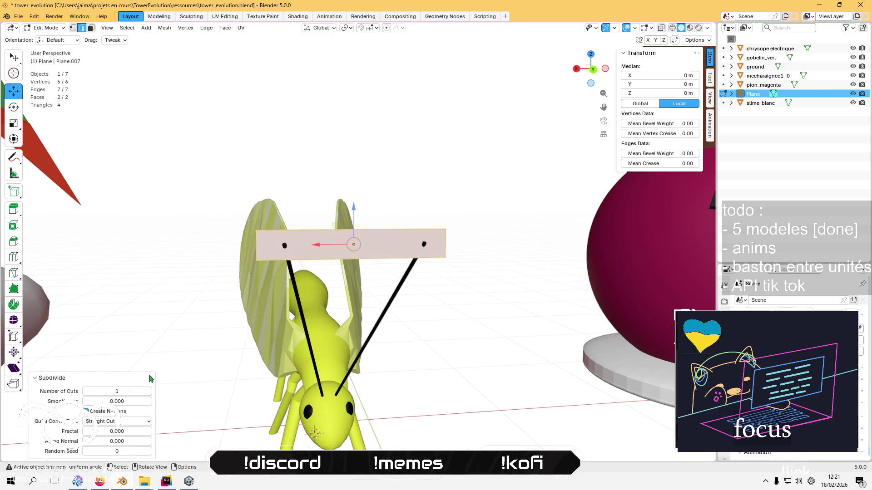
pyautogui.moveTo(106, 389); pyautogui.dragTo(121, 390)
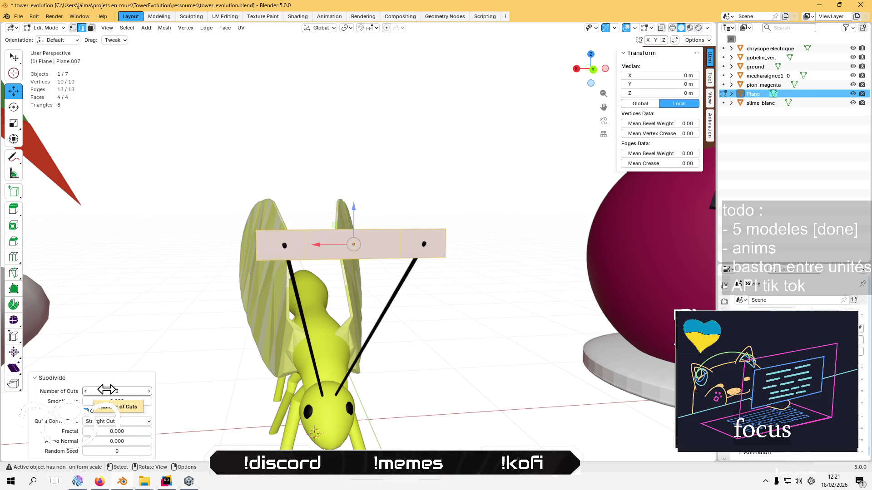
# Step: Lower two top vertices and pull the bottom middle vertex upward to start the zigzag
pyautogui.click(407, 265)
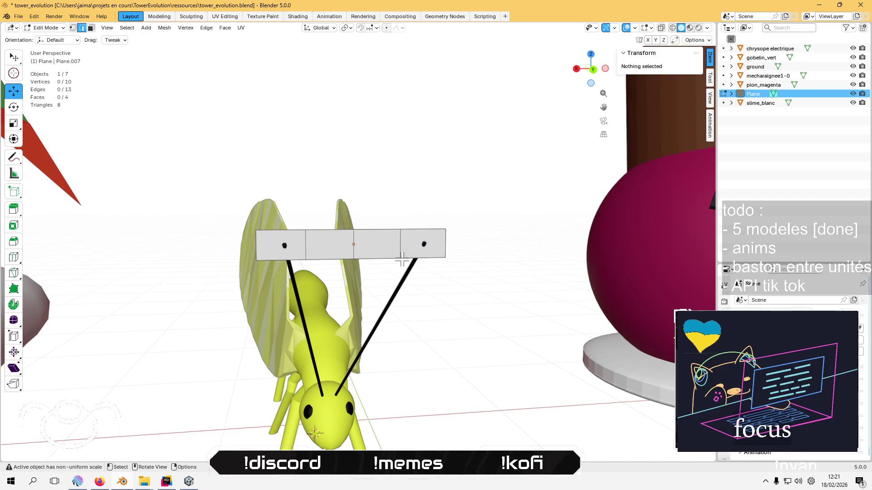
pyautogui.press('1')
pyautogui.click(400, 230)
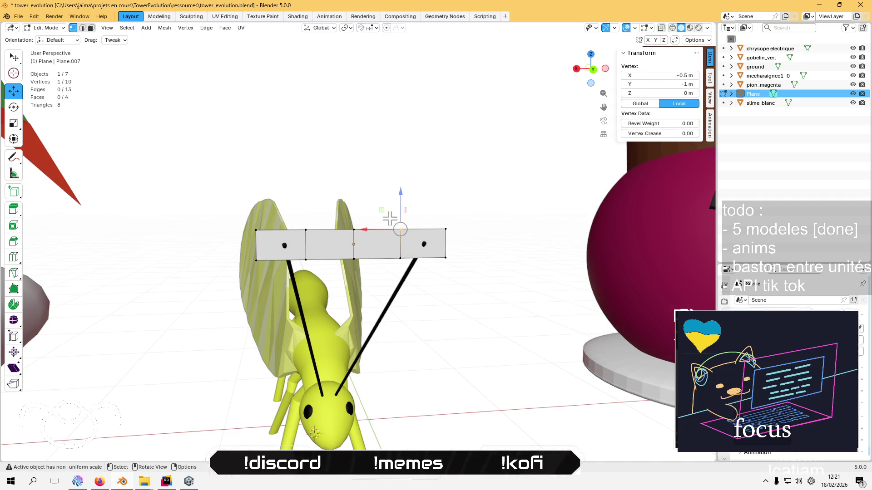
pyautogui.keyDown('shift'); pyautogui.click(346, 229); pyautogui.keyUp('shift')
pyautogui.scroll(5, 332, 251)
pyautogui.scroll(-3, 317, 177)
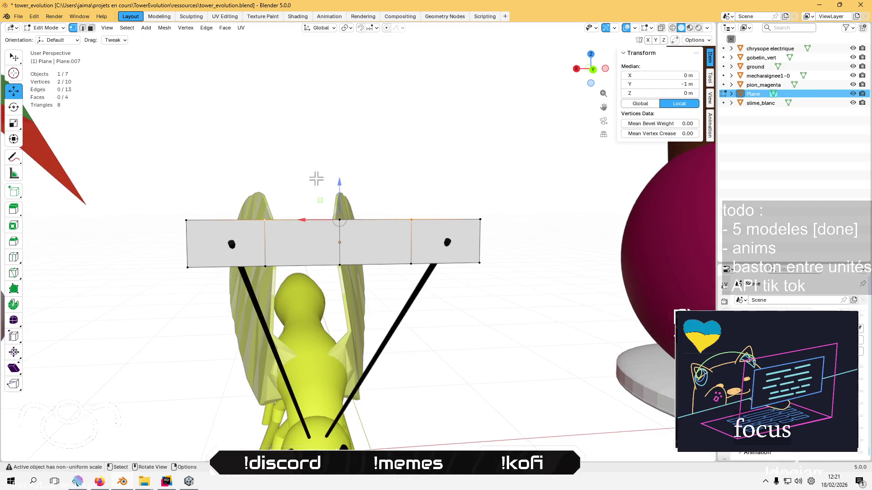
pyautogui.moveTo(341, 188)
pyautogui.mouseDown()
pyautogui.moveTo(342, 211)
pyautogui.moveTo(339, 175)
pyautogui.mouseUp()
pyautogui.click(340, 216)
pyautogui.click(341, 264)
pyautogui.moveTo(342, 266)
pyautogui.mouseDown()
pyautogui.moveTo(340, 200)
pyautogui.moveTo(370, 213)
pyautogui.moveTo(341, 214)
pyautogui.moveTo(339, 202)
pyautogui.mouseUp()
# Step: Raise the middle fold into a peak and shift the left fold down
pyautogui.click(480, 263)
pyautogui.keyDown('shift'); pyautogui.click(188, 267); pyautogui.keyUp('shift')
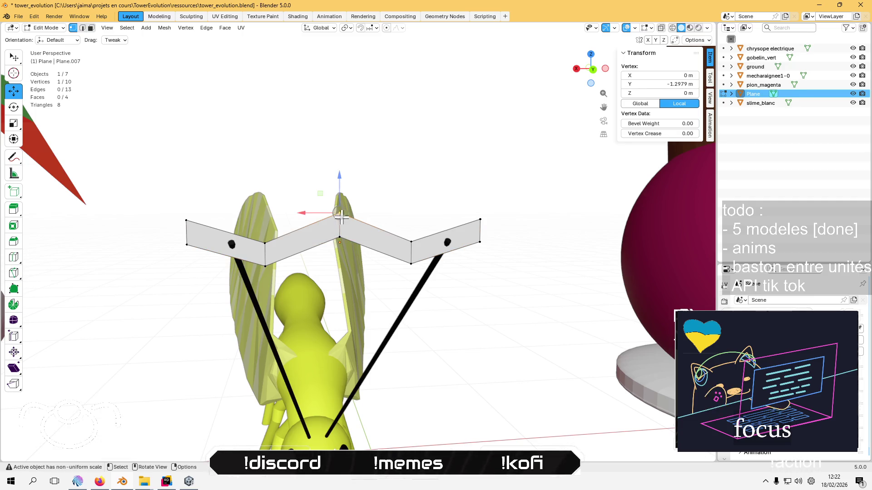
pyautogui.keyDown('alt'); pyautogui.click(340, 203); pyautogui.keyUp('alt')
pyautogui.moveTo(340, 203)
pyautogui.mouseDown()
pyautogui.moveTo(339, 165)
pyautogui.moveTo(340, 183)
pyautogui.mouseUp()
pyautogui.click(265, 240)
pyautogui.keyDown('shift'); pyautogui.click(265, 266); pyautogui.keyUp('shift')
pyautogui.moveTo(265, 229); pyautogui.dragTo(265, 230)
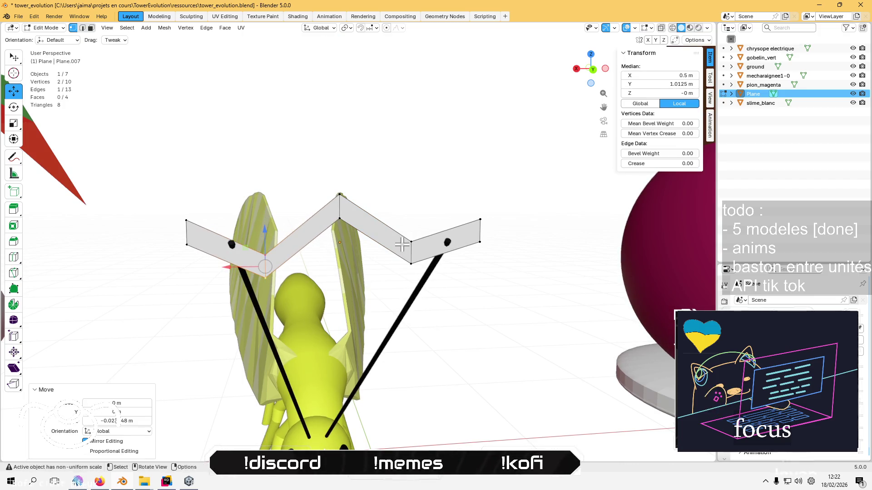
# Step: Merge each end's vertex pair at center into a point, then return to Object Mode
pyautogui.click(481, 220)
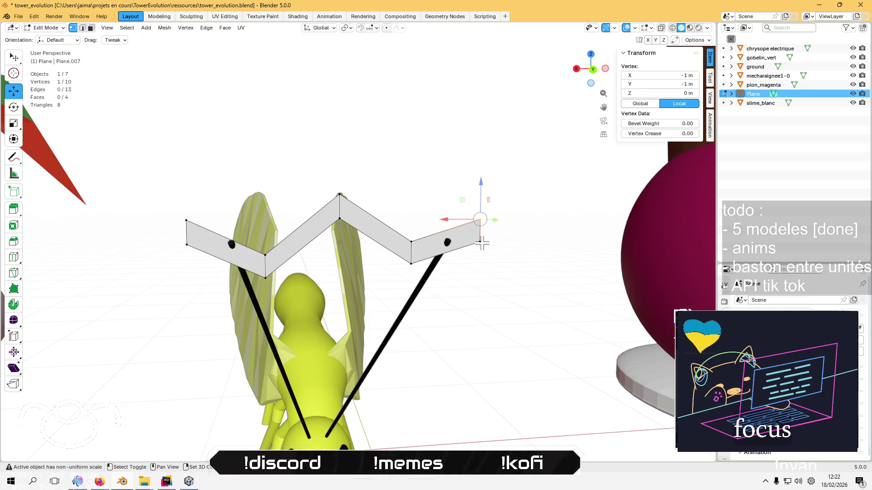
pyautogui.keyDown('shift'); pyautogui.click(480, 242); pyautogui.keyUp('shift')
pyautogui.press('m')
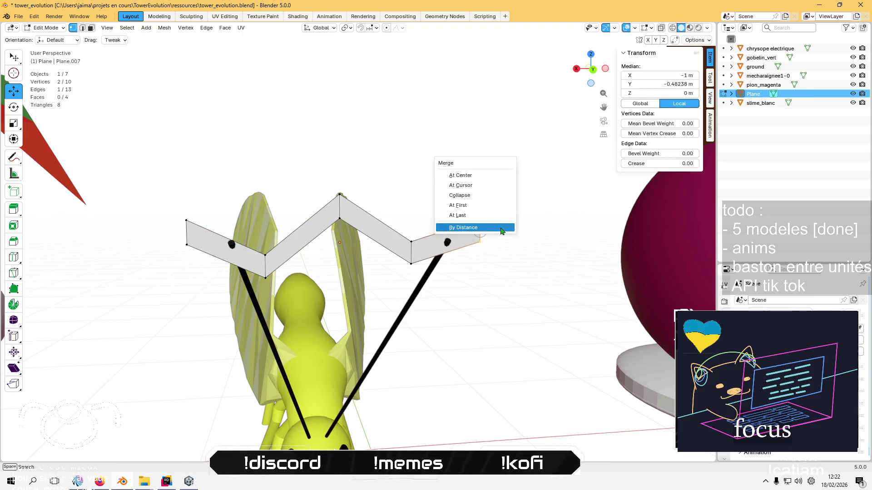
pyautogui.click(495, 178)
pyautogui.click(184, 219)
pyautogui.keyDown('shift'); pyautogui.click(180, 236); pyautogui.keyUp('shift')
pyautogui.press('m')
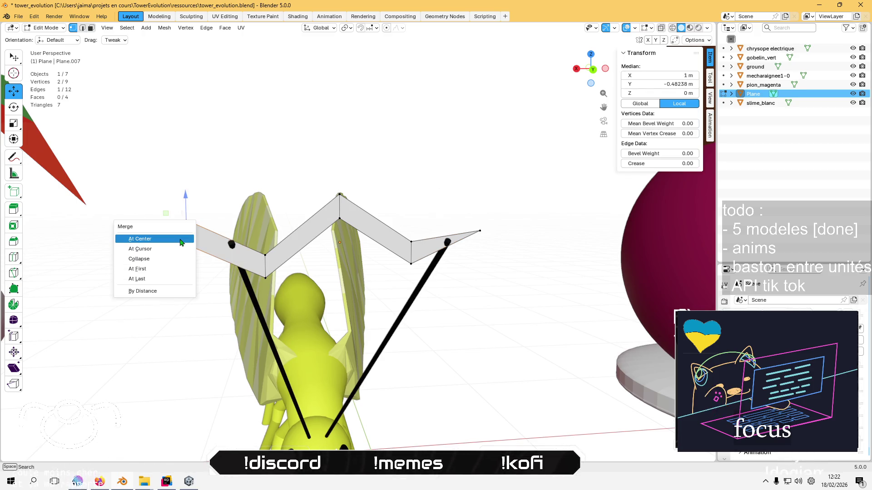
pyautogui.click(182, 237)
pyautogui.click(424, 178)
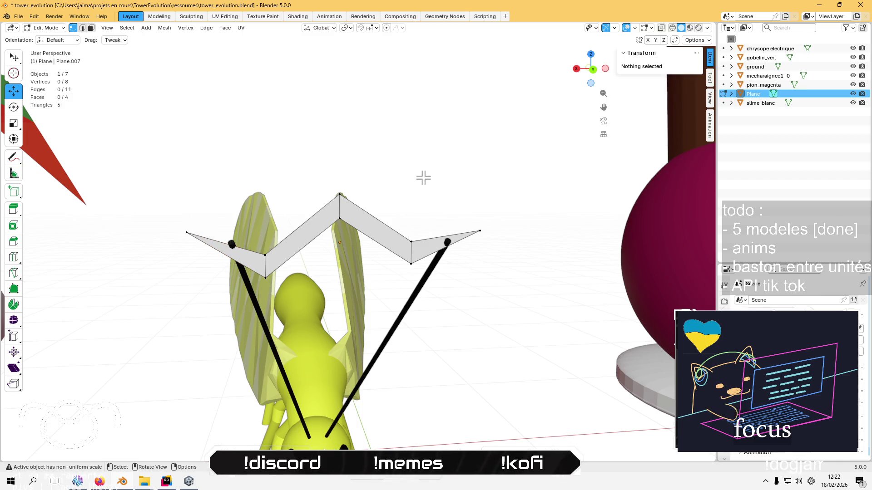
pyautogui.press('Tab')
# Step: Select all of the zigzag's faces and extrude them slightly to give the bolt thickness
pyautogui.moveTo(423, 177)
pyautogui.mouseDown()
pyautogui.moveTo(518, 249)
pyautogui.moveTo(386, 249)
pyautogui.mouseUp()
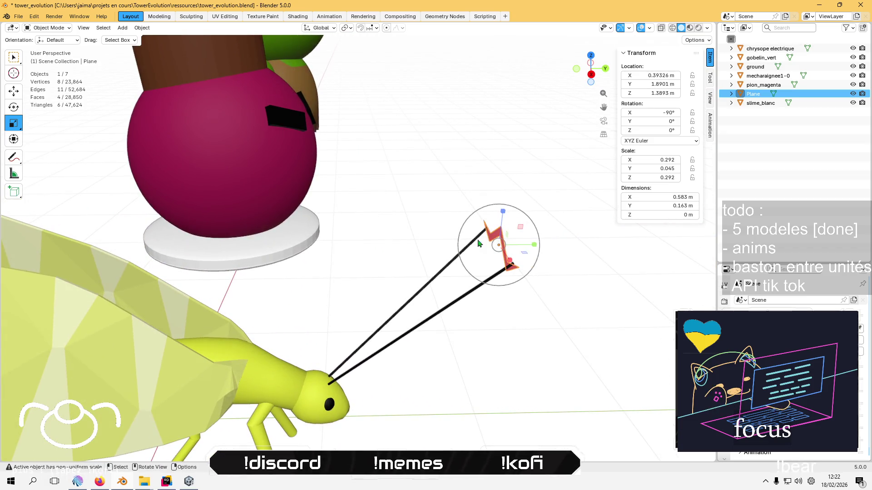
pyautogui.press('Tab')
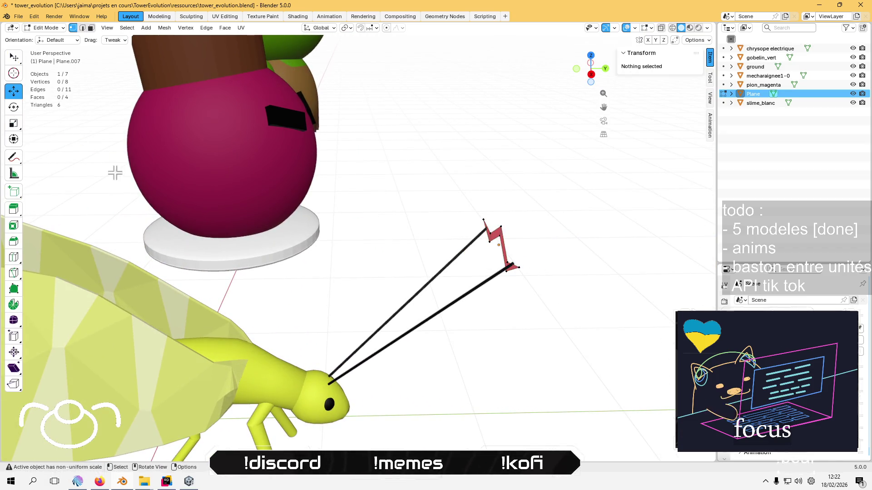
pyautogui.click(18, 211)
pyautogui.moveTo(386, 230)
pyautogui.mouseDown()
pyautogui.moveTo(444, 238)
pyautogui.moveTo(231, 219)
pyautogui.moveTo(228, 210)
pyautogui.mouseUp()
pyautogui.press('a')
pyautogui.press('KP_Decimal')
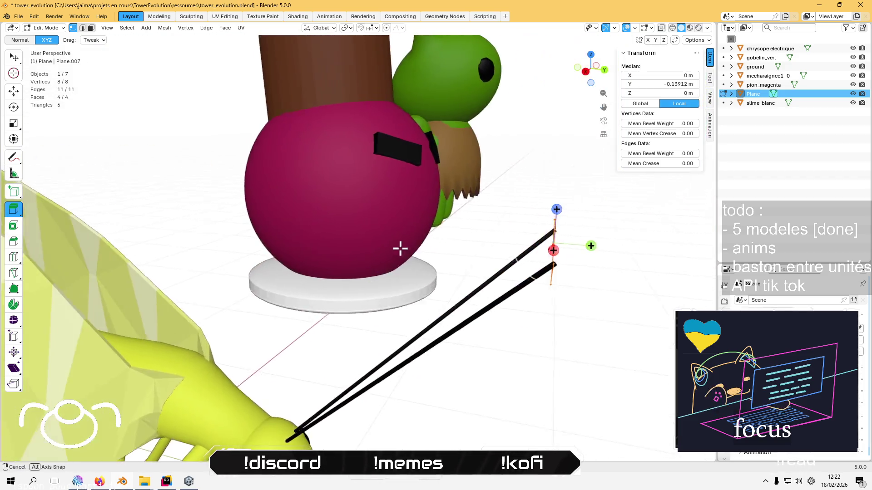
pyautogui.moveTo(599, 240)
pyautogui.mouseDown()
pyautogui.moveTo(590, 234)
pyautogui.moveTo(611, 229)
pyautogui.mouseUp()
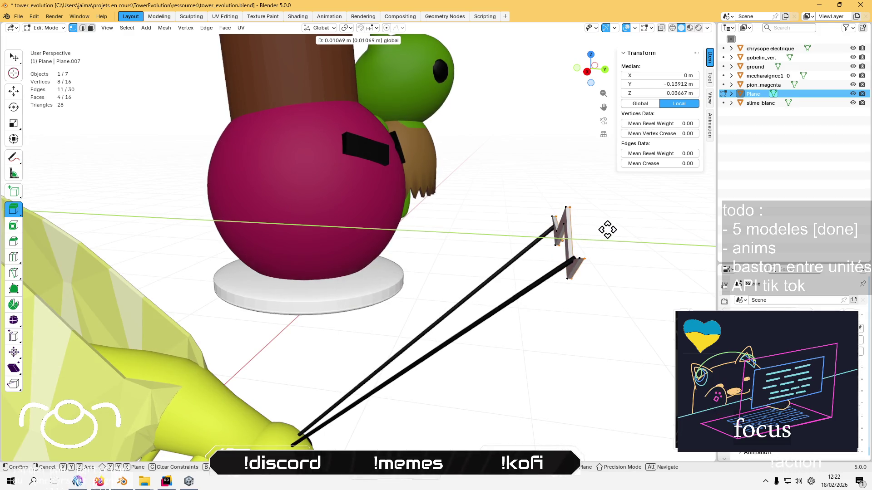
pyautogui.click(609, 230)
pyautogui.click(557, 329)
pyautogui.press('Tab')
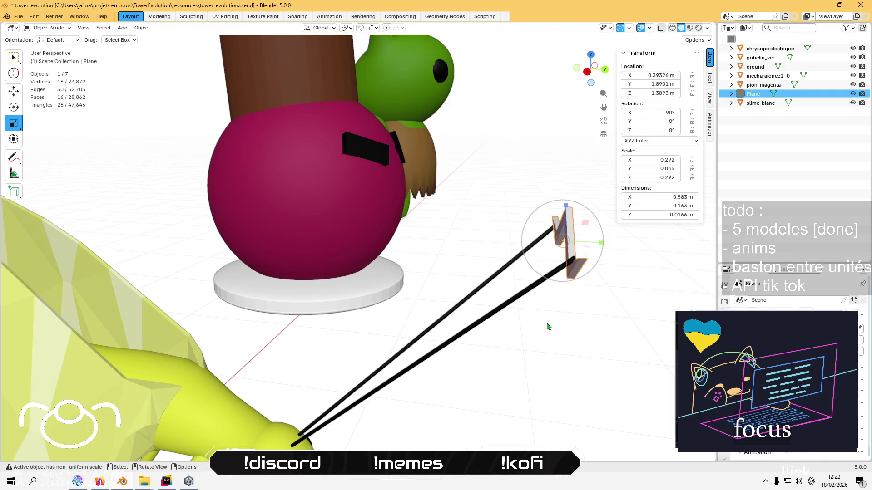
# Step: Nudge the bolt slightly along Y, then paste a copy of it as Plane.001
pyautogui.moveTo(551, 325); pyautogui.dragTo(537, 305)
pyautogui.click(15, 92)
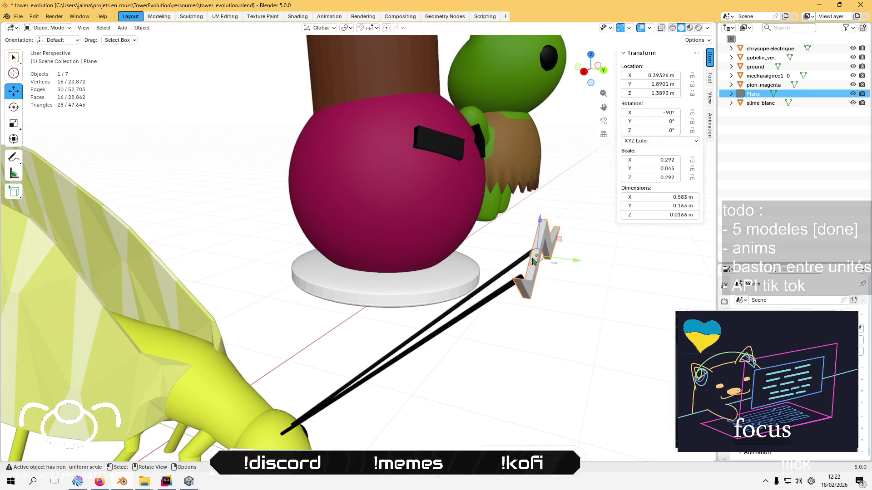
pyautogui.moveTo(575, 261); pyautogui.dragTo(565, 253)
pyautogui.press('KP_Decimal')
pyautogui.click(375, 291)
pyautogui.moveTo(354, 269); pyautogui.dragTo(318, 256)
pyautogui.click(331, 183)
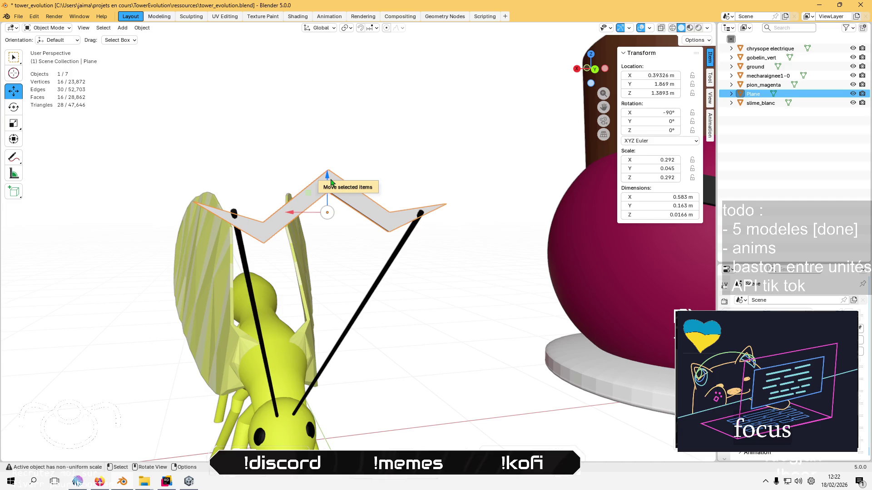
pyautogui.moveTo(331, 183); pyautogui.dragTo(400, 250)
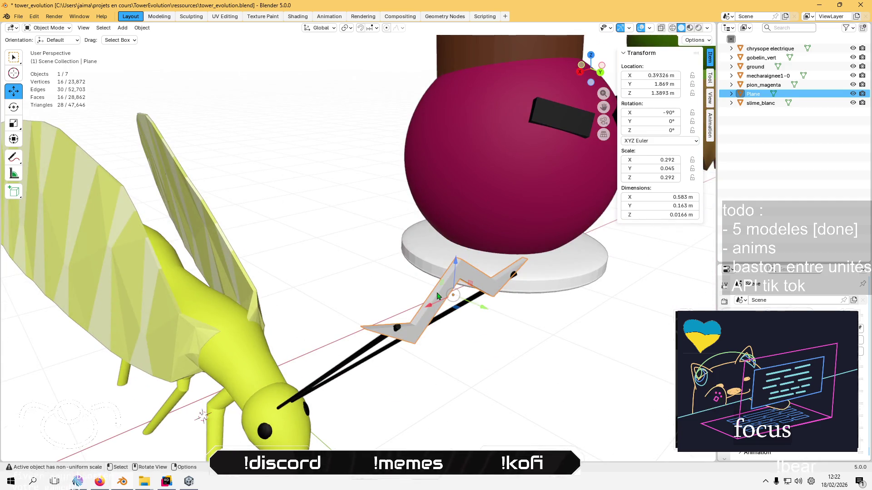
pyautogui.hotkey('ctrl', 'v')
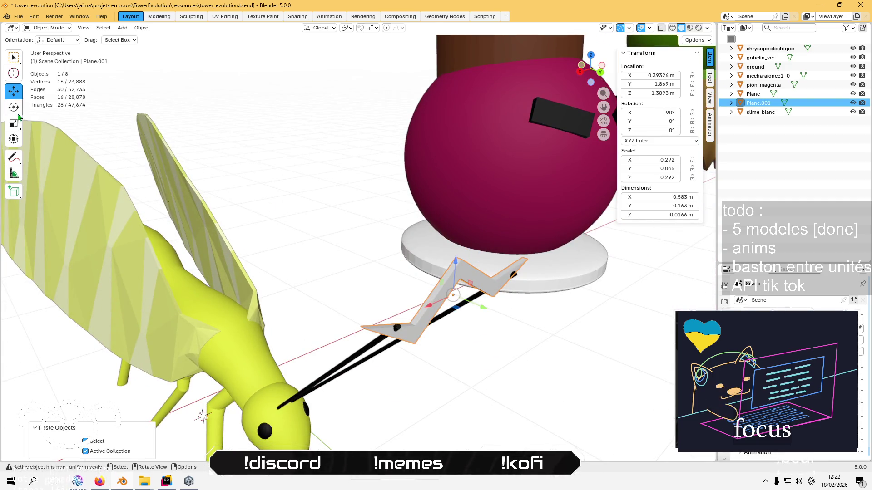
# Step: Rotate Plane.001 90° around Z and position it along Y and Z
pyautogui.click(14, 107)
pyautogui.moveTo(472, 284)
pyautogui.mouseDown()
pyautogui.moveTo(536, 306)
pyautogui.moveTo(577, 256)
pyautogui.moveTo(574, 222)
pyautogui.mouseUp()
pyautogui.click(10, 94)
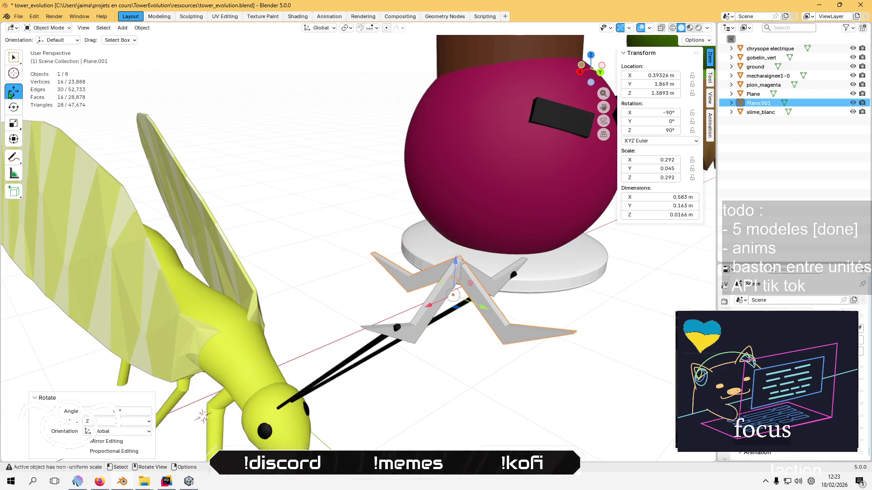
pyautogui.moveTo(489, 315); pyautogui.dragTo(549, 338)
pyautogui.scroll(4, 550, 338)
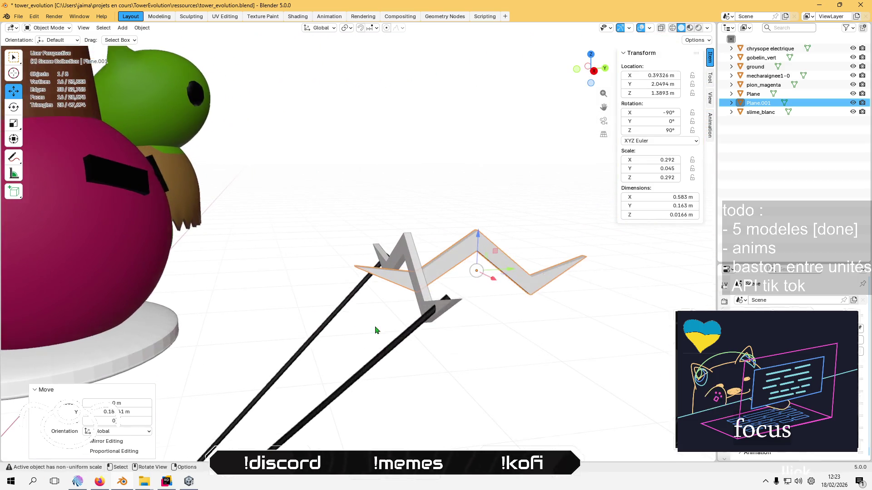
pyautogui.moveTo(479, 238); pyautogui.dragTo(480, 198)
pyautogui.moveTo(506, 228)
pyautogui.mouseDown()
pyautogui.moveTo(547, 209)
pyautogui.moveTo(522, 204)
pyautogui.mouseUp()
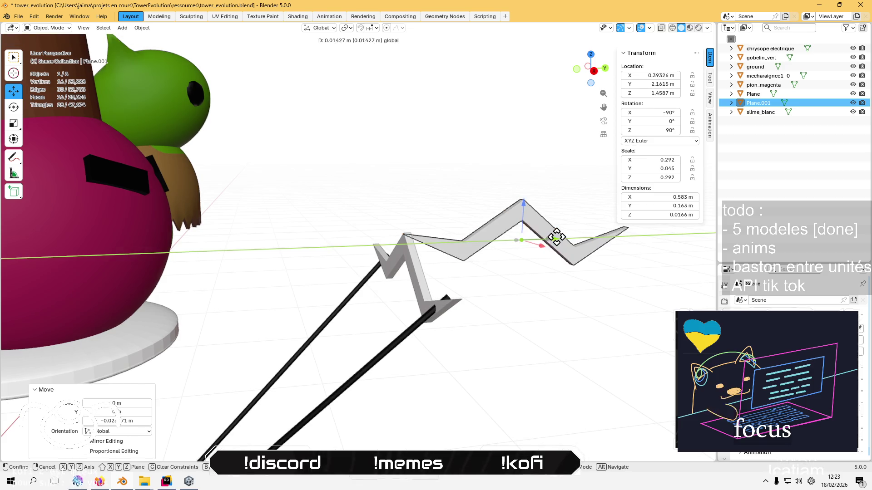
pyautogui.click(520, 313)
pyautogui.moveTo(509, 344)
pyautogui.mouseDown()
pyautogui.moveTo(389, 364)
pyautogui.moveTo(342, 334)
pyautogui.moveTo(353, 288)
pyautogui.moveTo(247, 266)
pyautogui.moveTo(196, 379)
pyautogui.moveTo(292, 346)
pyautogui.moveTo(264, 323)
pyautogui.mouseUp()
pyautogui.click(296, 235)
pyautogui.moveTo(254, 213); pyautogui.dragTo(255, 227)
pyautogui.click(292, 369)
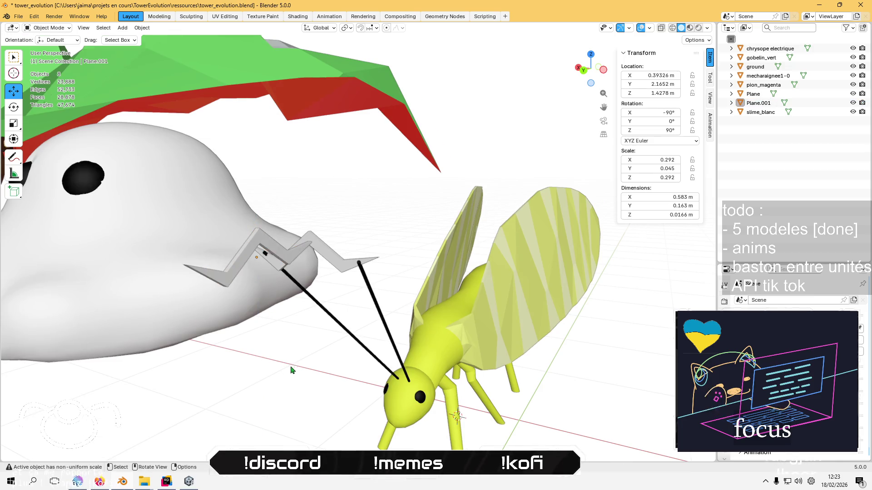
pyautogui.moveTo(292, 369); pyautogui.dragTo(242, 322)
pyautogui.moveTo(272, 356)
pyautogui.mouseDown()
pyautogui.moveTo(331, 384)
pyautogui.moveTo(454, 353)
pyautogui.moveTo(457, 342)
pyautogui.moveTo(440, 363)
pyautogui.moveTo(483, 331)
pyautogui.moveTo(431, 252)
pyautogui.mouseUp()
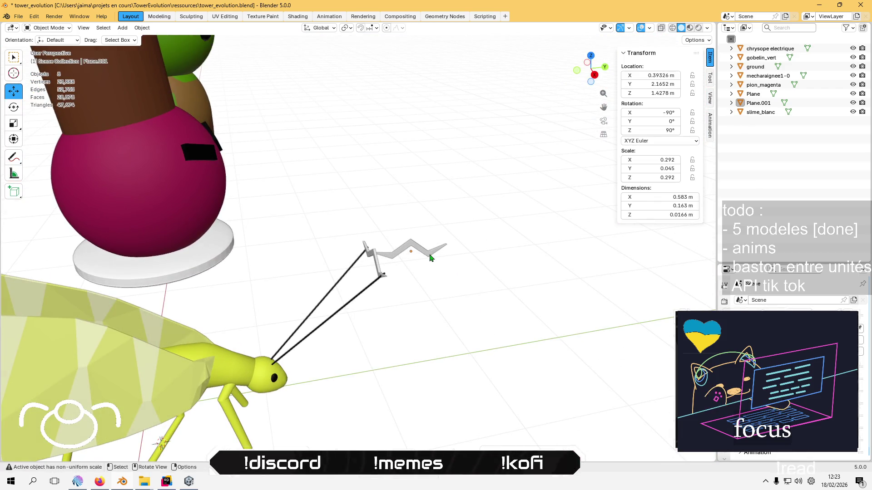
# Step: Stretch Plane.001 to 0.98 m long and slide it along Y against the first piece
pyautogui.click(431, 254)
pyautogui.moveTo(136, 114); pyautogui.dragTo(27, 123)
pyautogui.click(16, 126)
pyautogui.moveTo(405, 281)
pyautogui.mouseDown()
pyautogui.moveTo(443, 272)
pyautogui.moveTo(427, 277)
pyautogui.mouseUp()
pyautogui.click(13, 91)
pyautogui.click(425, 342)
pyautogui.moveTo(356, 344); pyautogui.dragTo(335, 333)
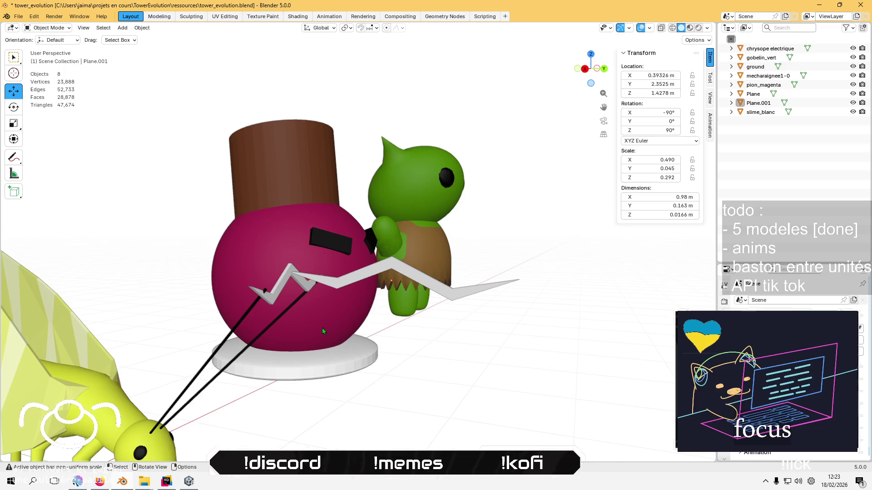
pyautogui.scroll(3, 322, 328)
pyautogui.scroll(-6, 397, 341)
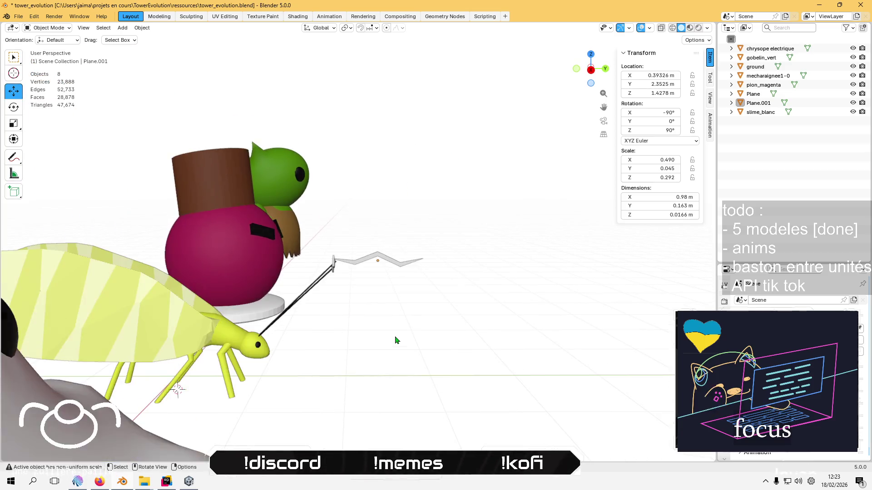
# Step: Select Plane.001 together with the original Plane and enter Edit Mode on both
pyautogui.click(337, 268)
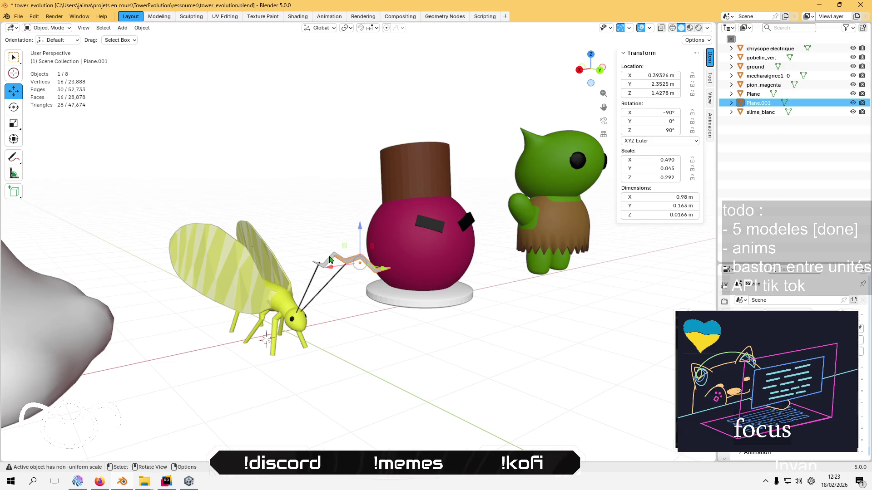
pyautogui.keyDown('shift'); pyautogui.click(347, 263); pyautogui.keyUp('shift')
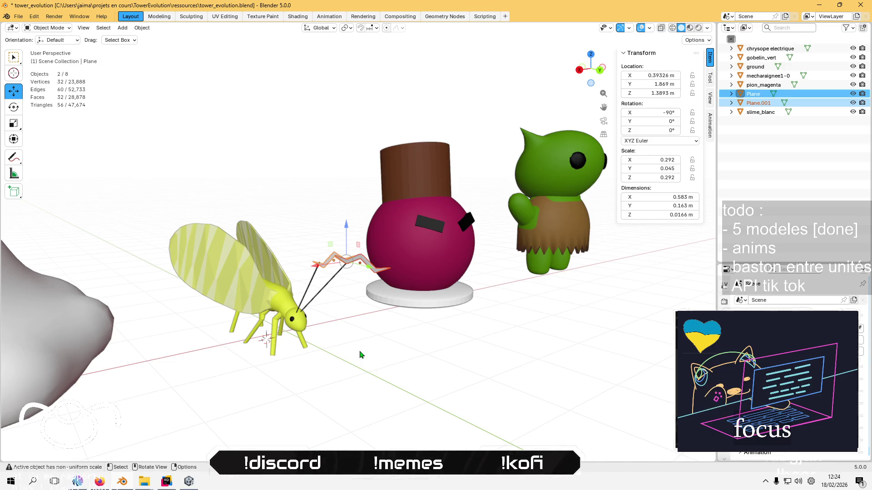
pyautogui.press('Tab')
pyautogui.scroll(2, 333, 300)
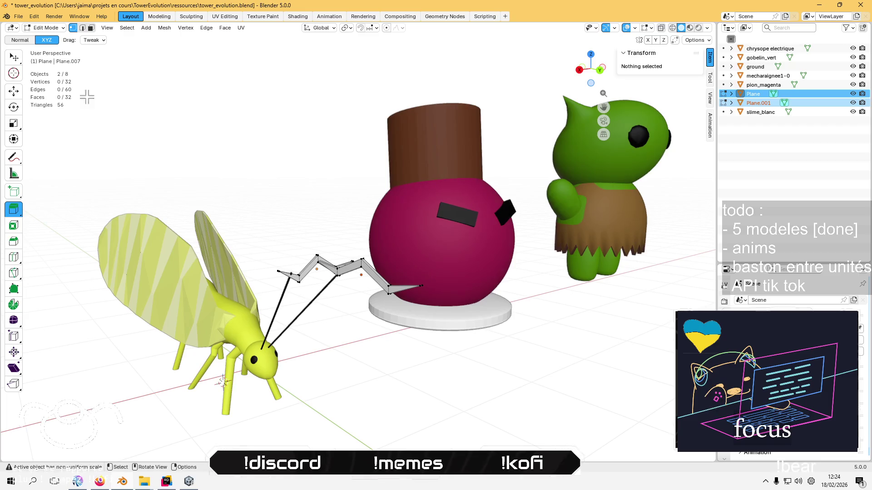
pyautogui.click(45, 27)
# Step: Set the vertex-paint brush to yellow #FFF935 and fill the first zigzag plane with it
pyautogui.click(56, 68)
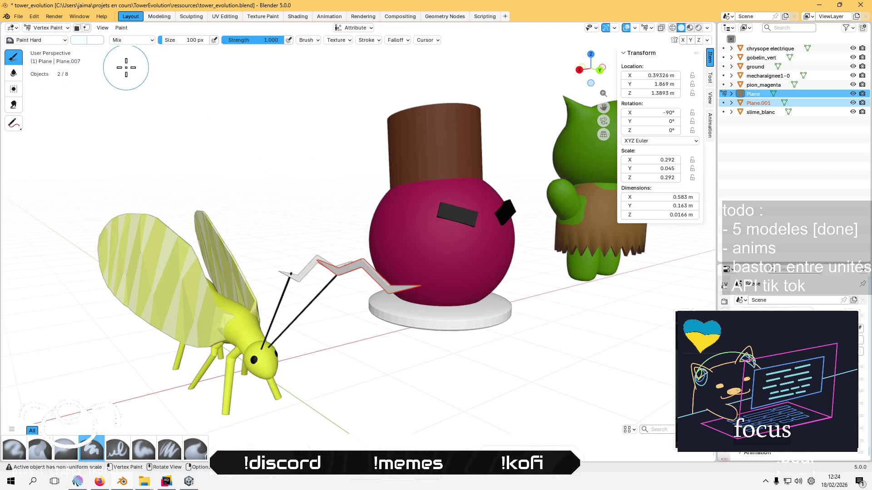
pyautogui.click(82, 41)
pyautogui.click(88, 97)
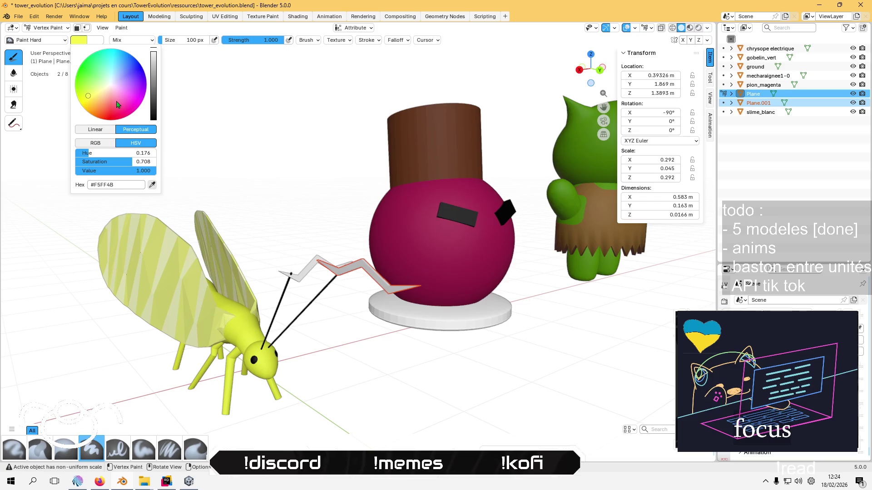
pyautogui.moveTo(89, 98); pyautogui.dragTo(87, 100)
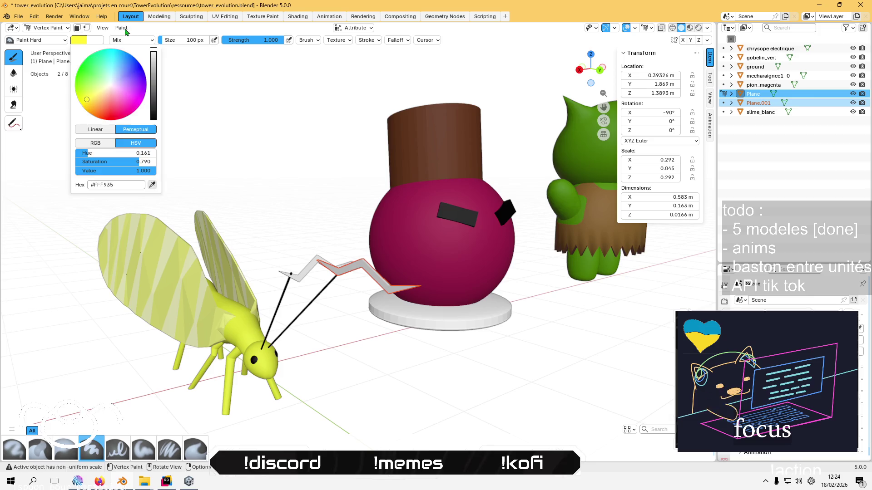
pyautogui.click(121, 28)
pyautogui.click(146, 108)
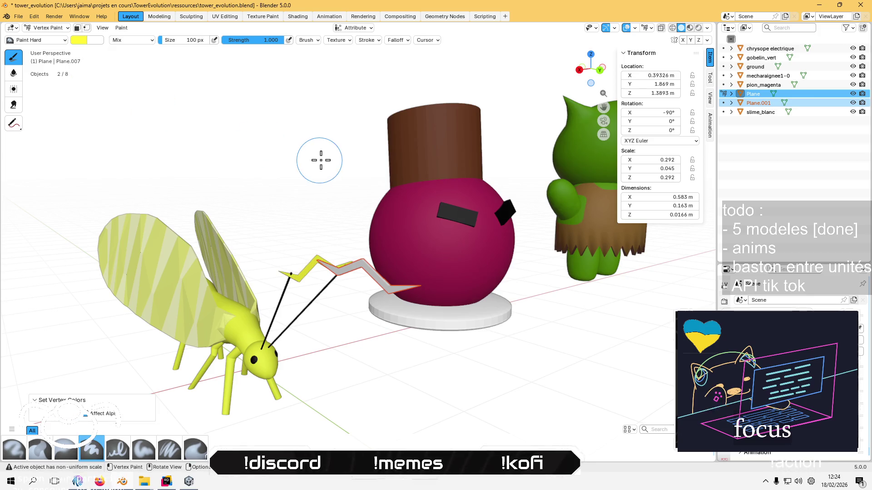
# Step: Fill the copied zigzag Plane.001 with the same yellow vertex colour
pyautogui.click(46, 28)
pyautogui.click(43, 37)
pyautogui.click(353, 274)
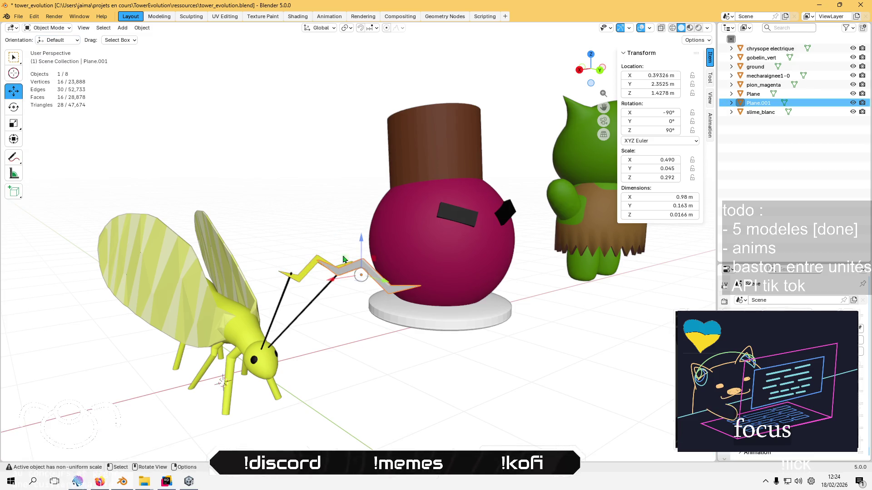
pyautogui.click(54, 29)
pyautogui.click(50, 68)
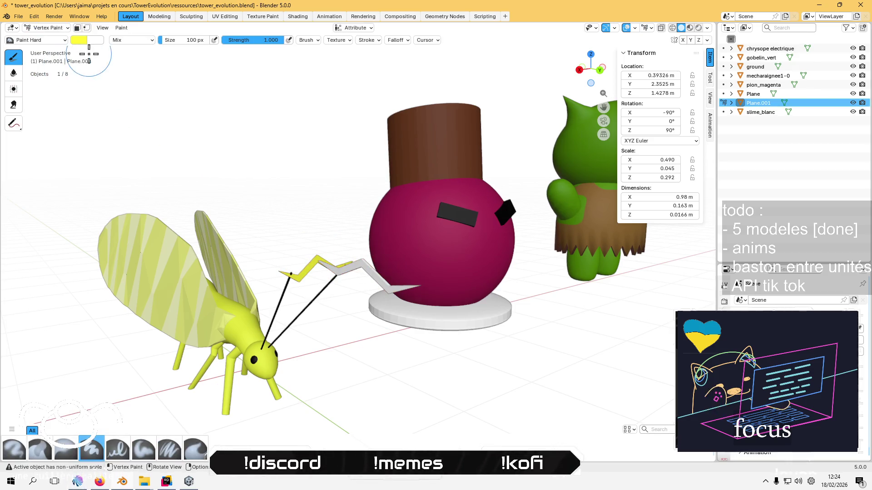
pyautogui.click(121, 28)
pyautogui.click(147, 108)
pyautogui.press('Tab')
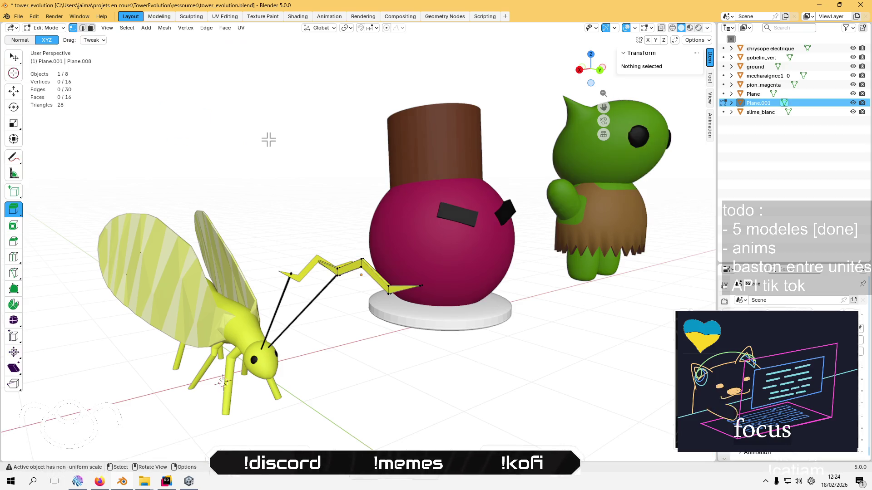
pyautogui.press('Tab')
# Step: Return to Object Mode and select both zigzag pieces, Plane.001 plus the original
pyautogui.click(46, 28)
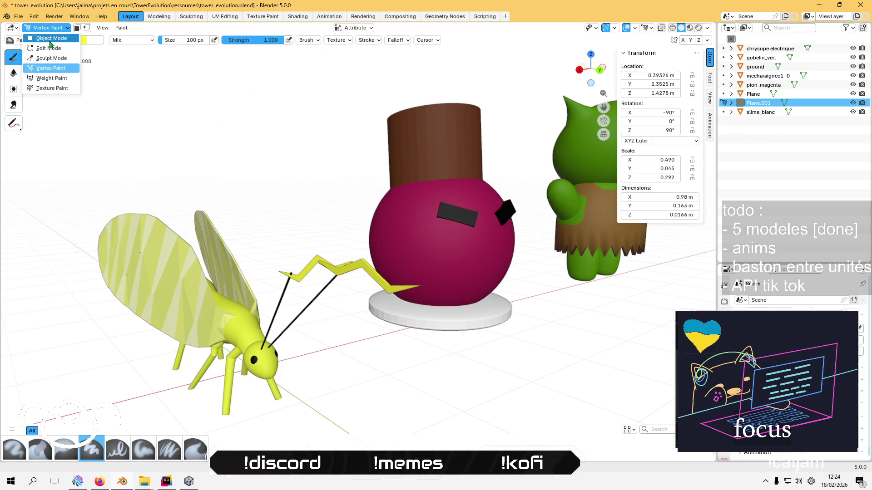
pyautogui.click(46, 43)
pyautogui.moveTo(268, 166)
pyautogui.mouseDown()
pyautogui.moveTo(347, 195)
pyautogui.moveTo(372, 135)
pyautogui.mouseUp()
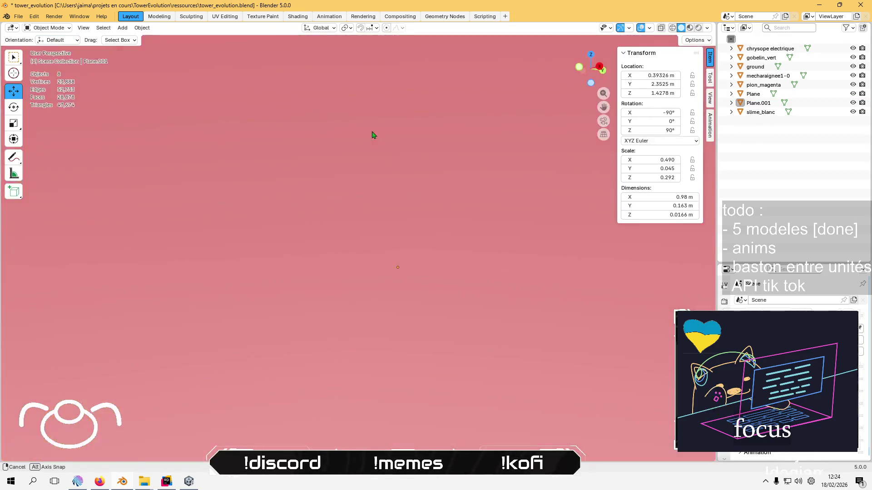
pyautogui.scroll(-6, 372, 134)
pyautogui.moveTo(301, 277); pyautogui.dragTo(368, 280)
pyautogui.click(342, 255)
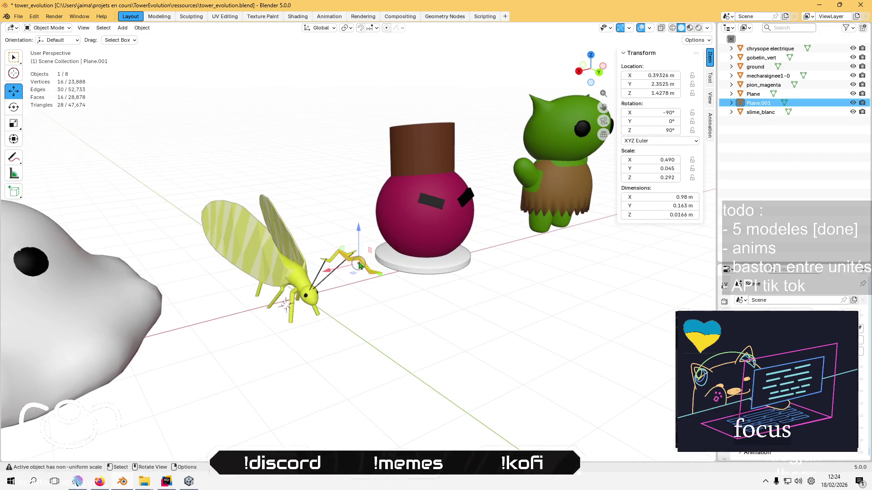
pyautogui.scroll(2, 325, 263)
pyautogui.keyDown('shift'); pyautogui.click(318, 264); pyautogui.keyUp('shift')
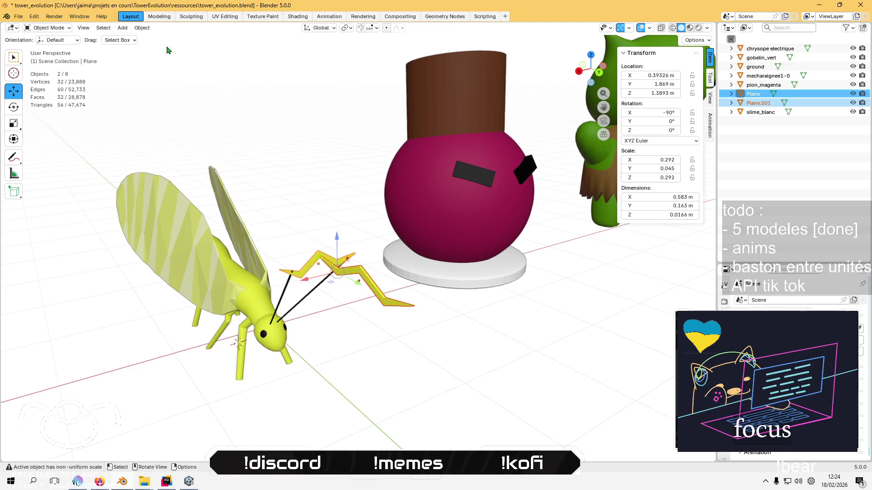
# Step: Join the two zigzag pieces into one object and apply its scale and rotation
pyautogui.click(142, 28)
pyautogui.click(183, 114)
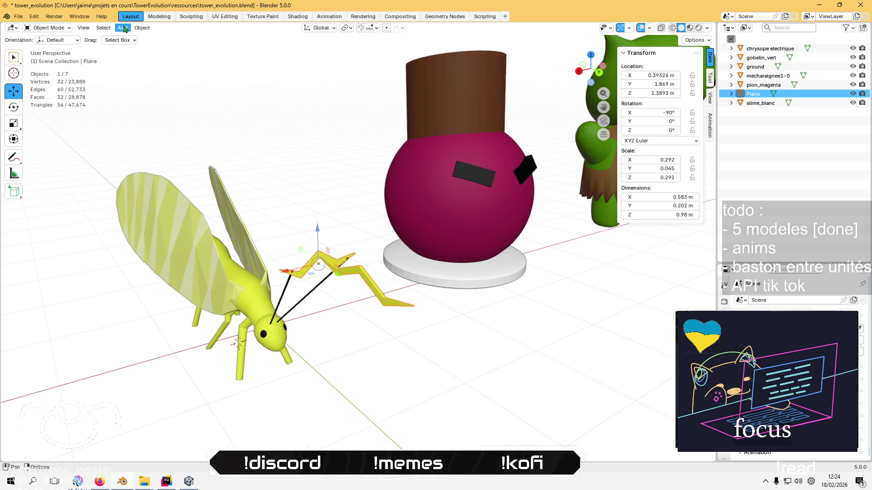
pyautogui.click(143, 28)
pyautogui.moveTo(182, 71)
pyautogui.click(266, 94)
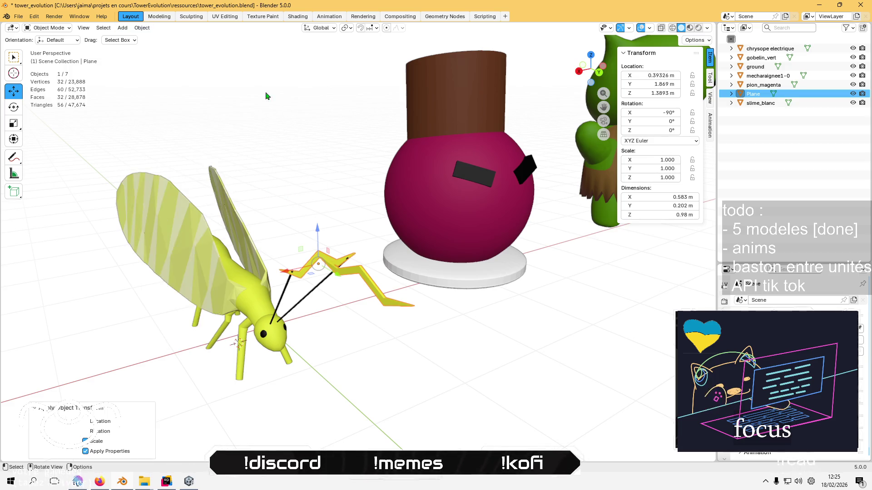
pyautogui.click(144, 29)
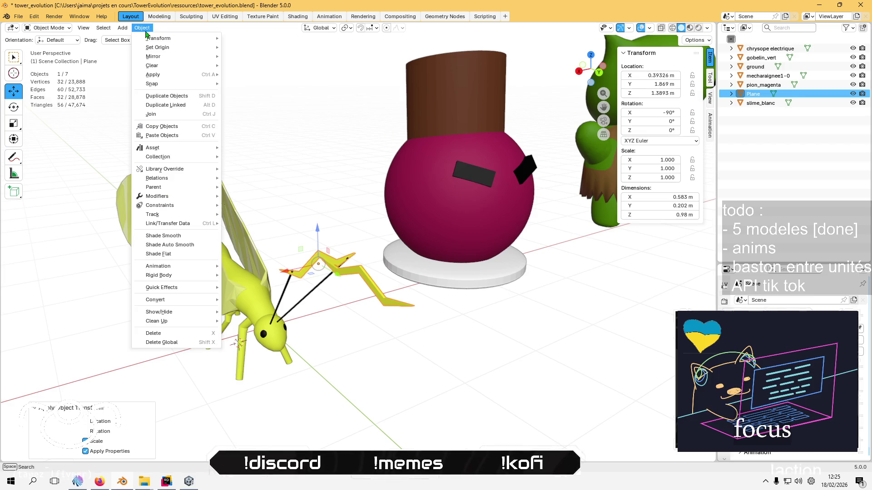
pyautogui.moveTo(181, 75)
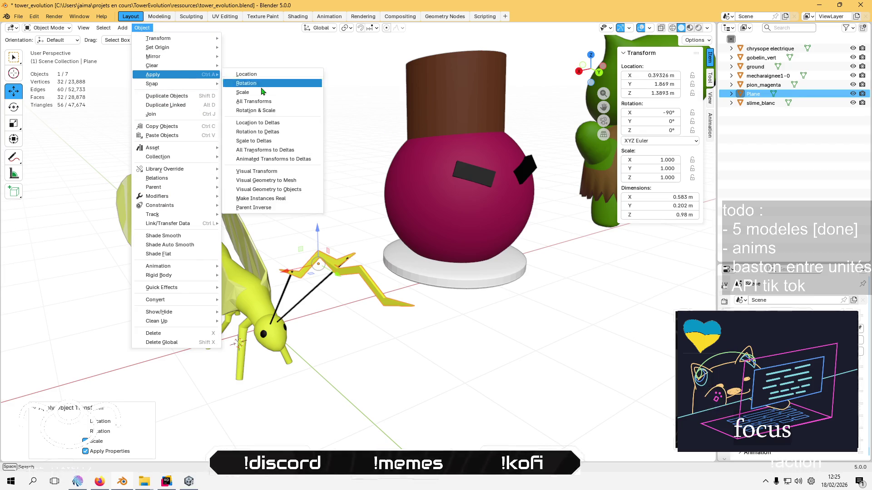
pyautogui.click(244, 83)
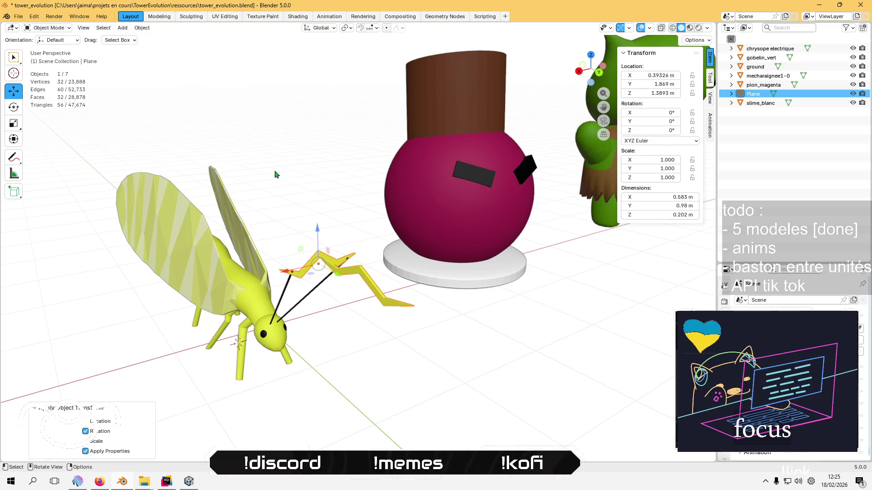
# Step: Rename the joined bolt object to eclair
pyautogui.press('F2')
pyautogui.write('z')
pyautogui.write('clair')
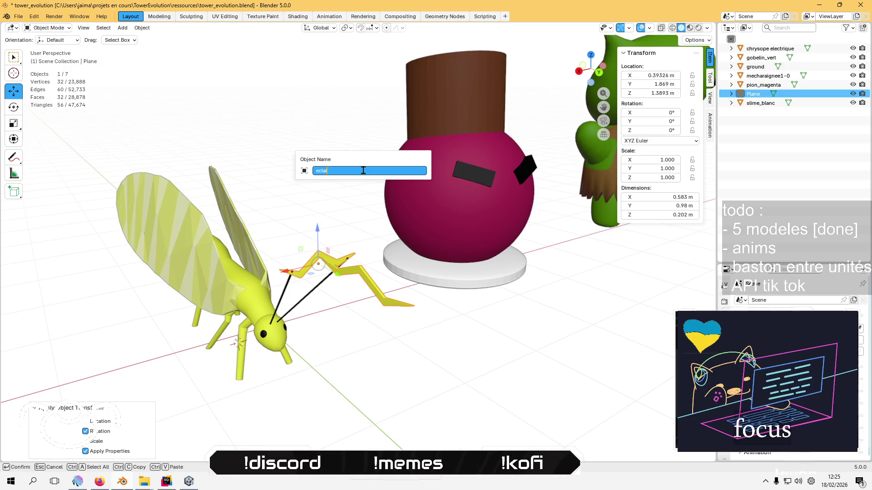
pyautogui.press('Return')
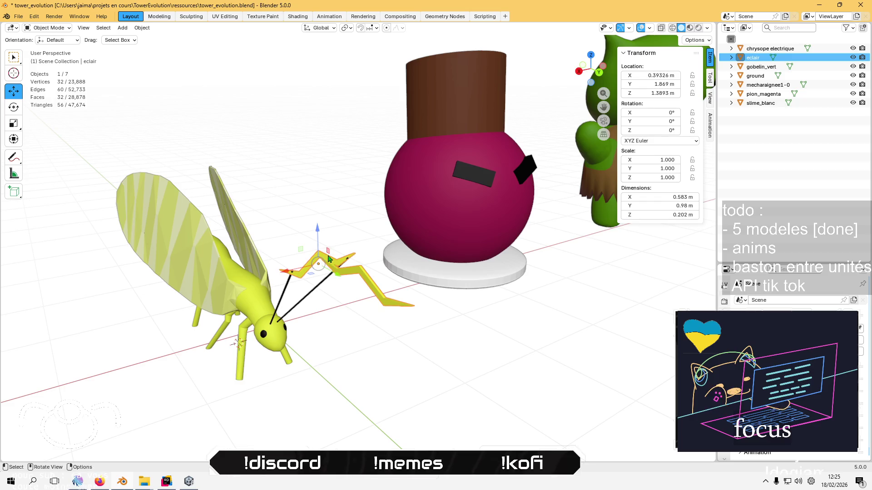
pyautogui.click(18, 16)
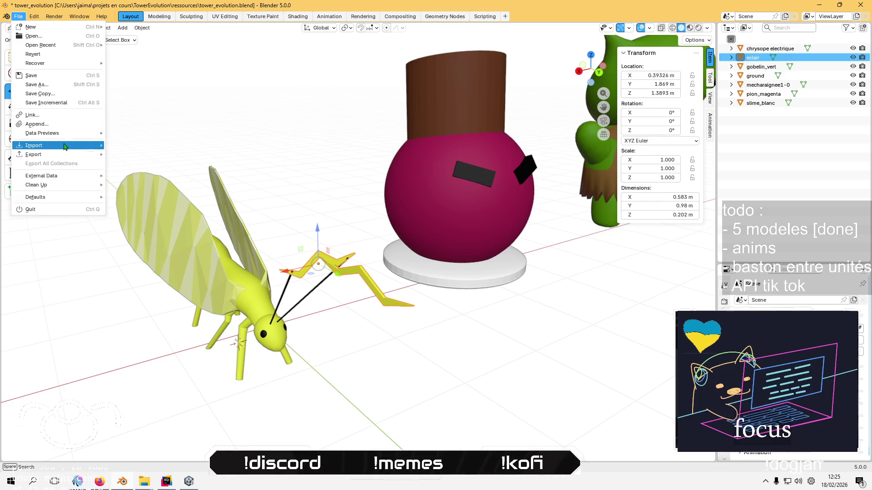
# Step: Export the bolt as FBX, replacing the old ground name with eclair.fbx
pyautogui.moveTo(64, 158)
pyautogui.click(150, 226)
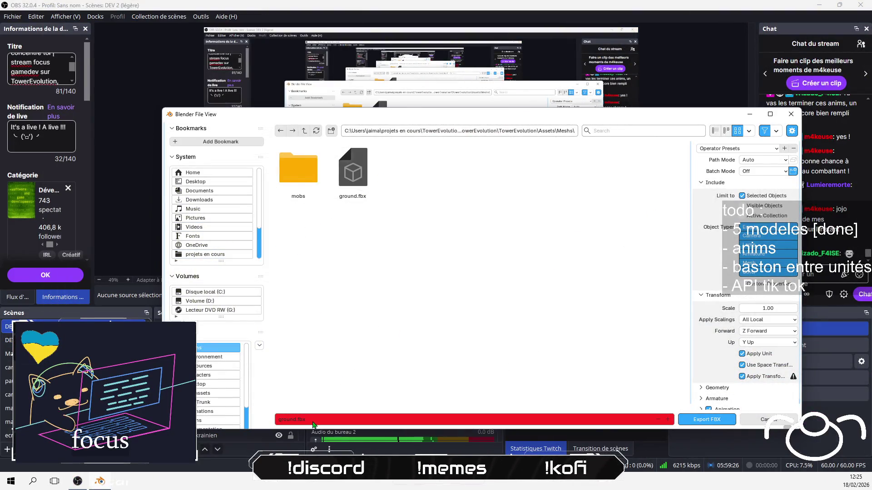
pyautogui.hotkey('ctrl', 'Right')
pyautogui.hotkey('ctrl', 'BackSpace')
pyautogui.write('eclair')
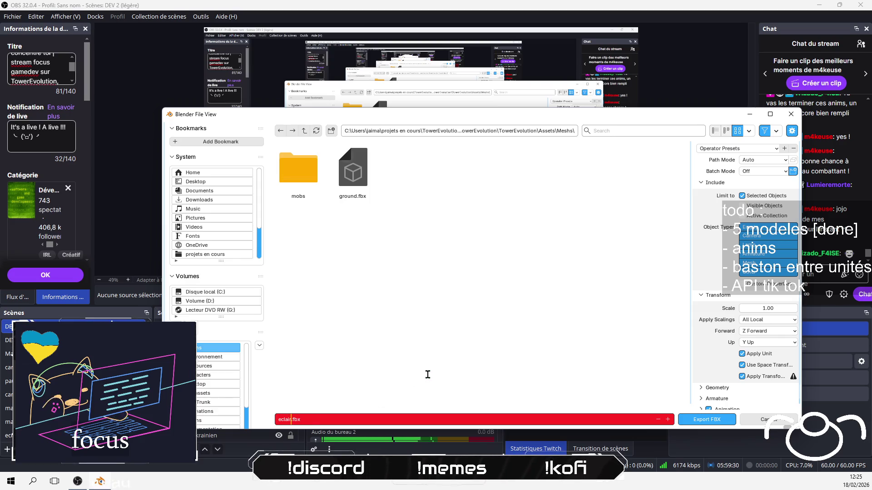
pyautogui.press('Return')
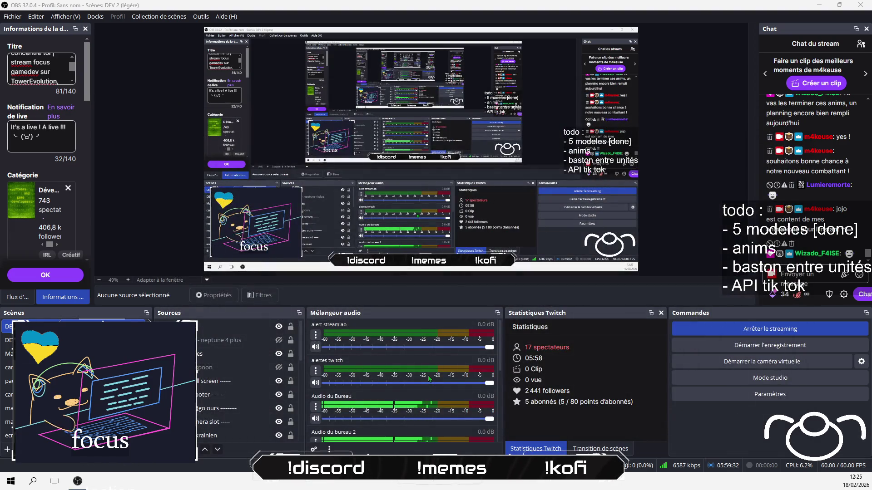
# Step: Post the chat message 'plus que deux' and switch windows
pyautogui.click(822, 275)
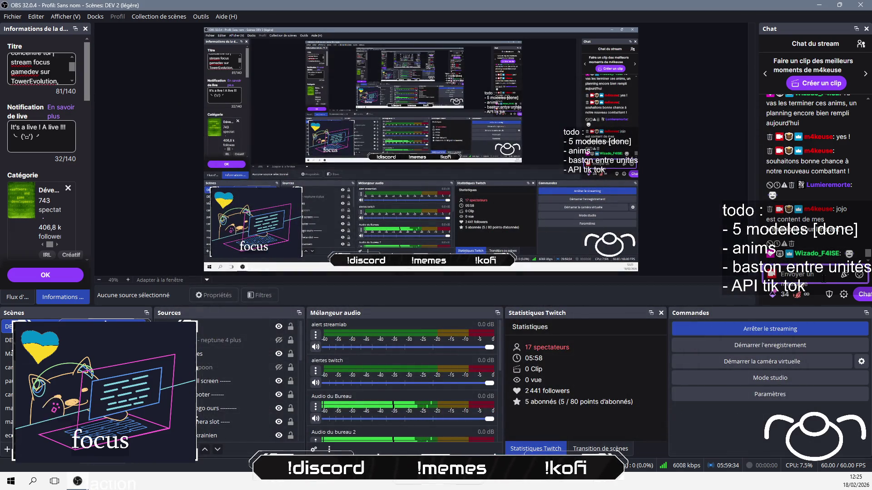
pyautogui.write('plus que deux')
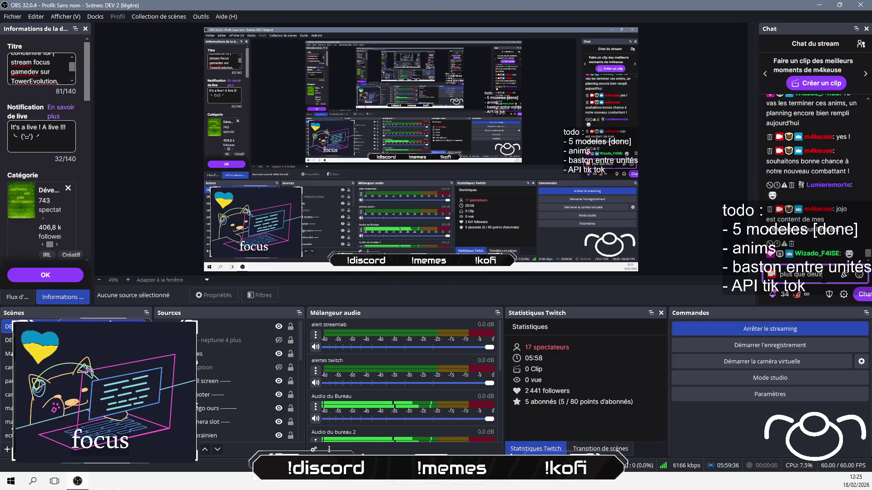
pyautogui.press('Return')
pyautogui.hotkey('alt', 'Tab')
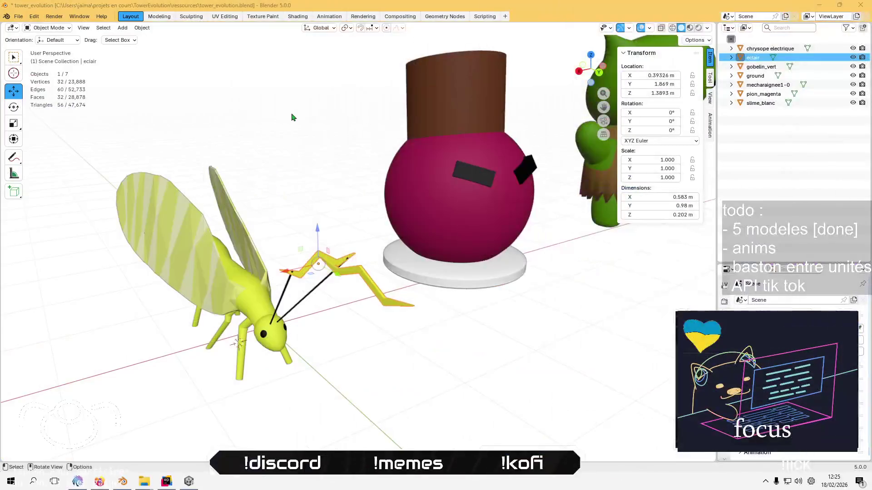
# Step: In Unity, enlarge the Project panel and open Assets/Meshs to view eclair's import settings
pyautogui.hotkey('alt', 'Tab')
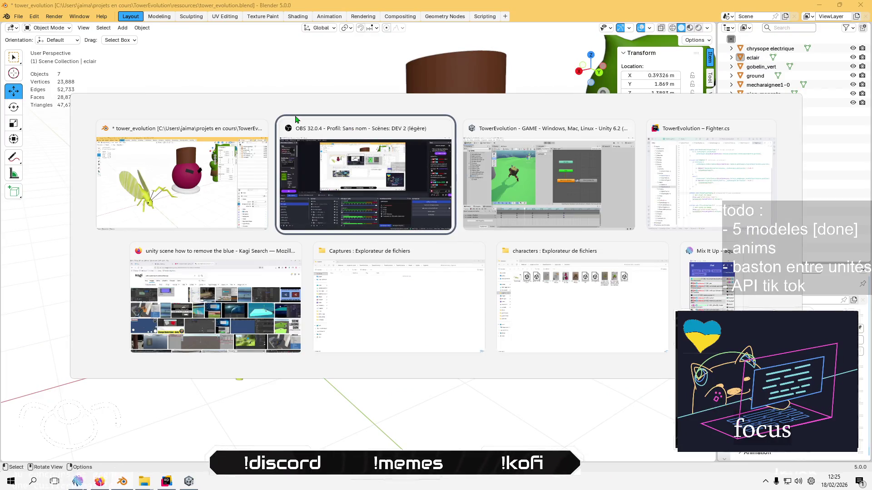
pyautogui.hotkey('alt', 'Tab')
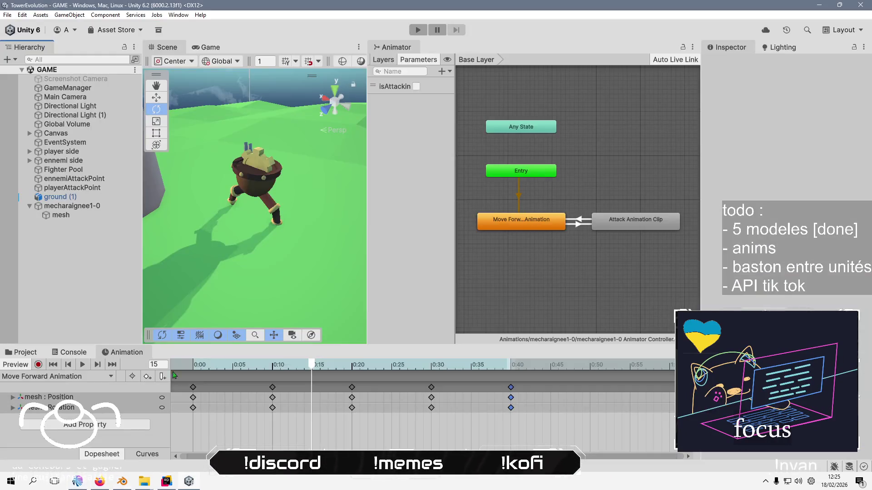
pyautogui.click(37, 354)
pyautogui.moveTo(273, 344); pyautogui.dragTo(276, 262)
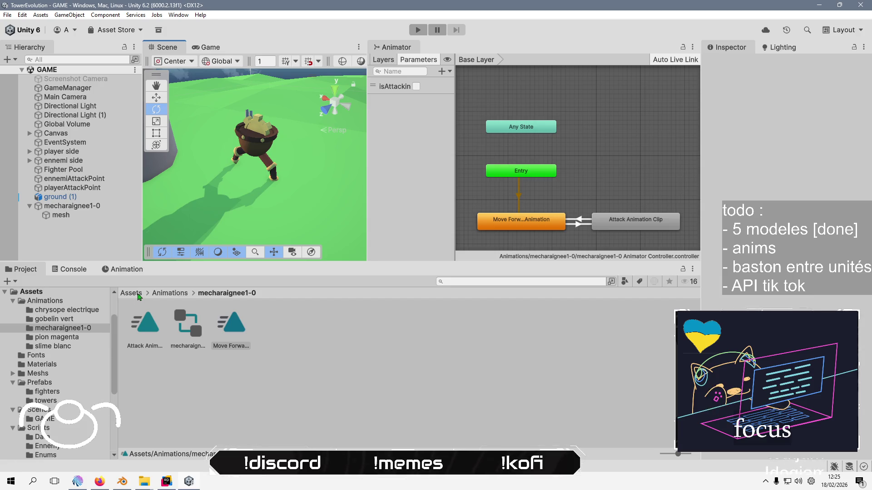
pyautogui.click(131, 293)
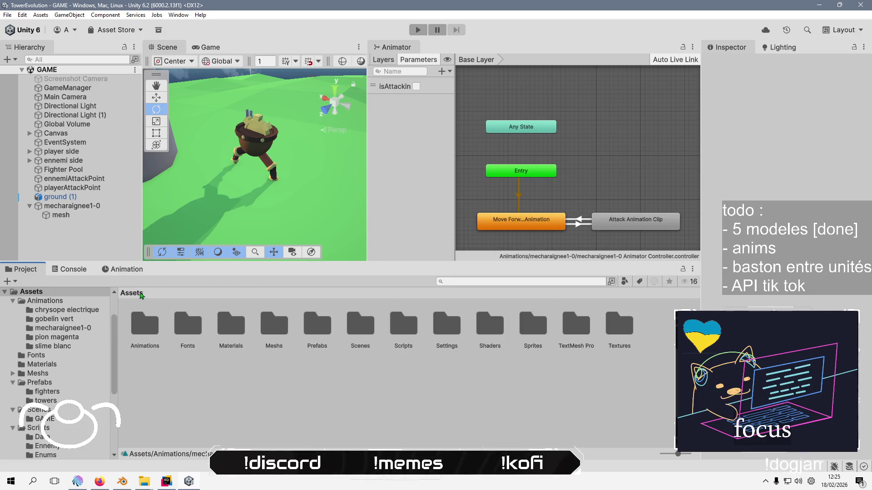
pyautogui.doubleClick(272, 322)
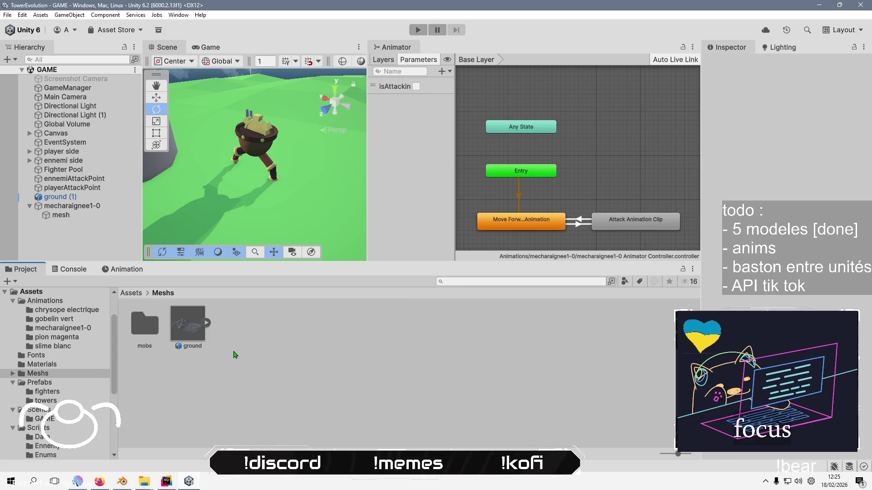
pyautogui.click(188, 324)
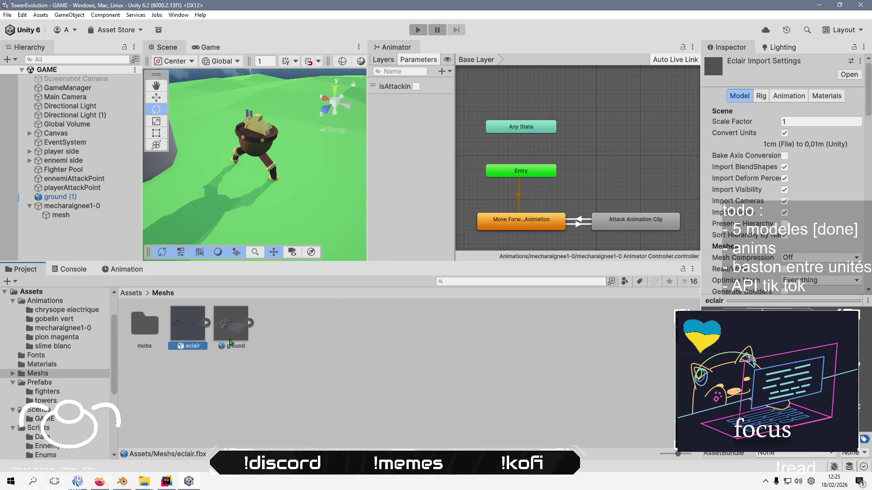
pyautogui.click(95, 206)
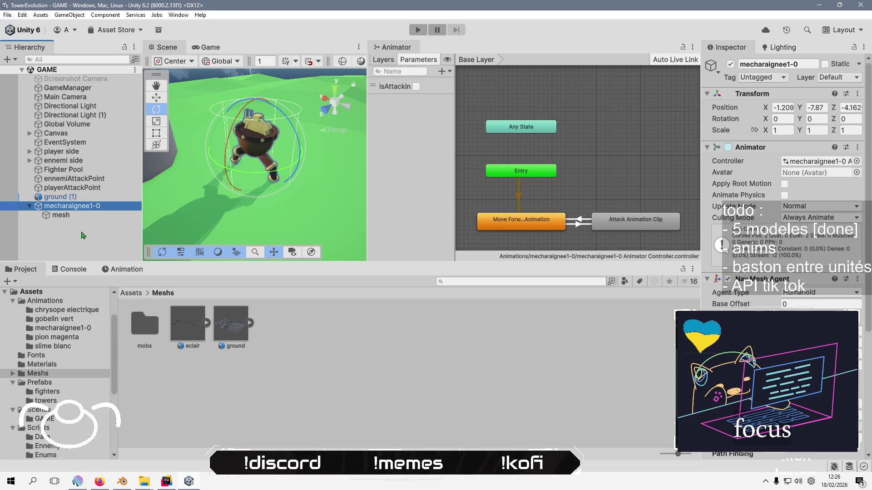
# Step: For the mecharaignee1-0 mesh, load the Attack Animation Clip and turn on keyframe recording
pyautogui.click(68, 215)
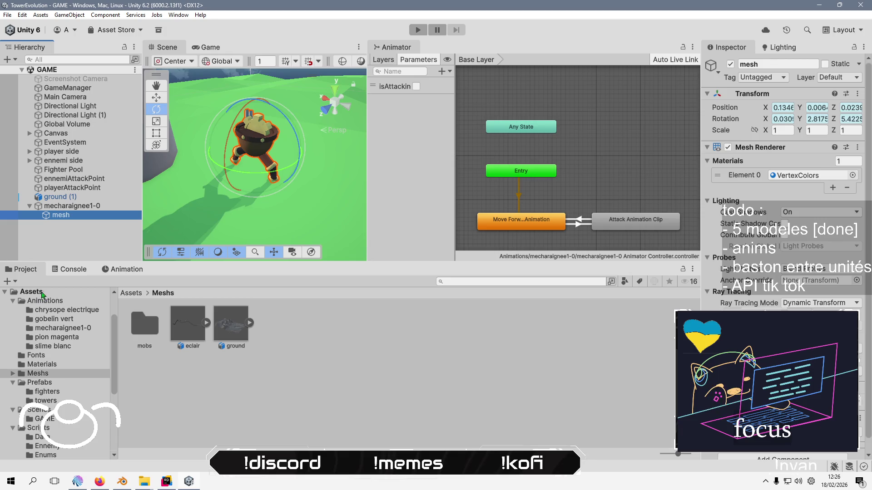
pyautogui.click(116, 273)
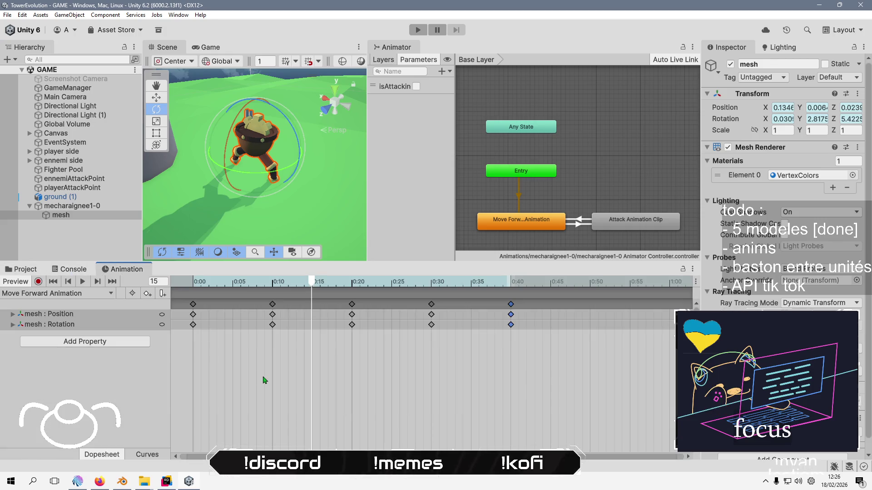
pyautogui.click(102, 294)
pyautogui.click(67, 303)
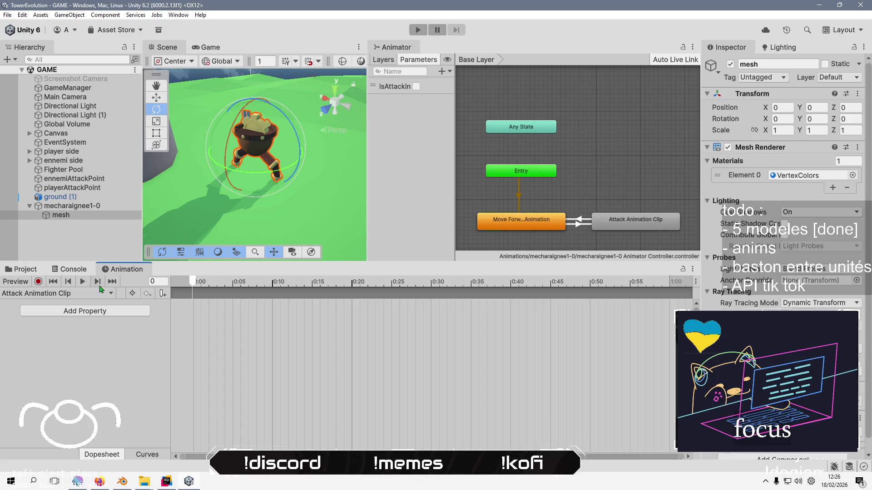
pyautogui.click(38, 282)
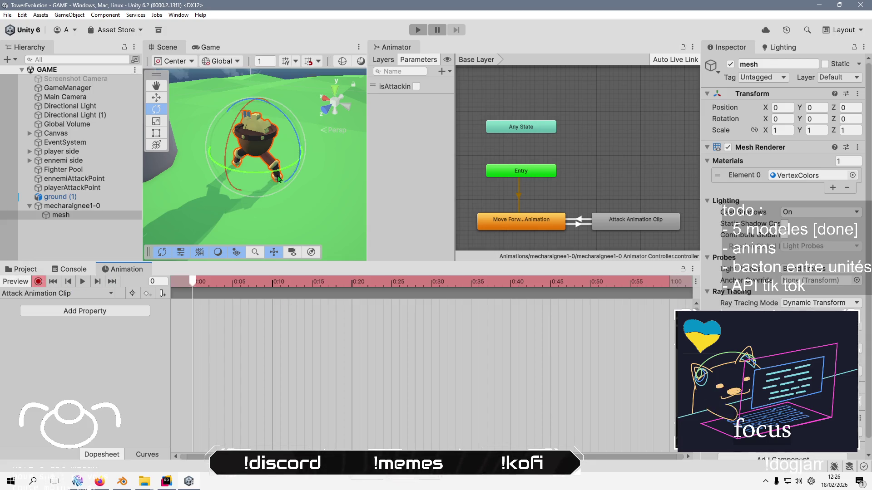